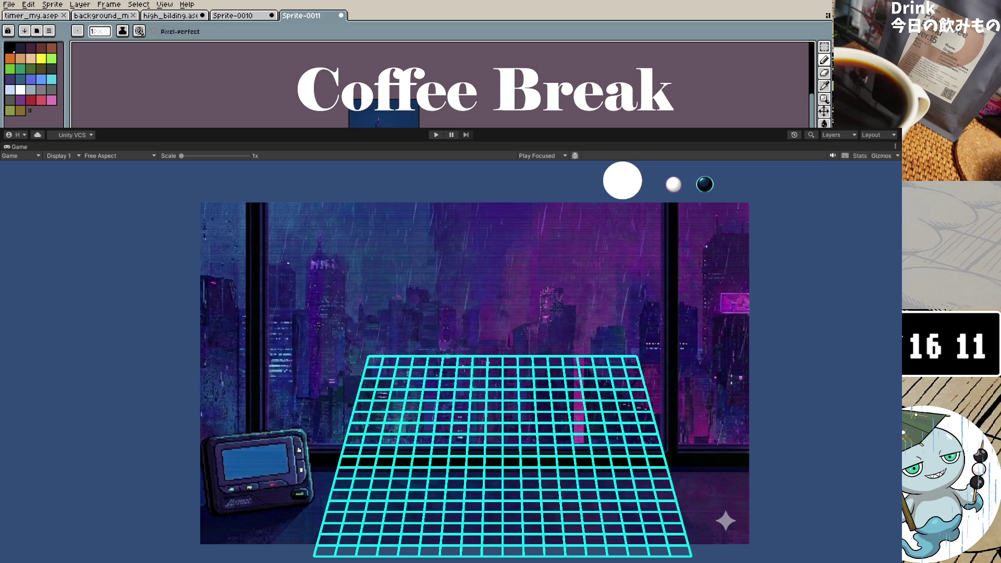
Click twice near the top of the canvas, then press Ctrl+P.
click(436, 134)
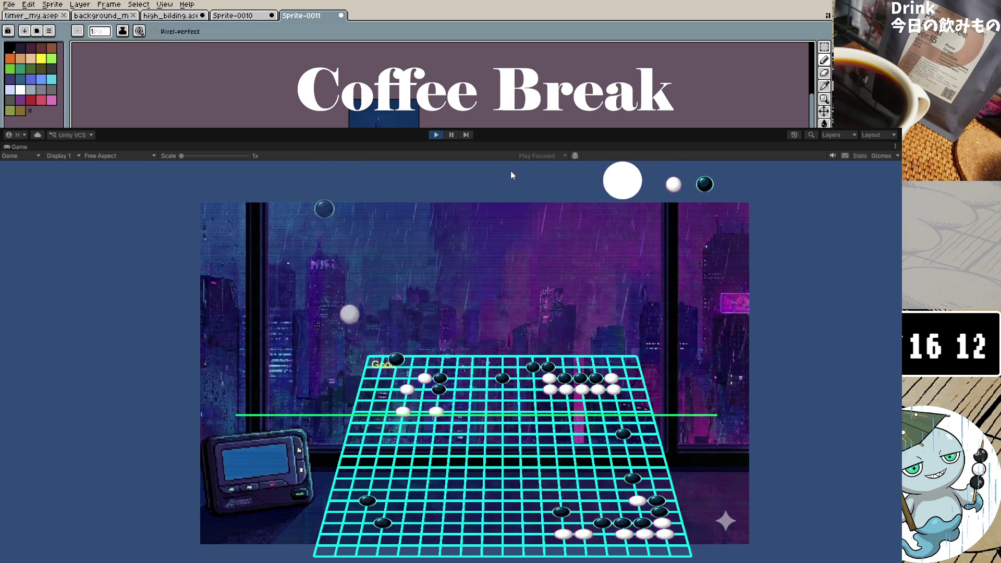
click(436, 135)
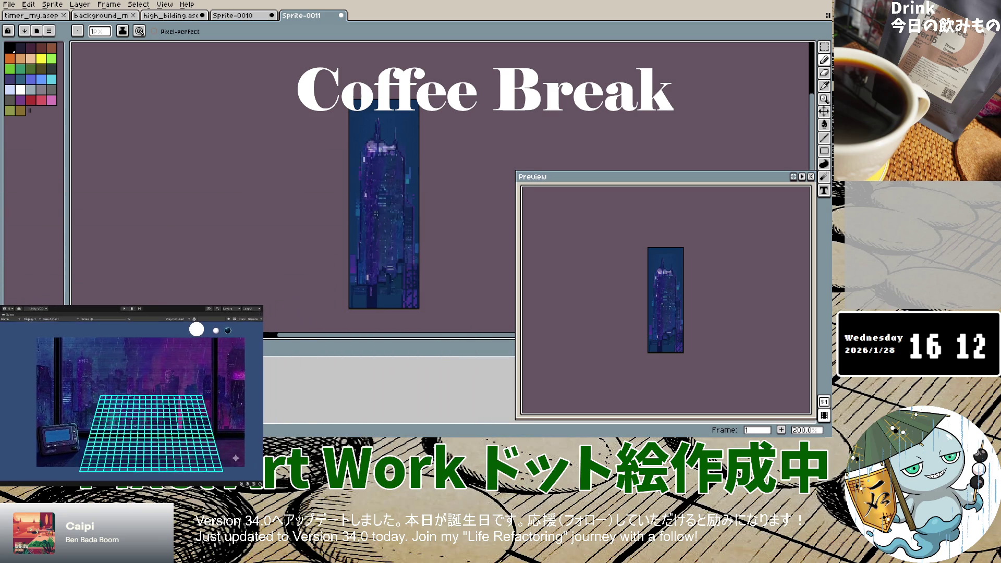
key(ctrl+p)
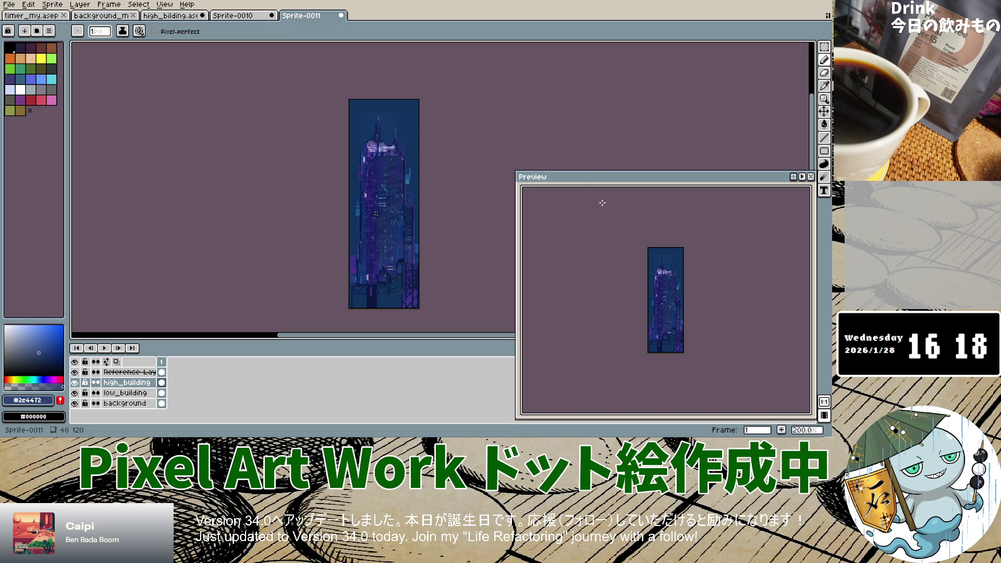
Toggle the reference layer on and off to compare, leaving it hidden.
click(74, 372)
click(75, 371)
double_click(75, 371)
click(74, 372)
click(75, 371)
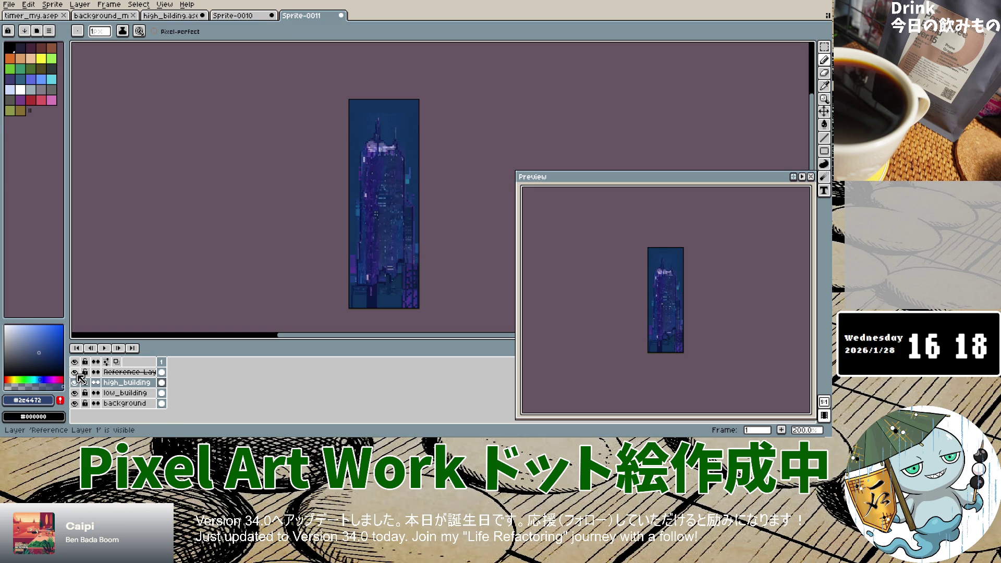
click(77, 374)
click(77, 374)
click(75, 372)
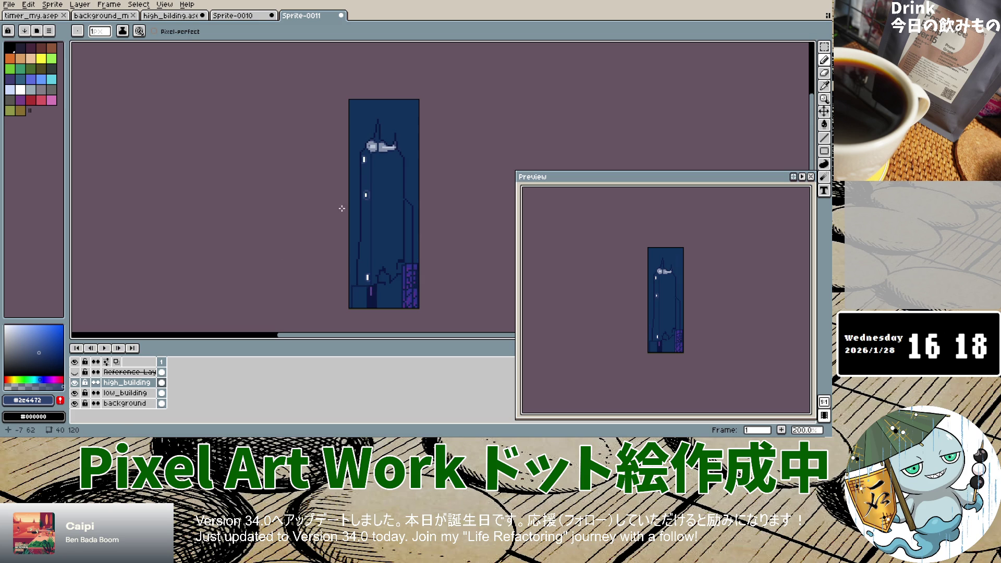
Sample the building's dark blue #0f2553 and return to the Pencil.
click(825, 85)
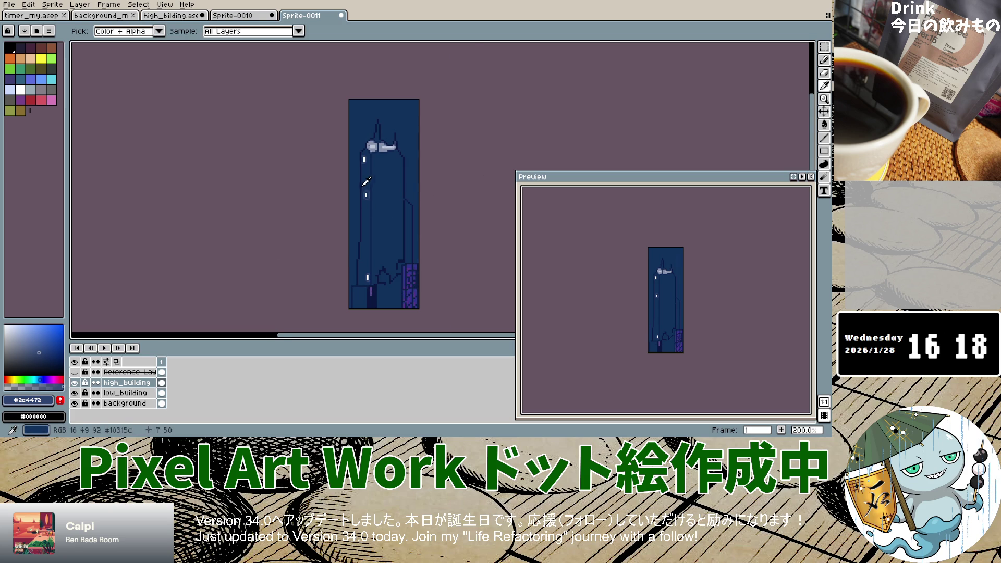
scroll(394, 135, up, 4)
click(394, 134)
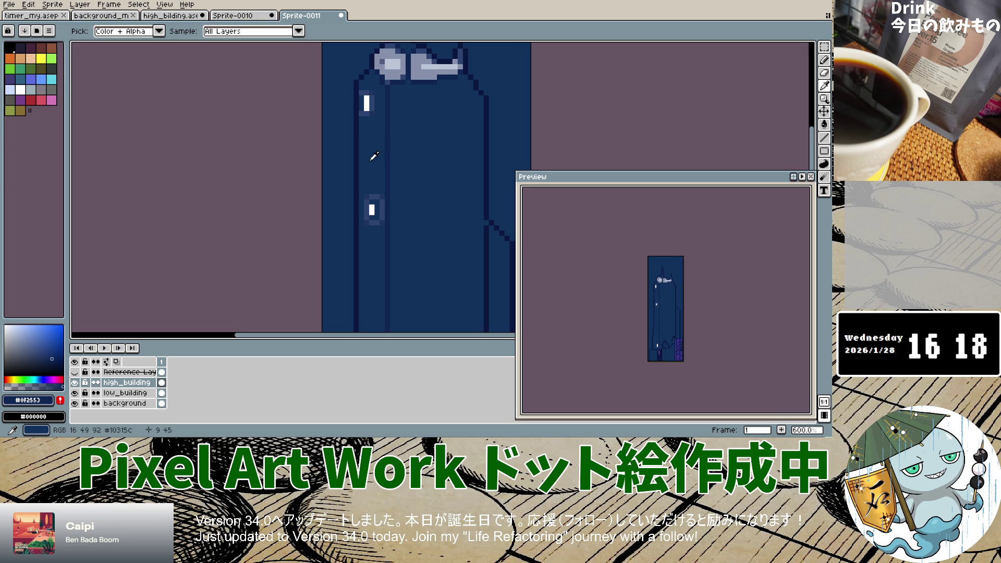
click(823, 61)
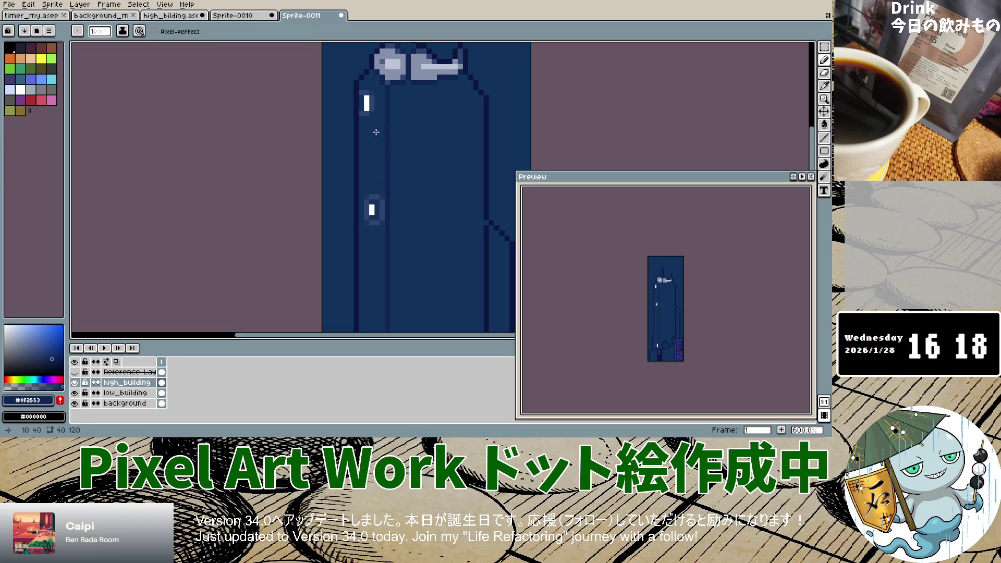
Paint dark #0f2553 pixels forming down-left diagonals beneath the lit windows.
scroll(381, 121, up, 7)
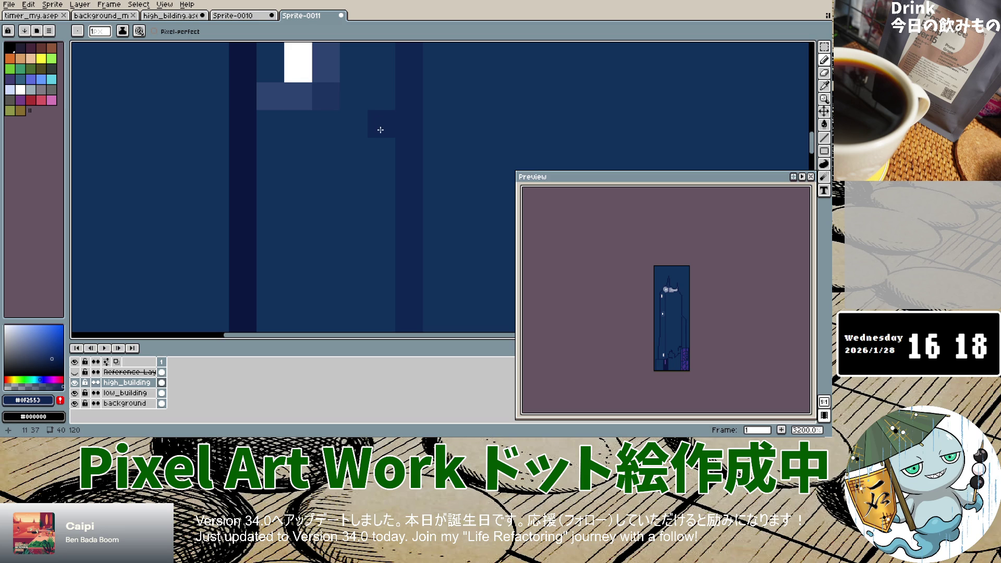
click(326, 179)
click(298, 206)
click(270, 234)
click(353, 207)
scroll(341, 194, down, 4)
scroll(348, 222, up, 2)
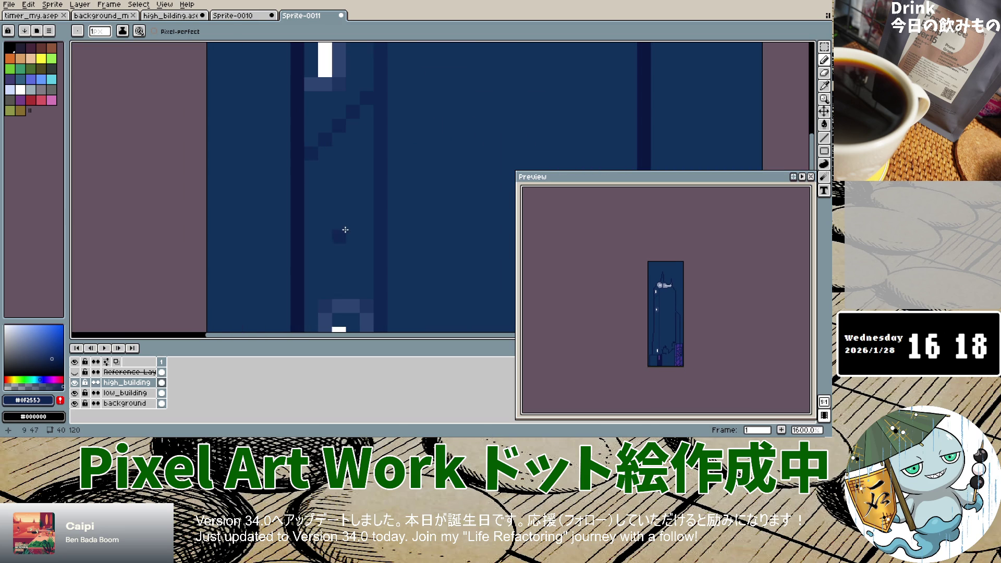
click(353, 223)
click(339, 236)
click(324, 250)
click(311, 264)
Extend the diagonal below the lower window and drag a longer dark line down the building.
scroll(310, 263, down, 7)
scroll(365, 240, up, 1)
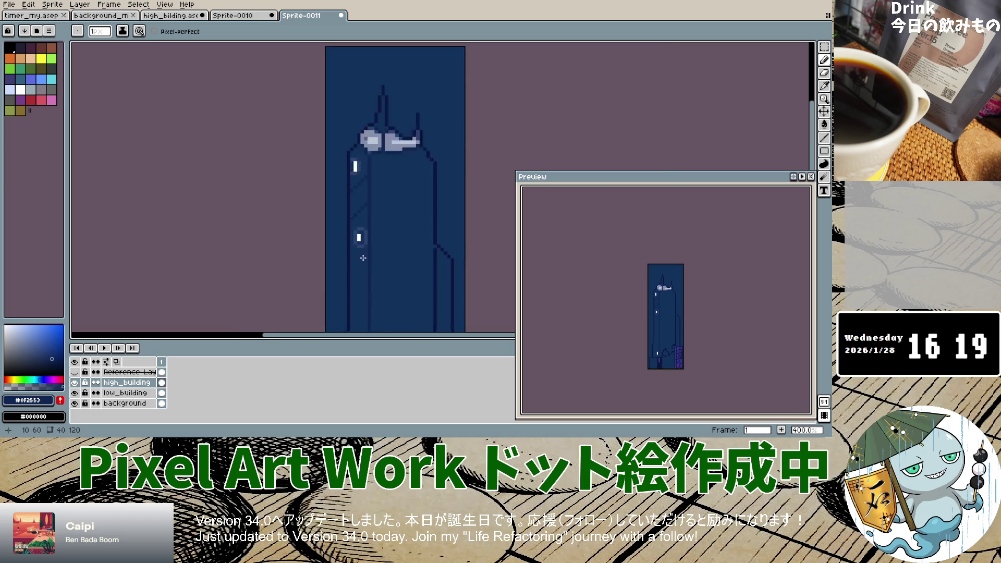
scroll(365, 240, up, 5)
click(369, 233)
click(359, 242)
click(348, 253)
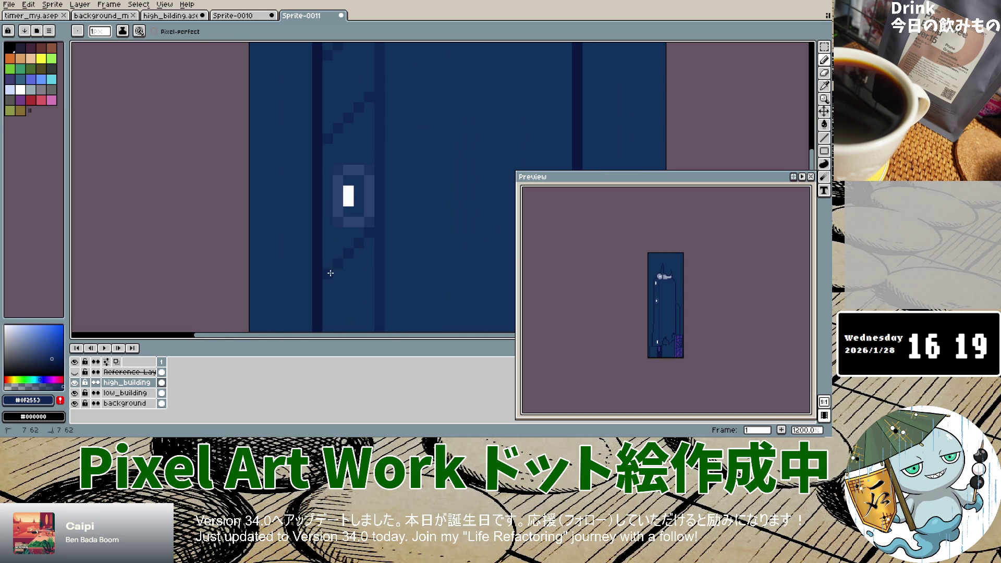
scroll(392, 255, down, 5)
scroll(396, 251, up, 4)
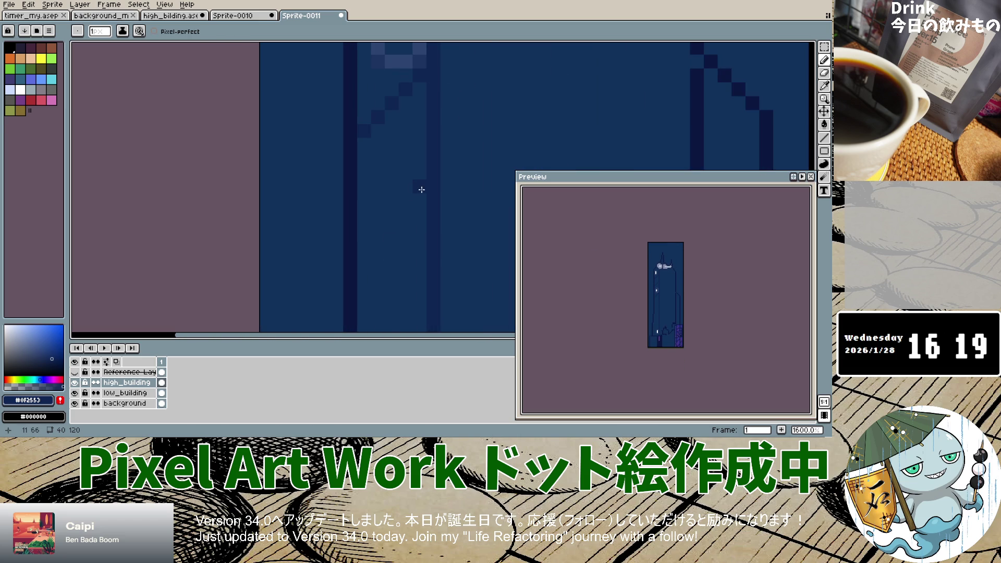
scroll(420, 192, up, 3)
scroll(420, 194, down, 10)
scroll(420, 194, down, 2)
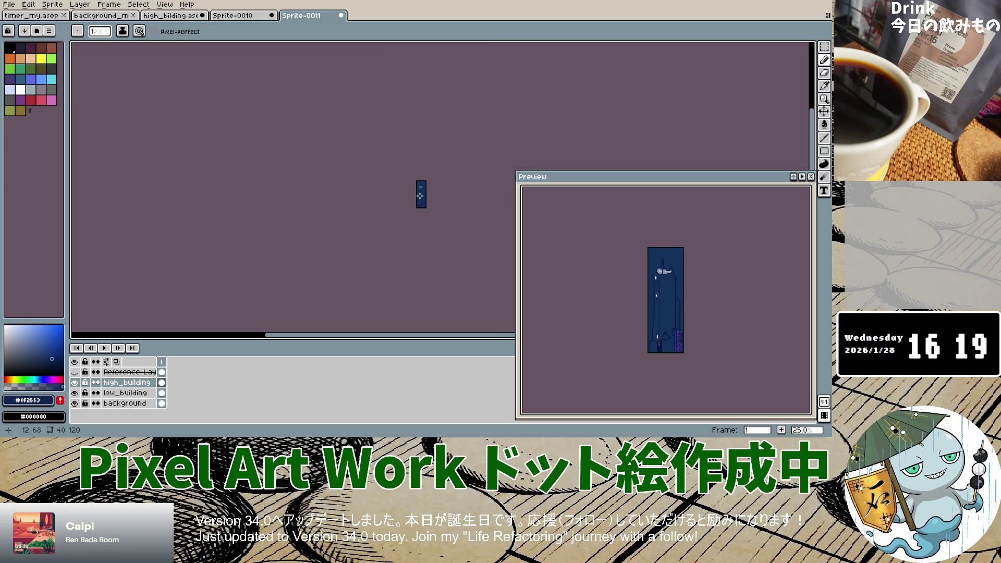
scroll(420, 196, up, 3)
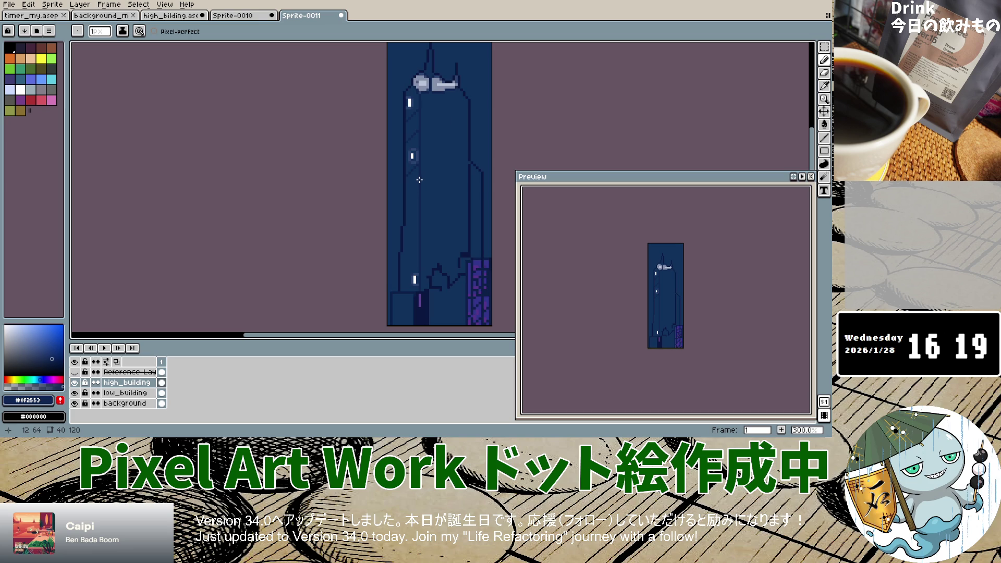
scroll(419, 187, up, 3)
mouse_move(414, 187)
mouse_down()
mouse_move(385, 220)
mouse_move(385, 258)
mouse_move(405, 275)
mouse_up()
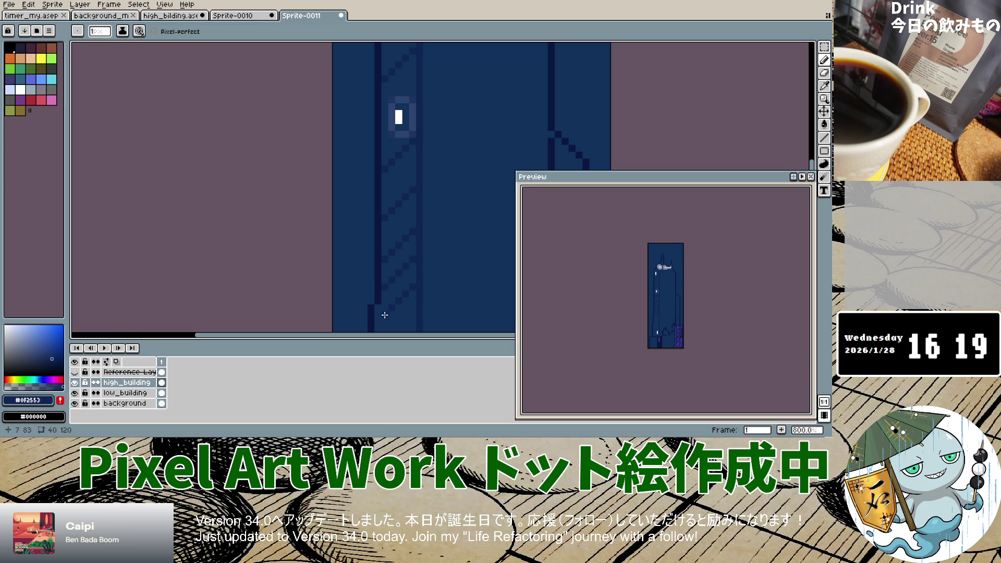
Undo the last stroke and redraw a three-pixel dark diagonal running down-left.
scroll(382, 322, down, 2)
scroll(386, 322, down, 2)
scroll(397, 320, up, 6)
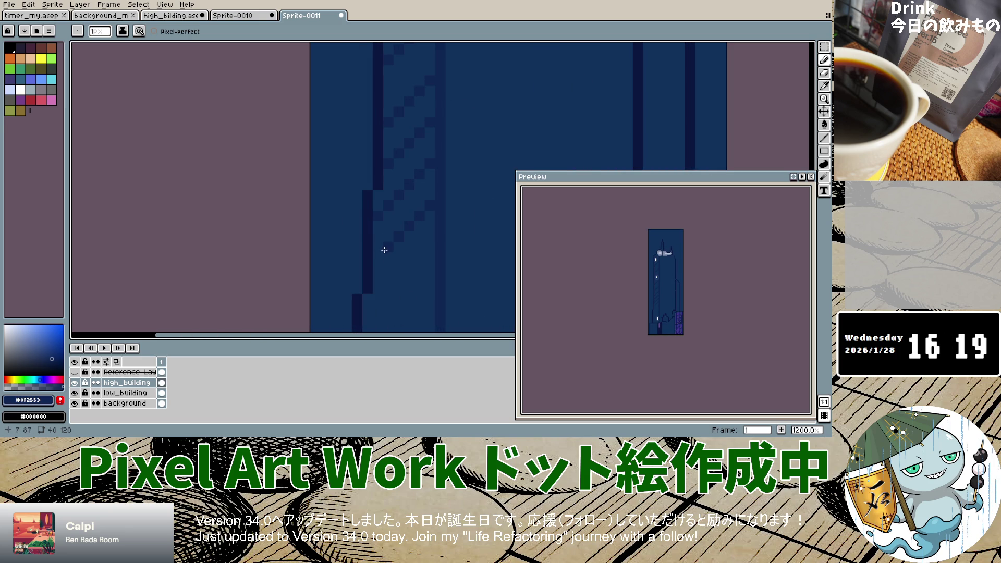
scroll(424, 276, up, 6)
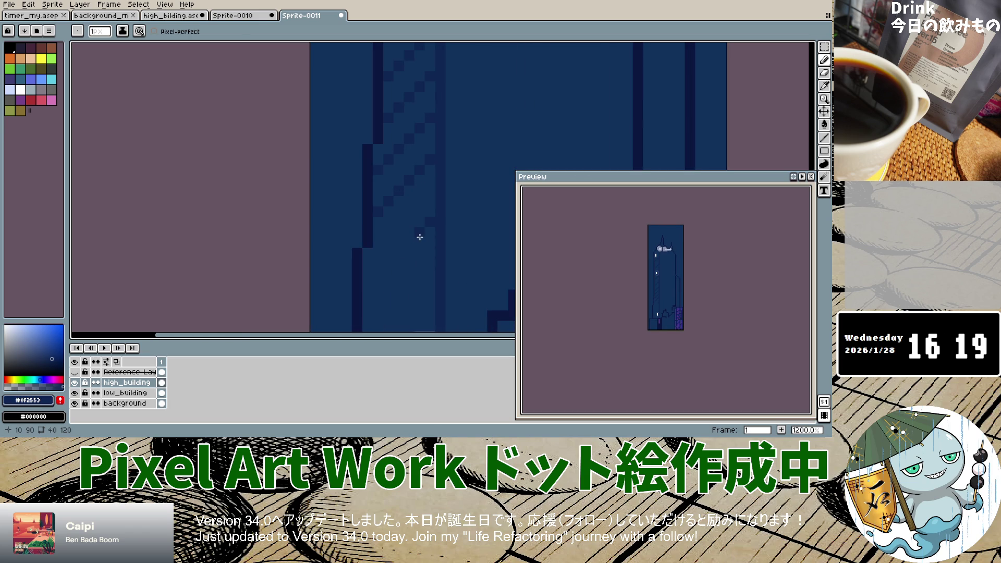
key(ctrl+z)
click(399, 242)
click(389, 253)
click(378, 264)
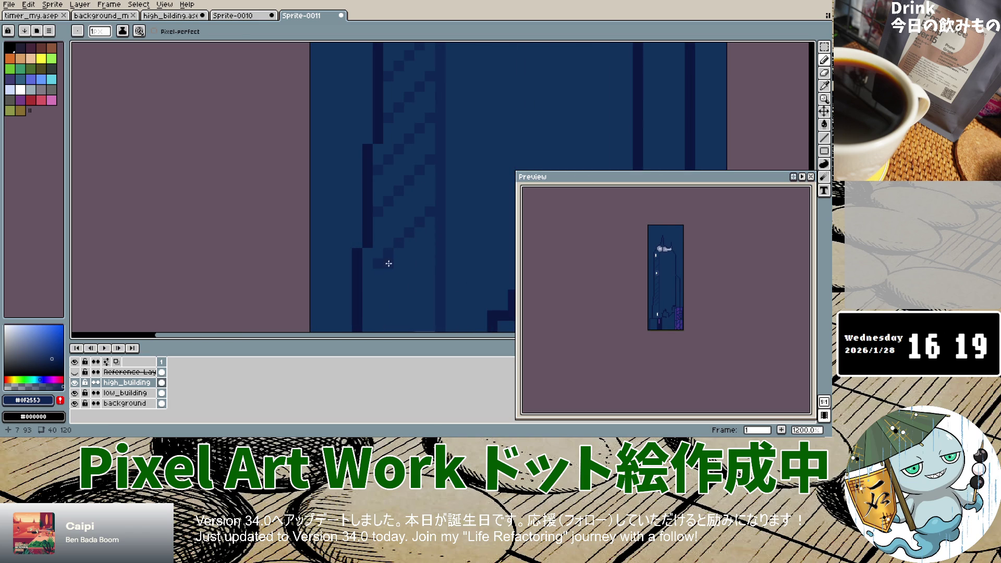
scroll(388, 263, down, 2)
scroll(386, 269, down, 4)
scroll(396, 276, up, 6)
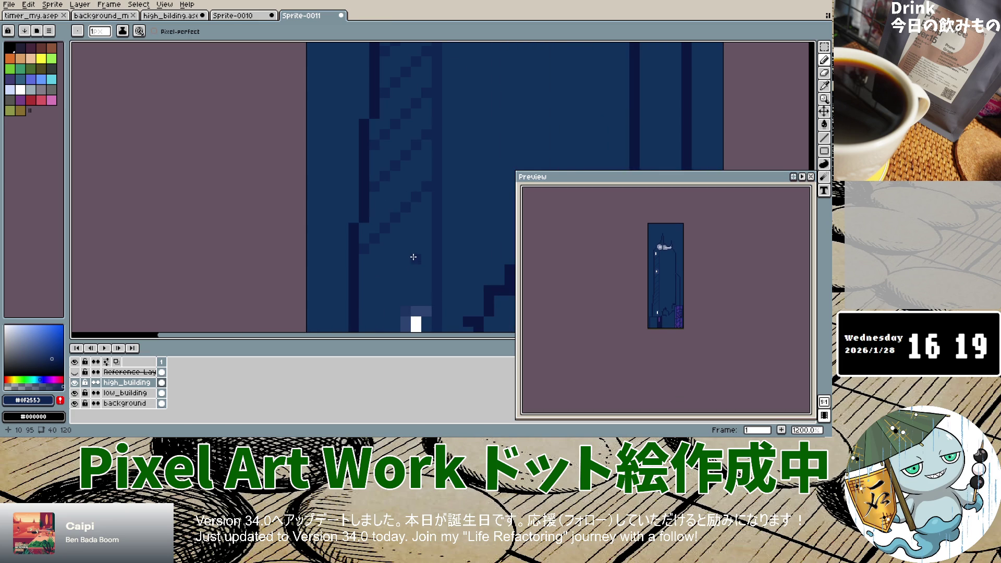
Remove stray pixels and extend the diagonal shading line two more pixels down-left.
key(ctrl+z)
key(ctrl+z)
key(ctrl+z)
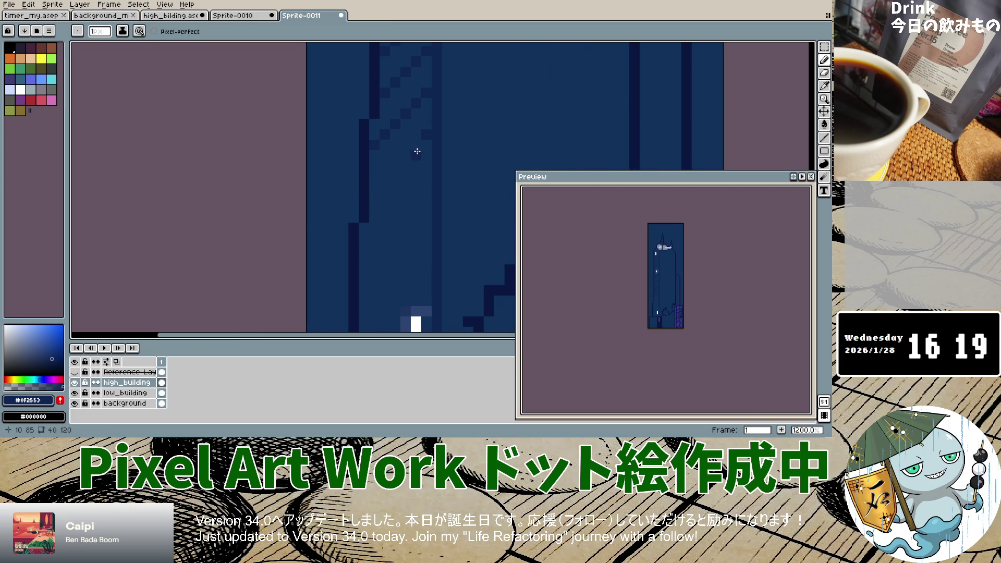
key(ctrl+z)
key(ctrl+z)
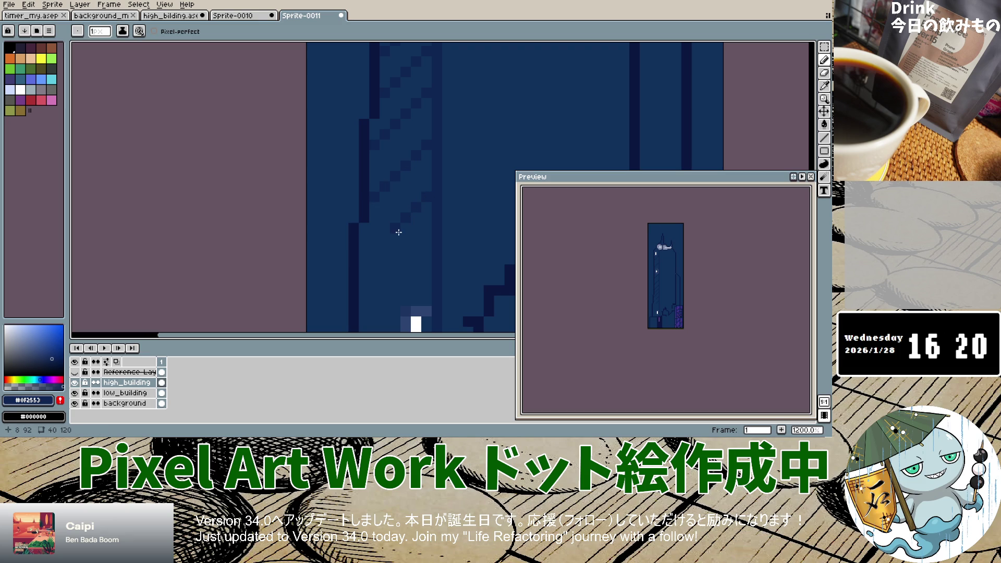
click(365, 267)
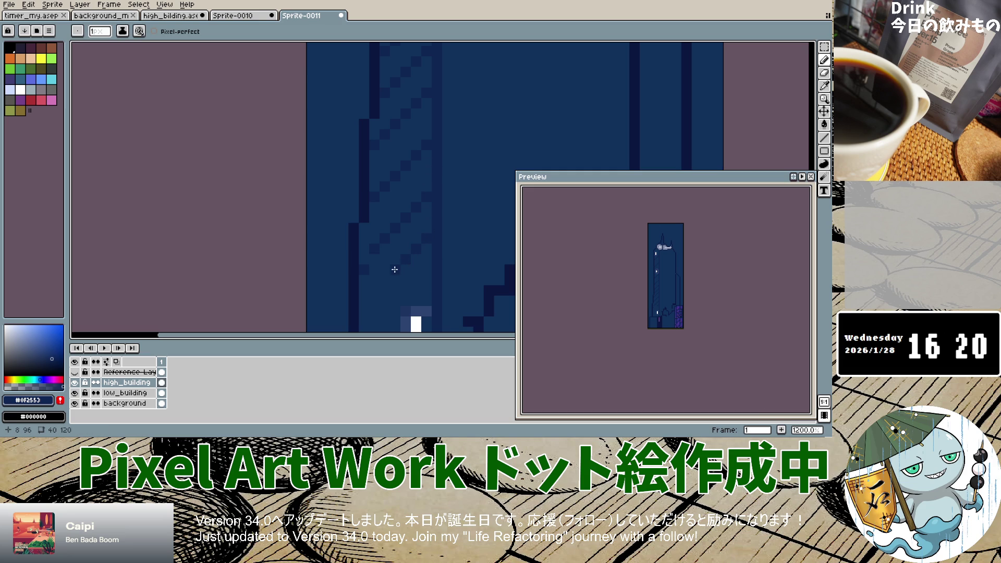
key(ctrl+z)
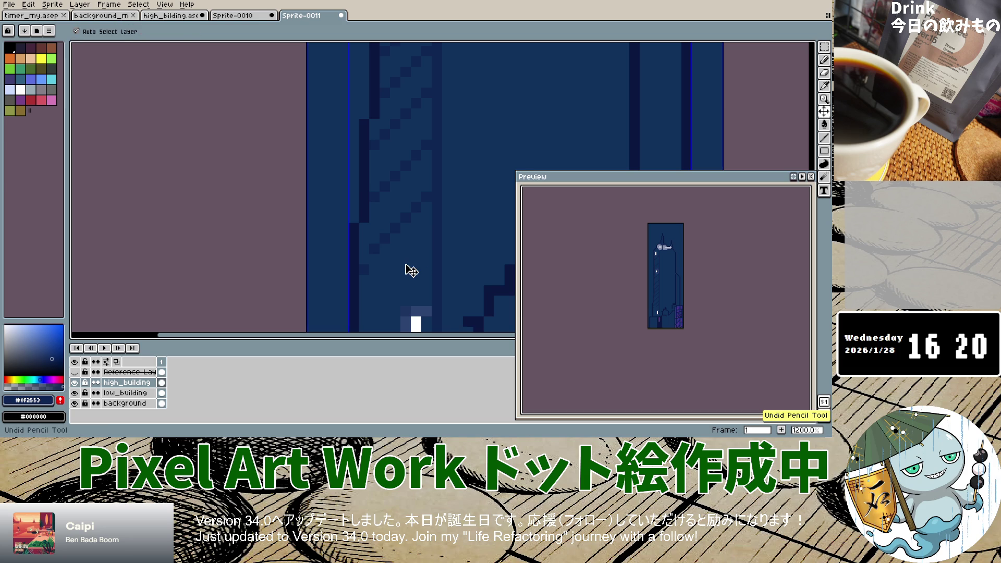
key(ctrl+z)
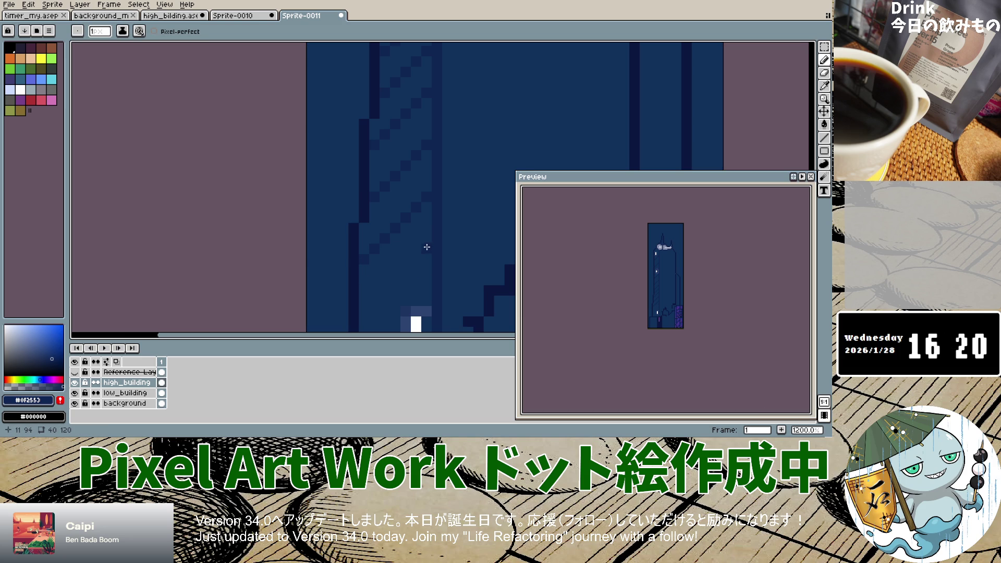
click(388, 279)
click(375, 292)
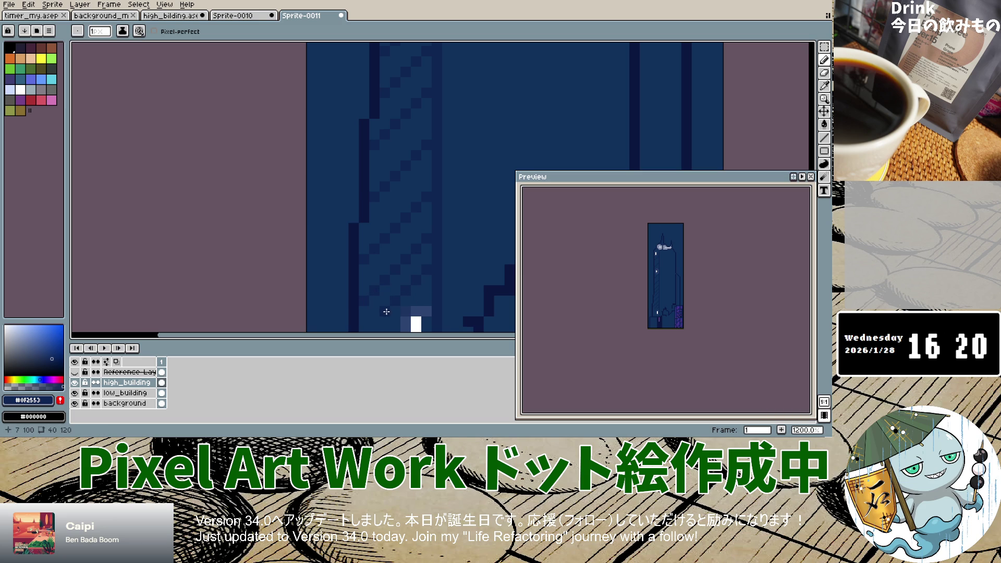
scroll(388, 293, down, 5)
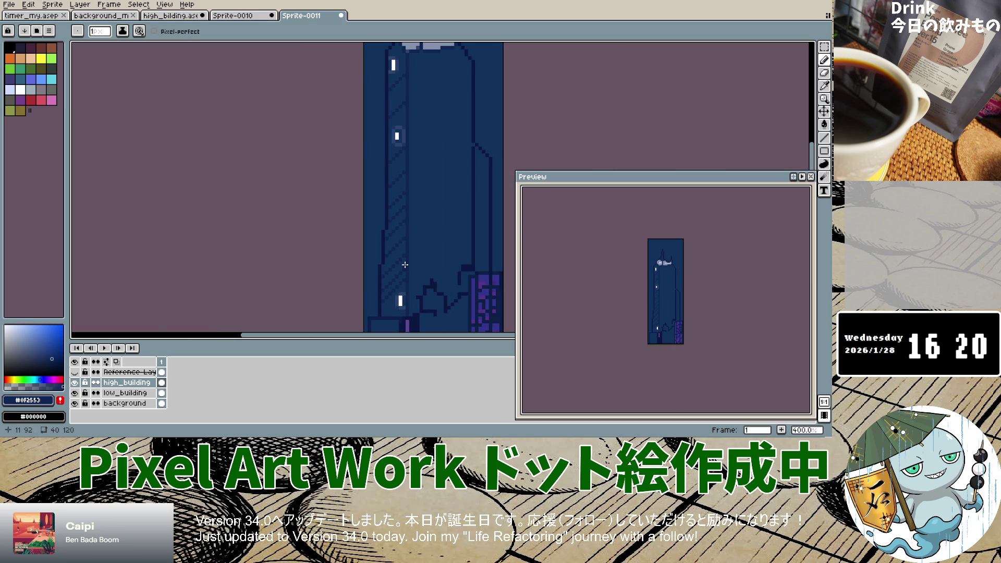
Undo the last pencil stroke and zoom around to inspect the shaded panel.
key(ctrl+z)
scroll(393, 270, down, 2)
scroll(393, 270, down, 1)
scroll(394, 279, up, 3)
scroll(394, 279, down, 2)
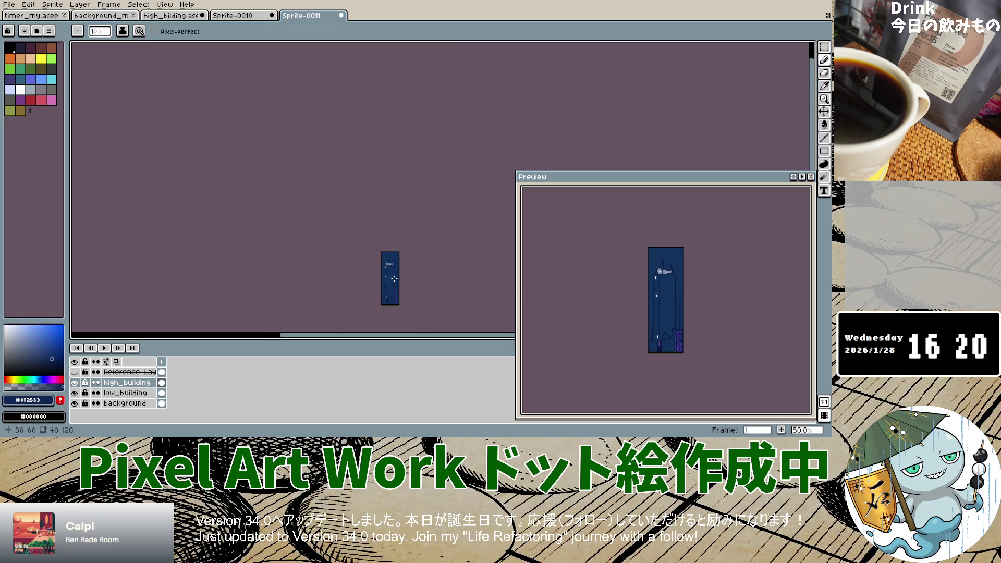
scroll(394, 284, up, 2)
scroll(393, 287, up, 1)
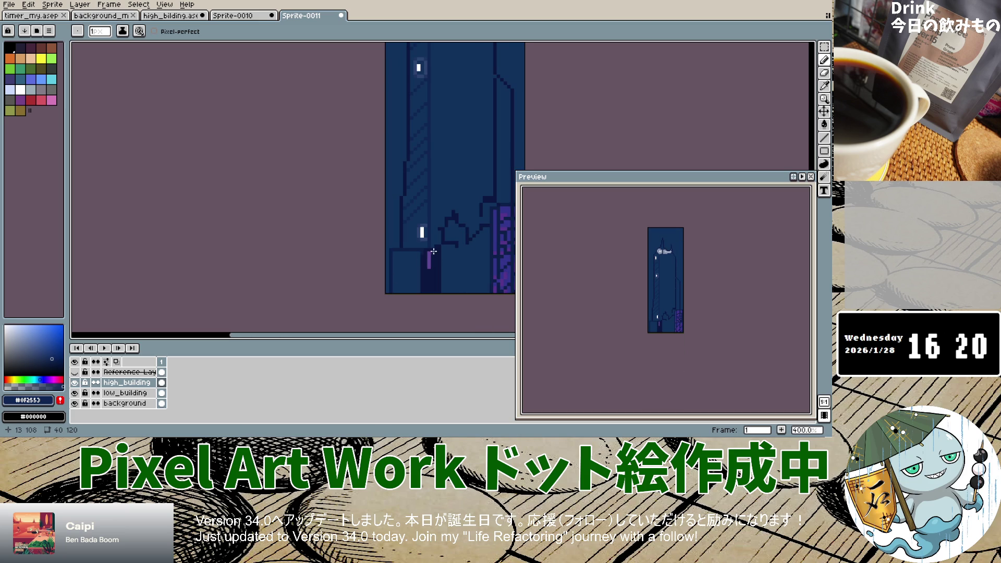
scroll(434, 251, down, 1)
scroll(435, 245, down, 2)
scroll(436, 234, up, 1)
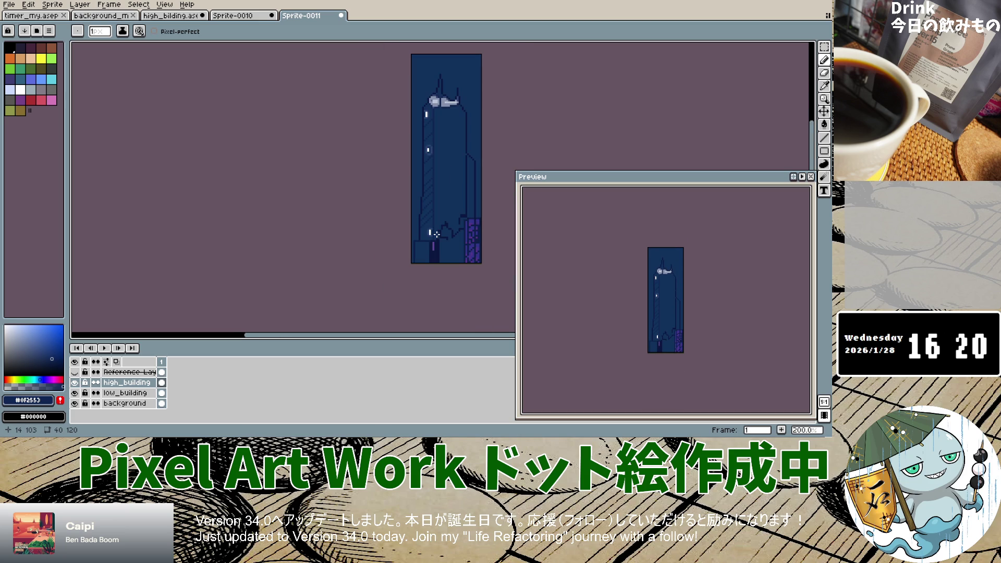
scroll(435, 229, up, 2)
scroll(430, 126, up, 3)
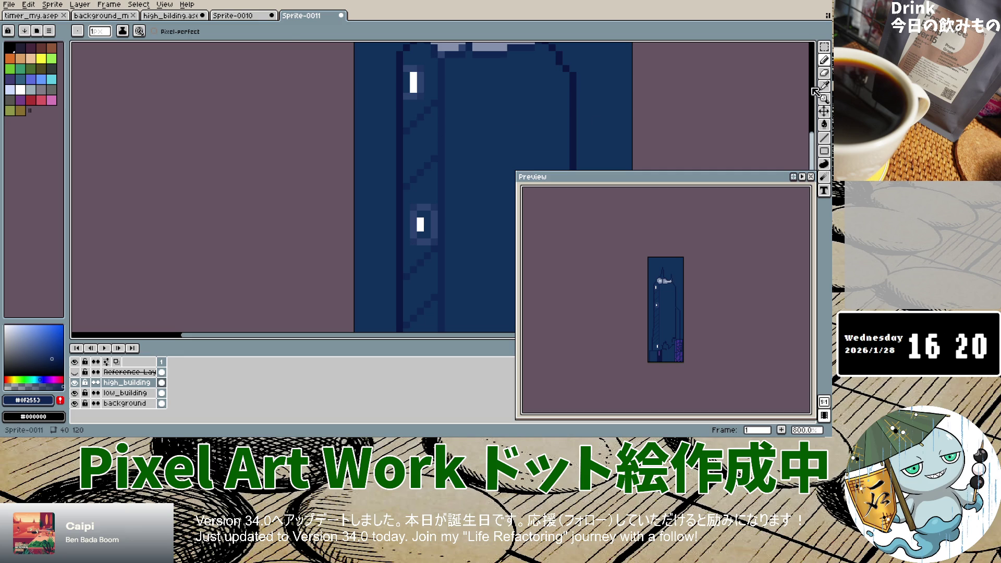
Sample lighter navy #10315c, then darker navy #0F2553, back on the Pencil.
key(i)
click(453, 149)
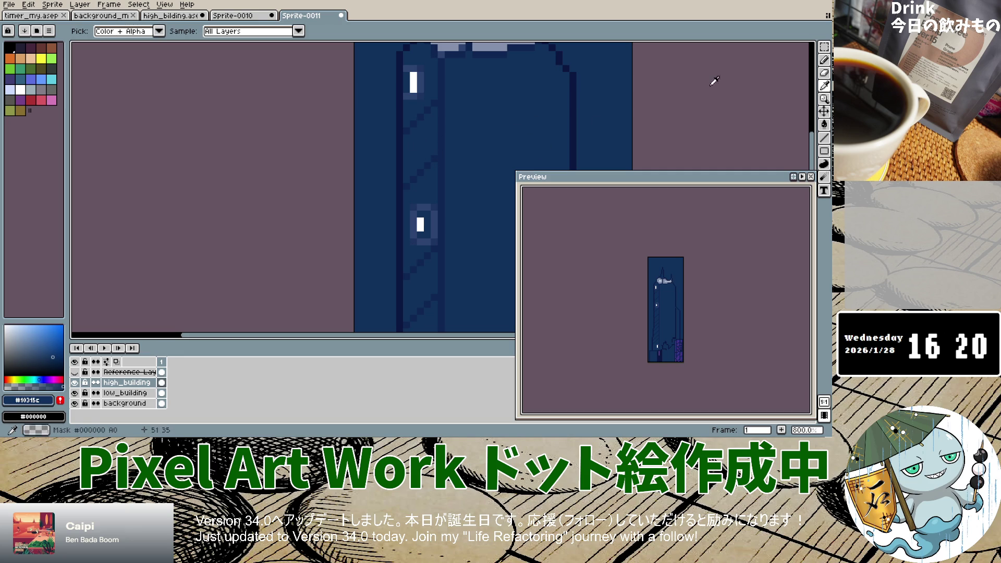
click(823, 59)
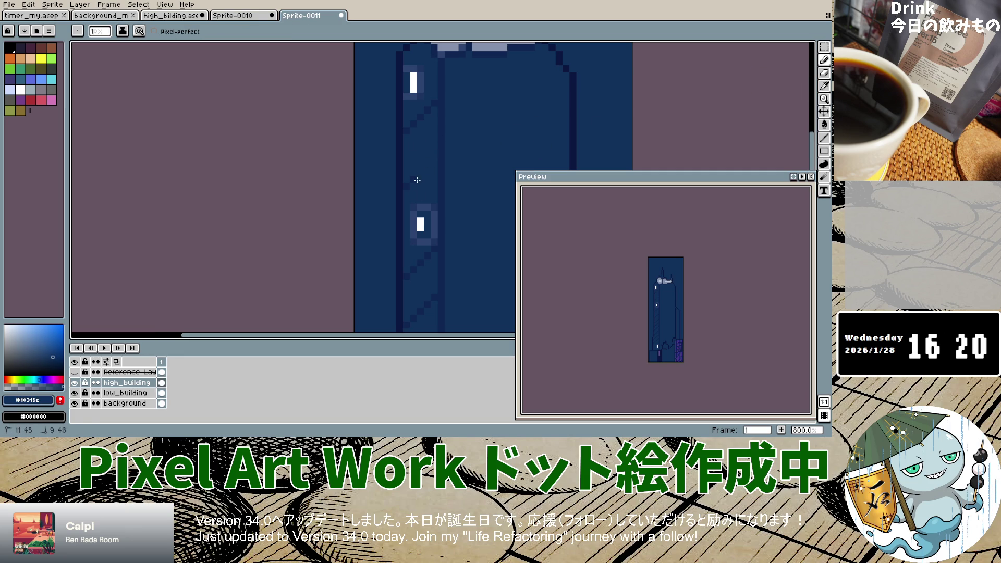
click(825, 86)
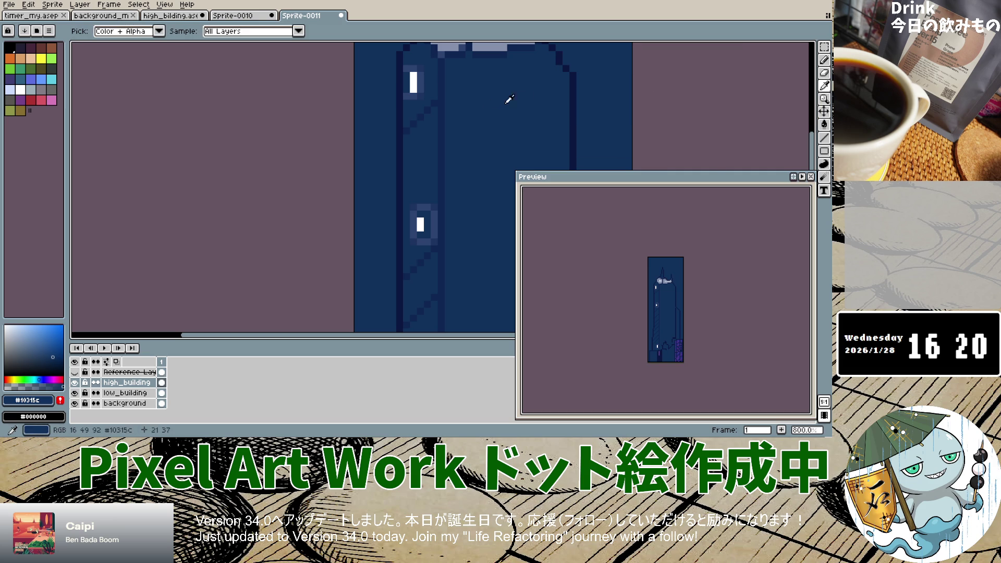
click(442, 95)
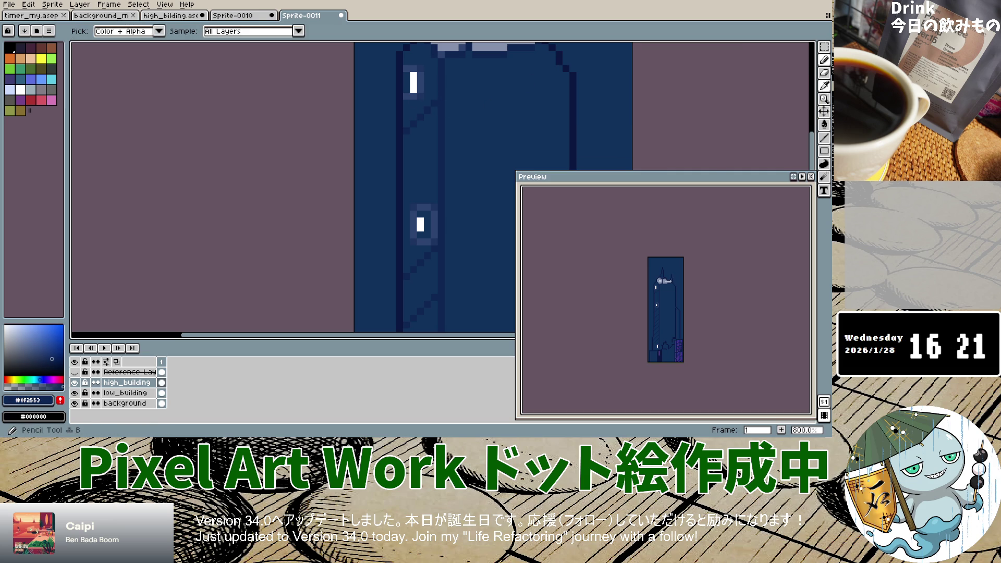
click(824, 61)
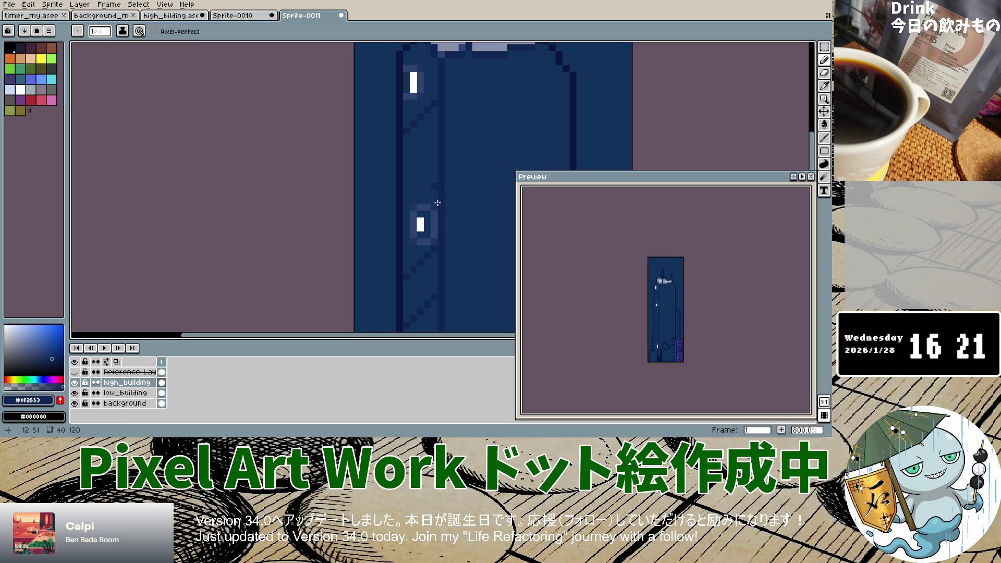
Undo a stroke, redo it to compare, then undo it again.
key(ctrl+z)
key(ctrl+y)
key(ctrl+z)
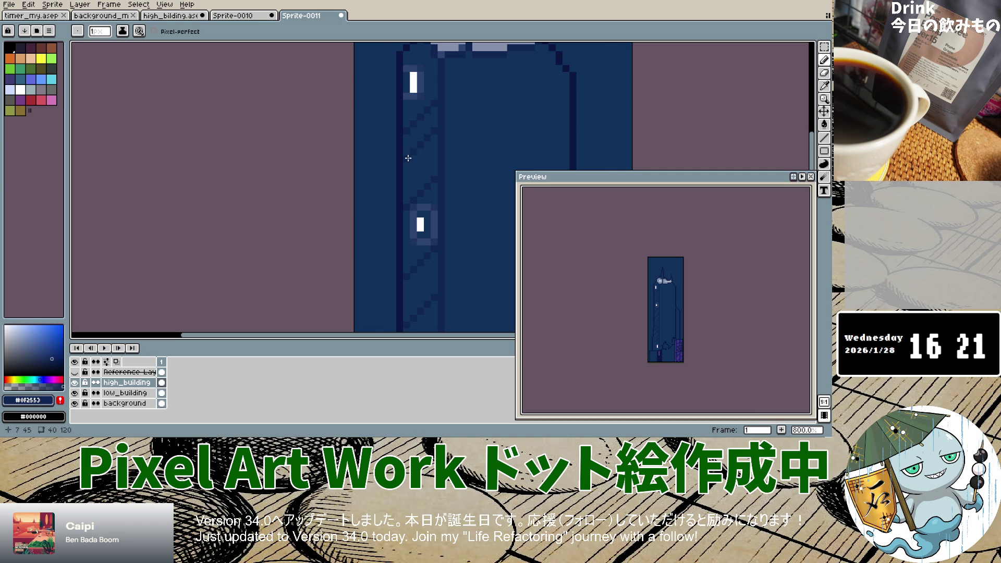
scroll(426, 216, down, 2)
scroll(421, 173, up, 1)
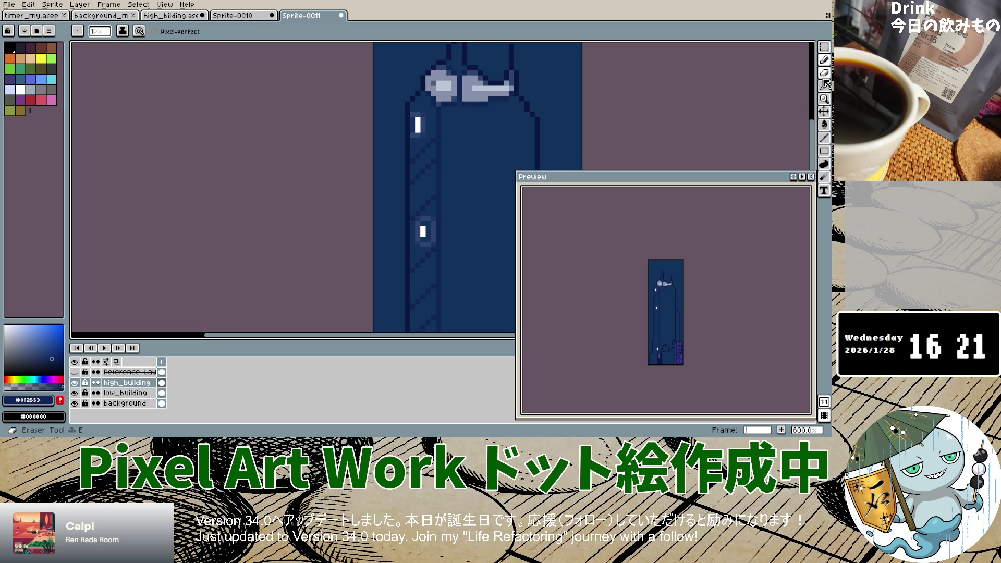
Sample the lighter navy #10315c from the building and return to the Pencil.
key(i)
click(429, 179)
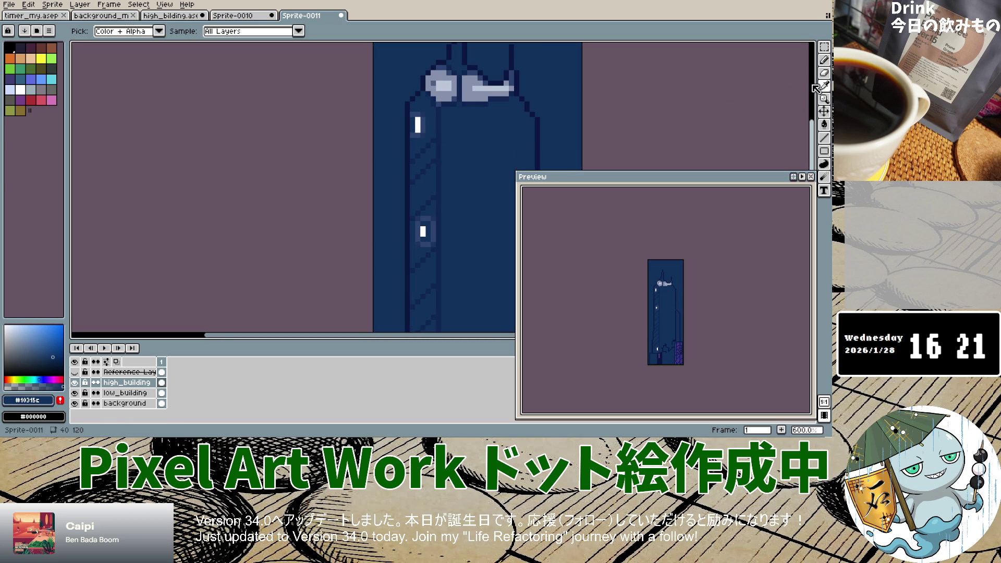
click(824, 60)
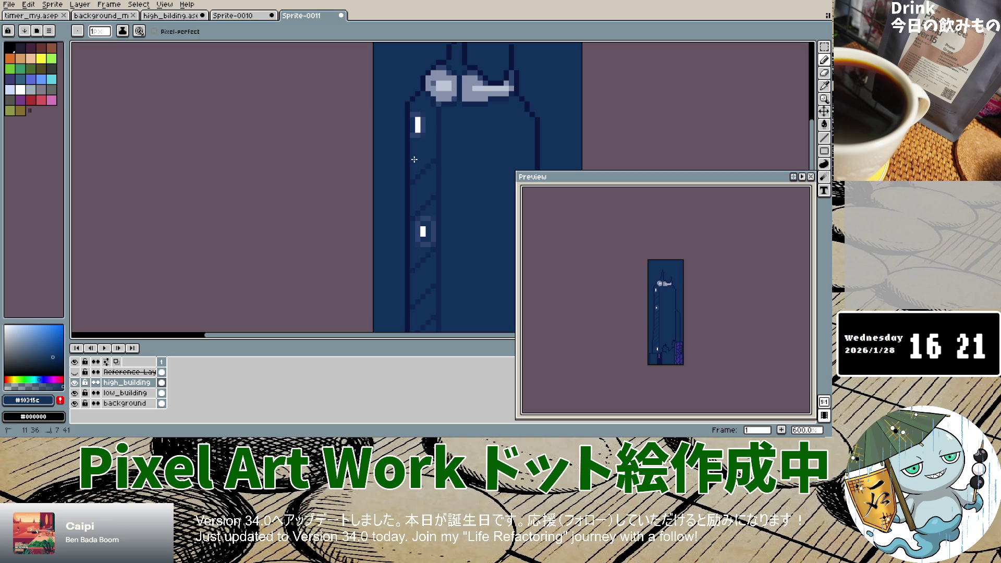
Zoom in and out over the building to review the shading, then switch to the Eyedropper.
scroll(427, 227, down, 4)
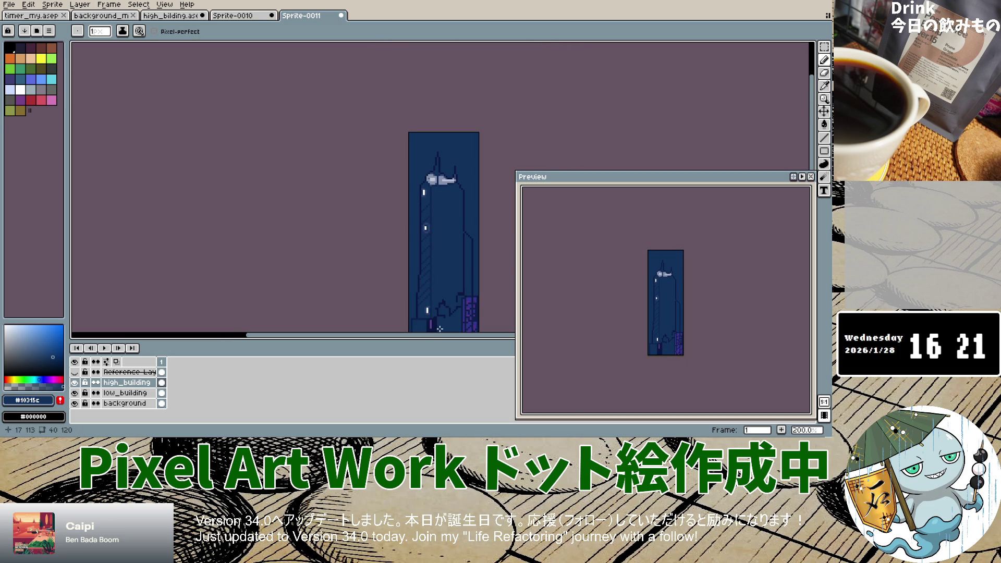
scroll(436, 219, up, 2)
scroll(436, 219, up, 2)
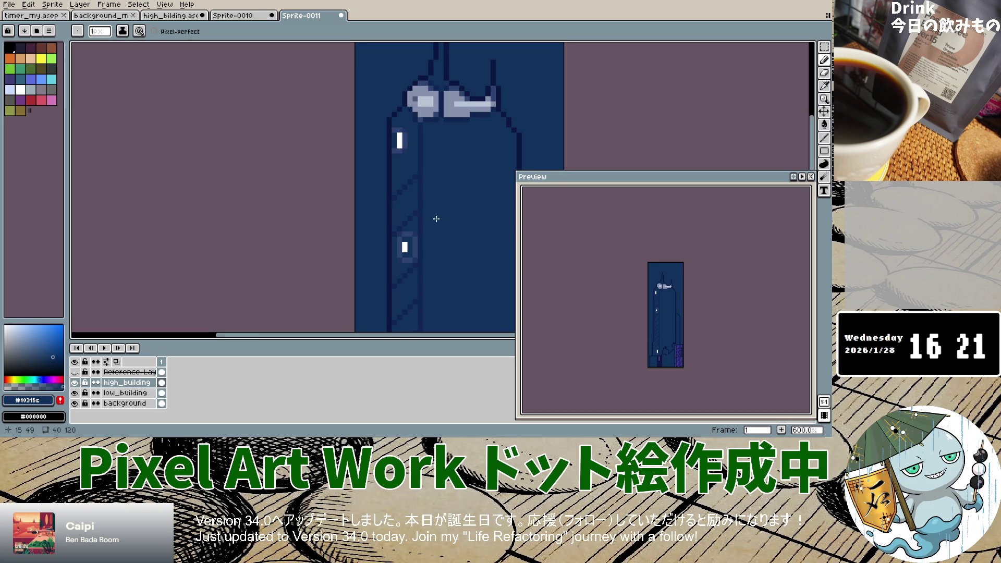
scroll(436, 219, down, 5)
scroll(436, 219, down, 3)
scroll(436, 219, up, 2)
scroll(436, 220, up, 2)
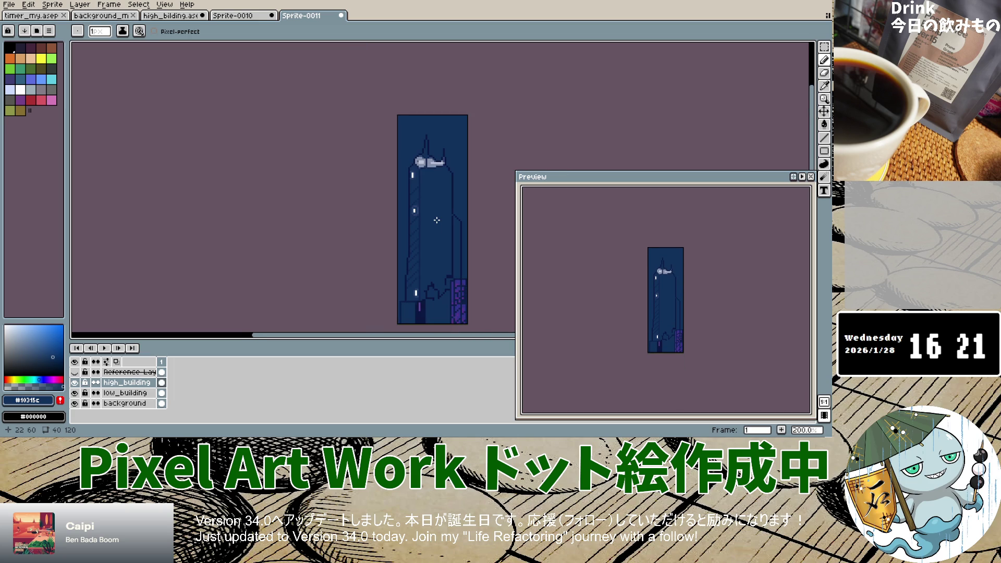
scroll(437, 220, up, 1)
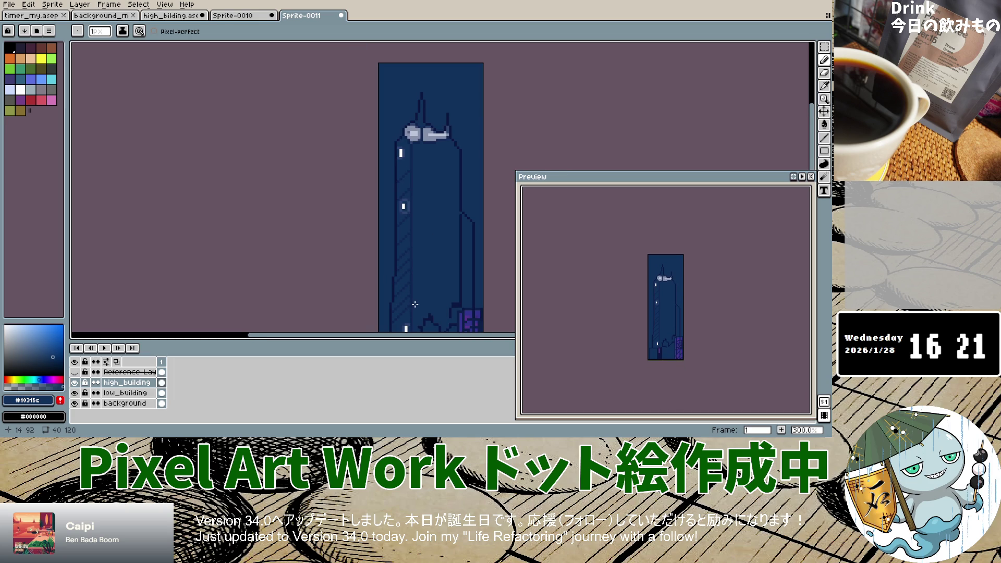
scroll(401, 317, up, 2)
scroll(405, 313, up, 2)
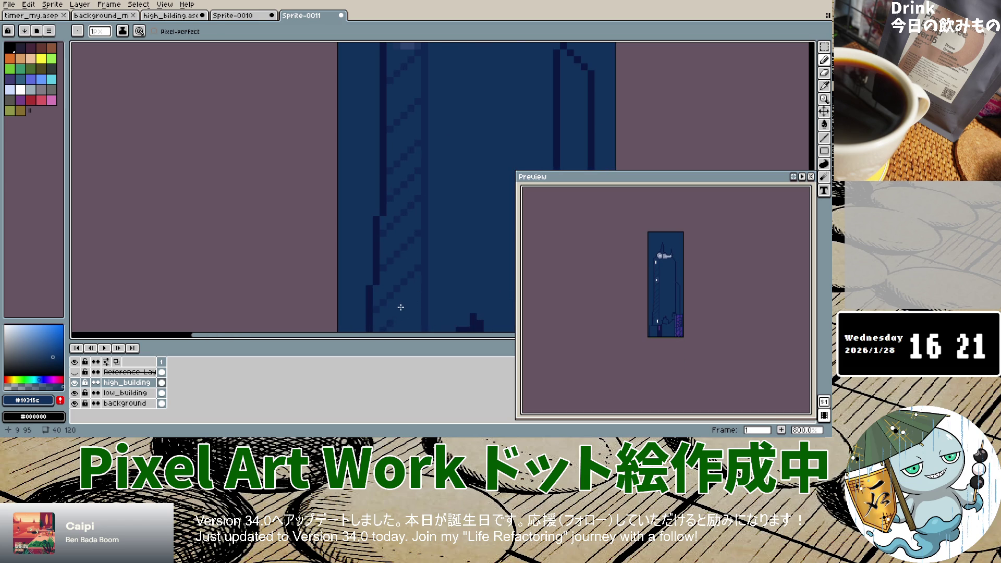
scroll(403, 305, down, 4)
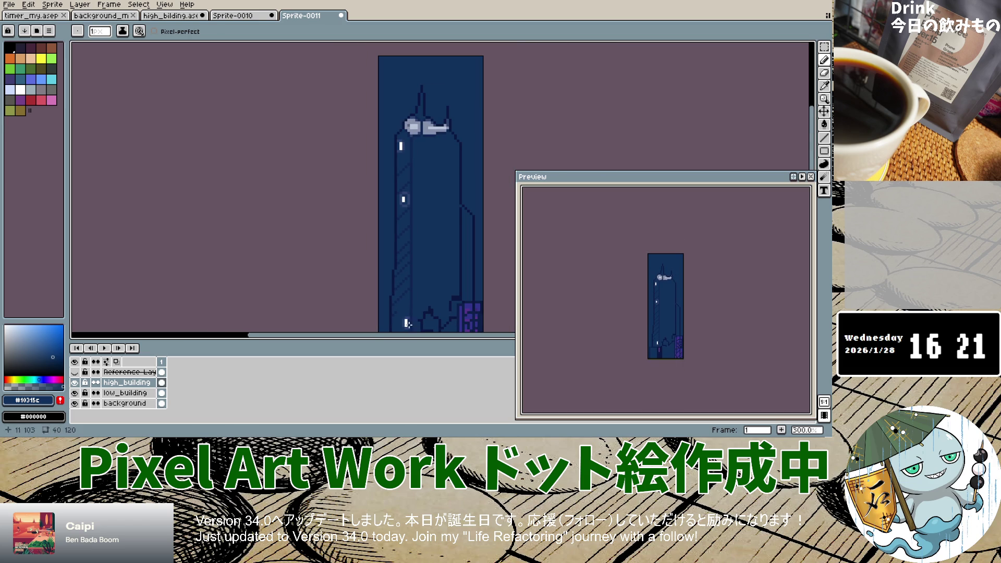
scroll(417, 253, down, 2)
scroll(415, 248, up, 2)
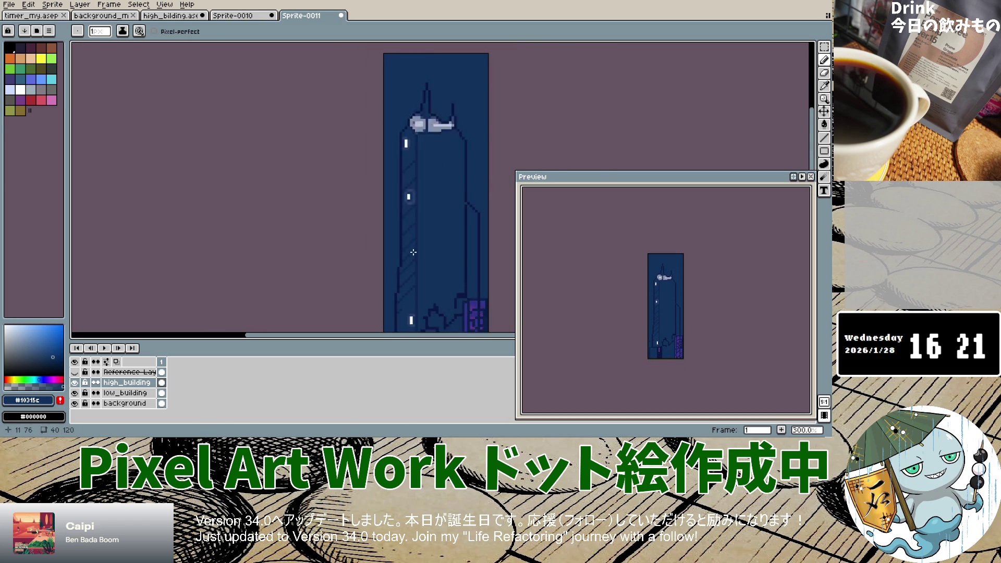
scroll(412, 240, up, 1)
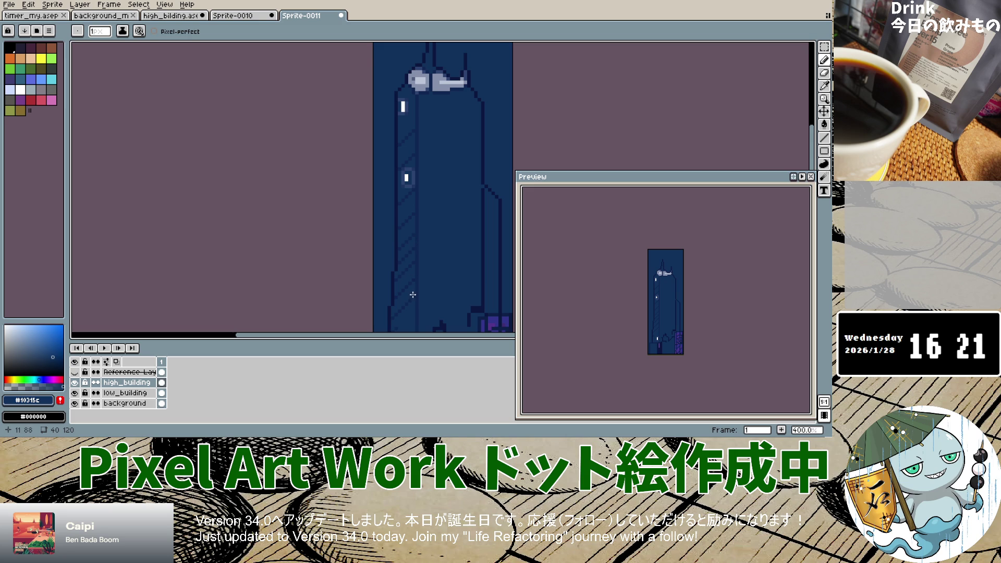
scroll(416, 302, down, 3)
scroll(417, 303, up, 1)
scroll(416, 302, up, 2)
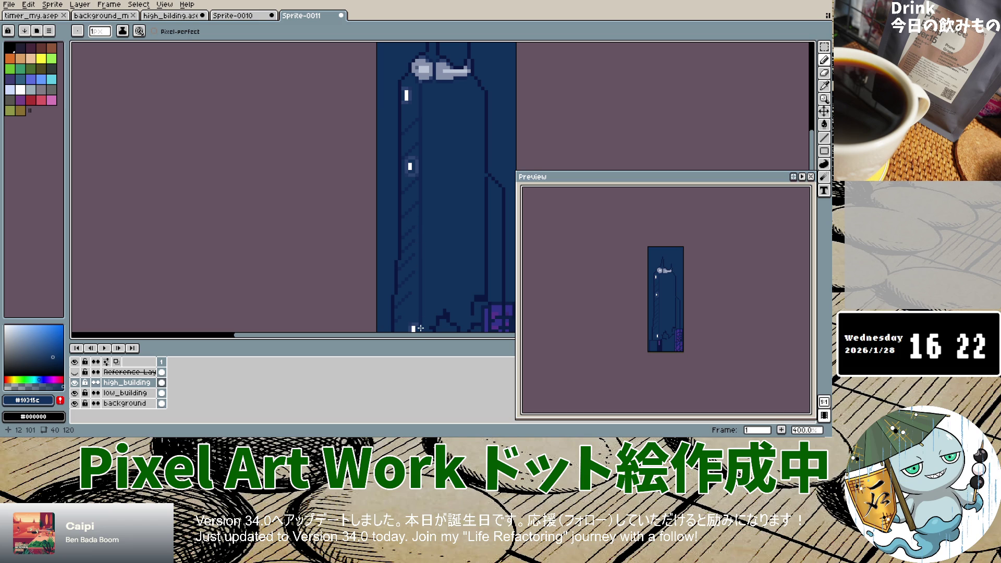
scroll(420, 328, down, 1)
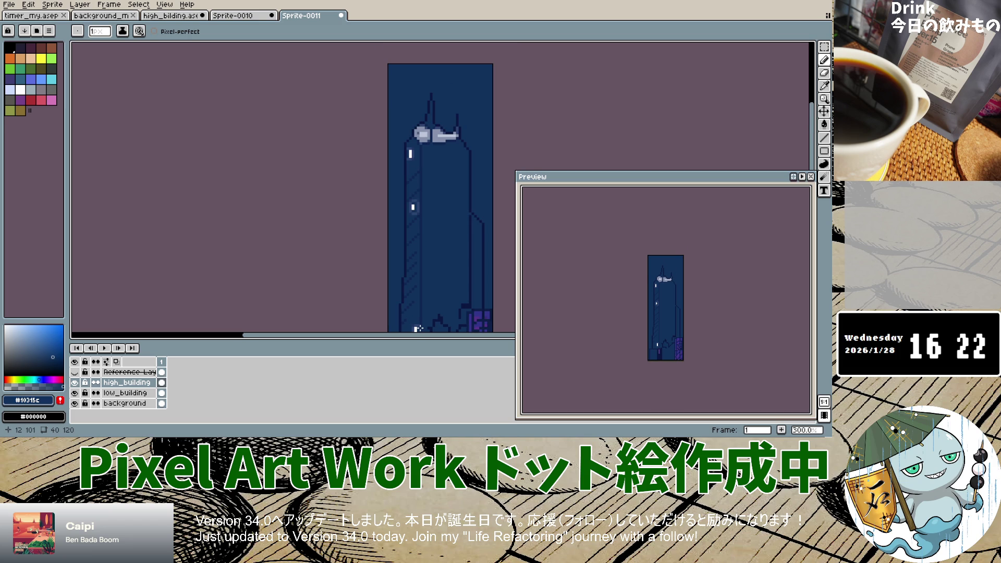
scroll(411, 224, up, 4)
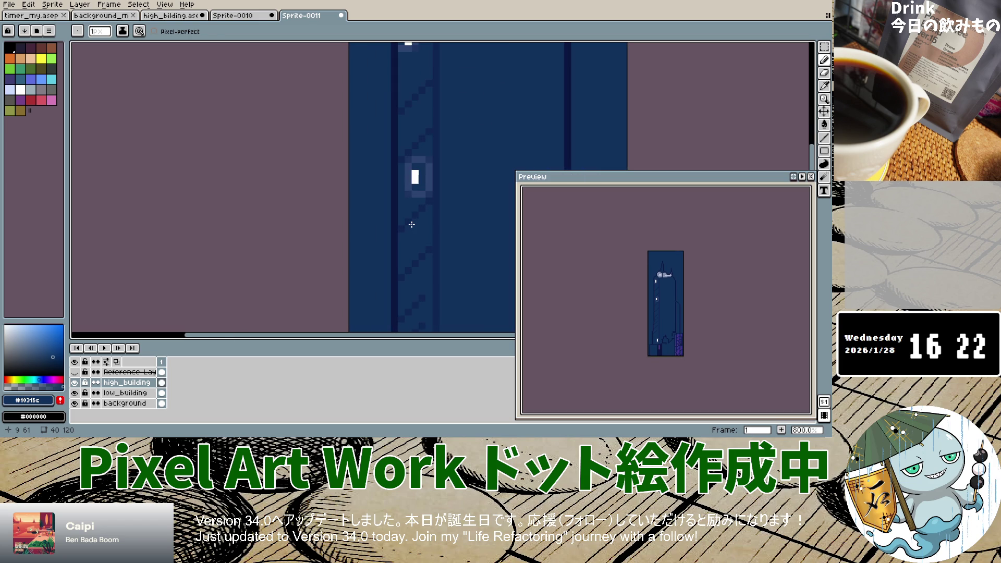
scroll(411, 224, down, 4)
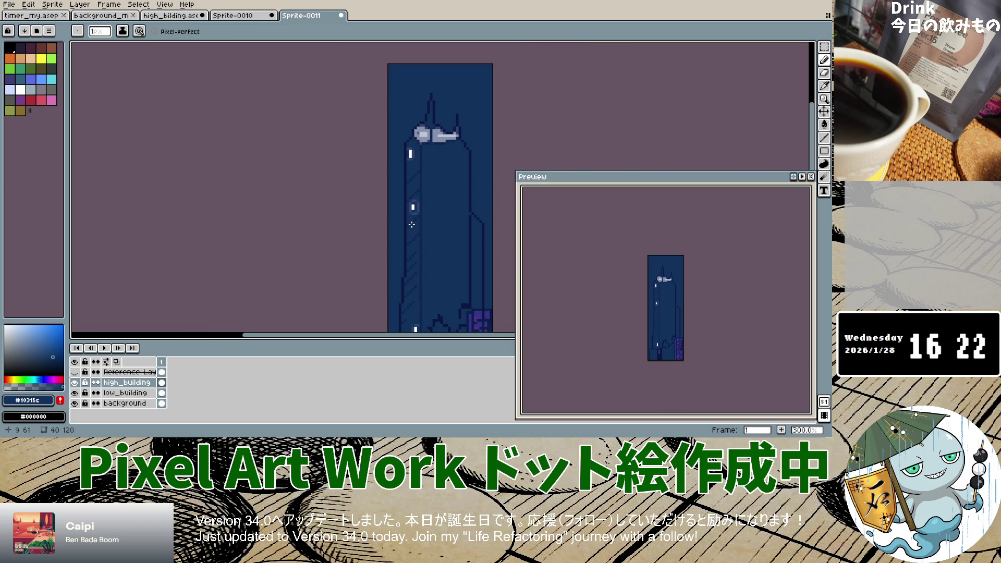
scroll(411, 224, down, 2)
scroll(412, 224, down, 1)
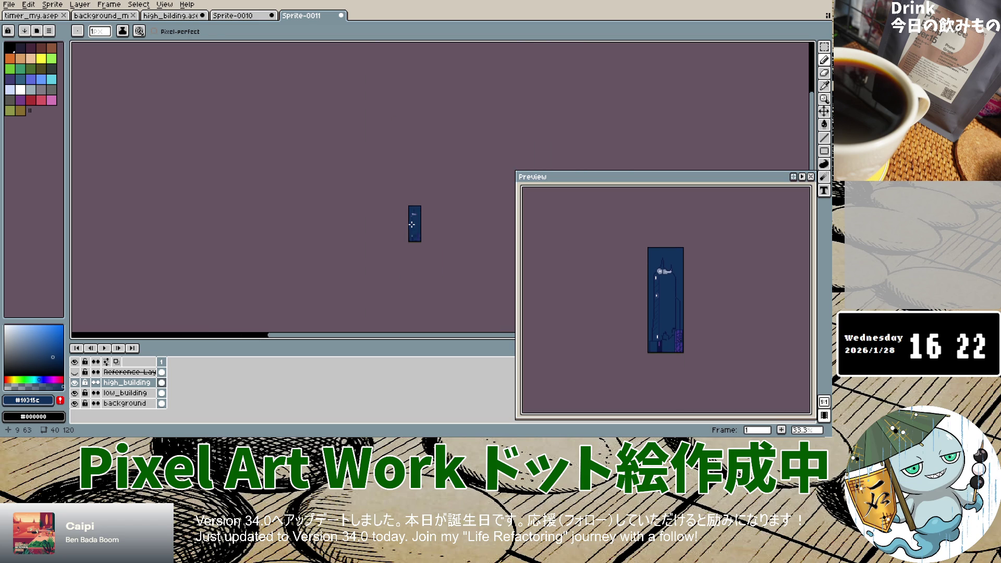
scroll(411, 235, up, 4)
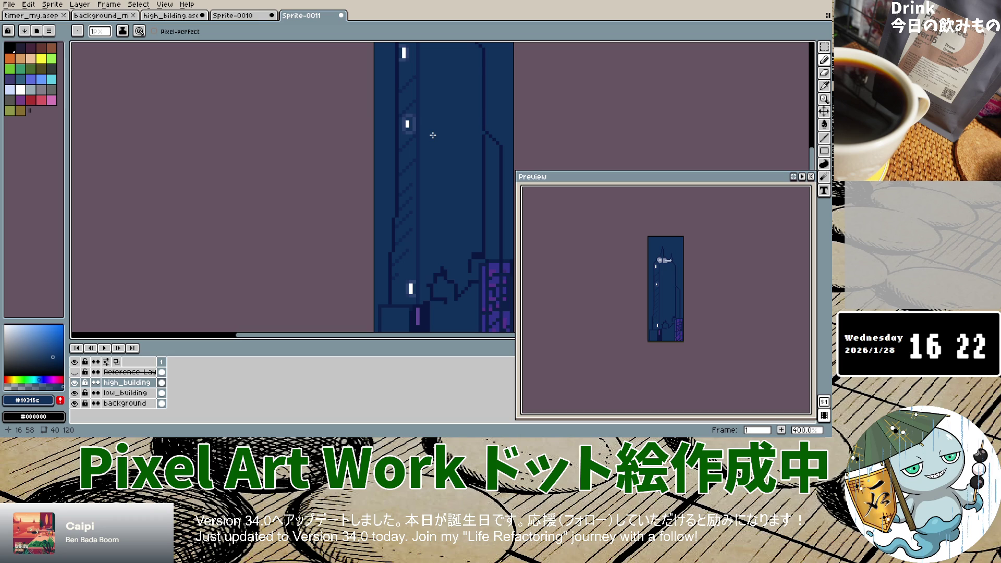
scroll(434, 144, down, 3)
scroll(433, 150, up, 1)
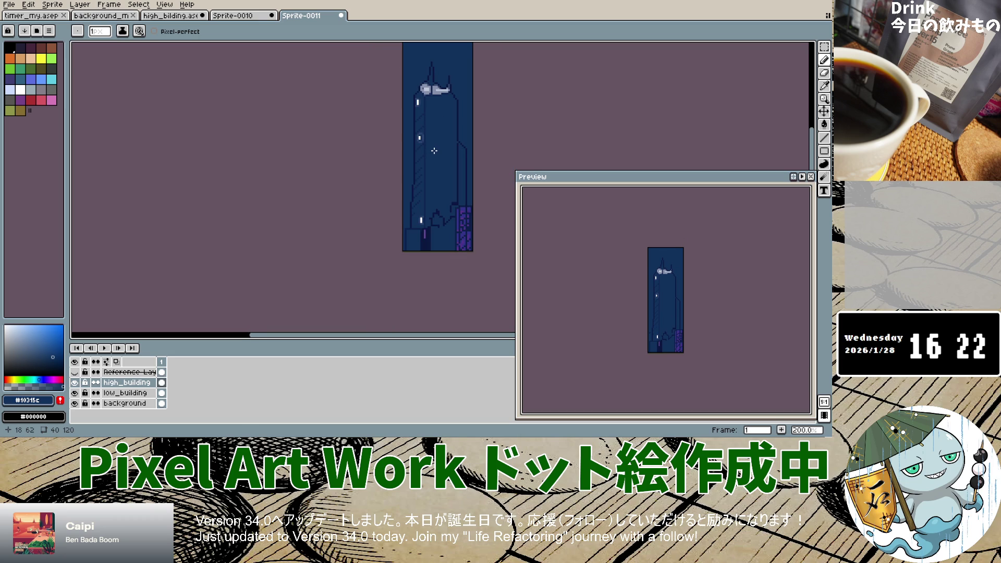
click(824, 86)
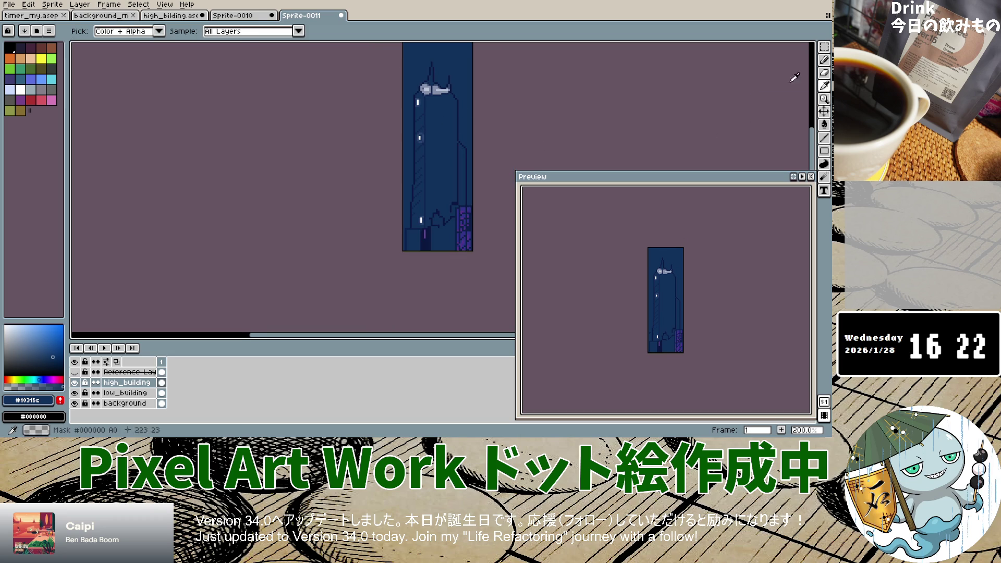
Sample the darker panel blue #0f2553 from the building as the Pencil colour.
scroll(433, 110, up, 2)
scroll(459, 110, up, 2)
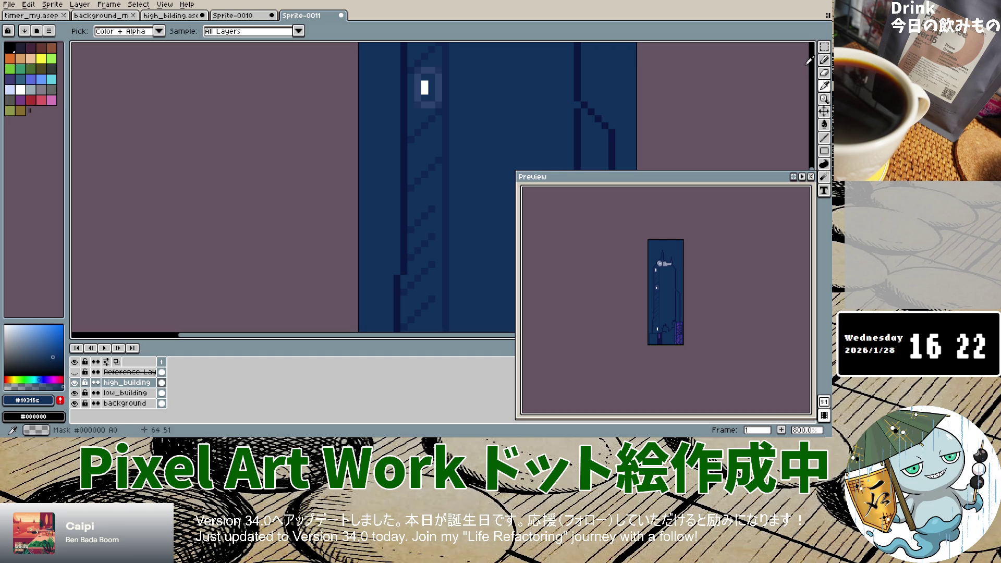
click(824, 59)
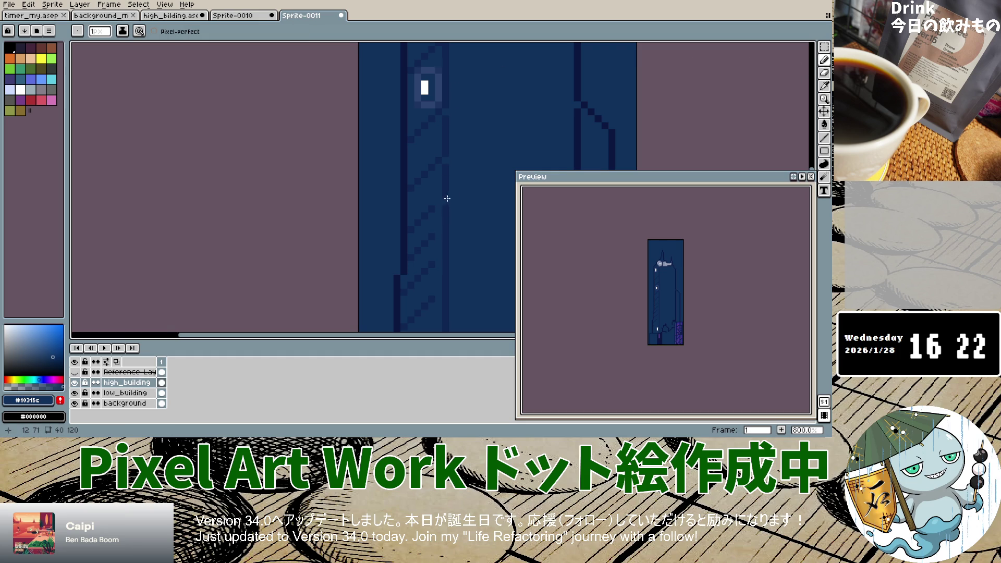
scroll(473, 215, down, 3)
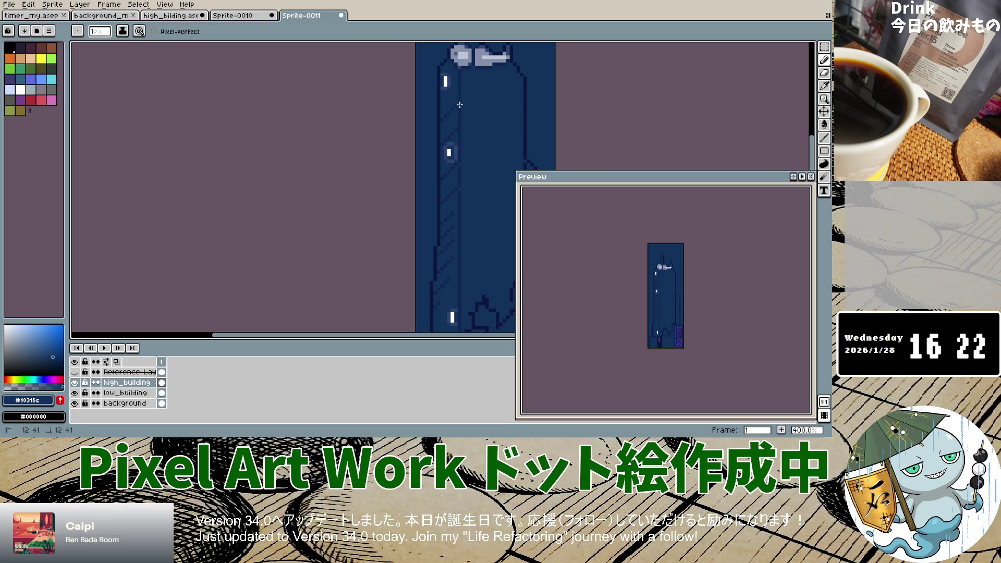
scroll(459, 107, up, 2)
scroll(458, 130, up, 3)
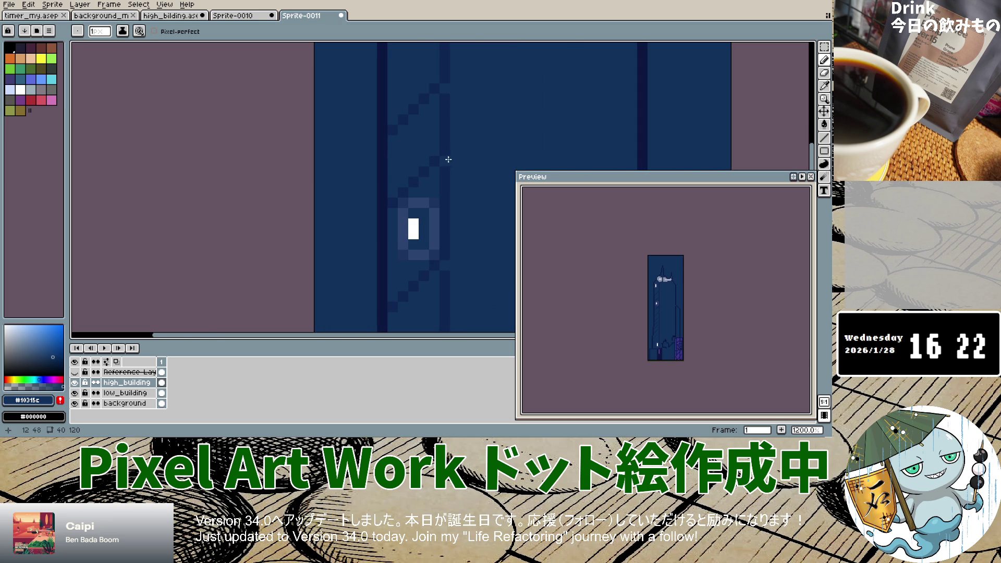
scroll(448, 159, down, 6)
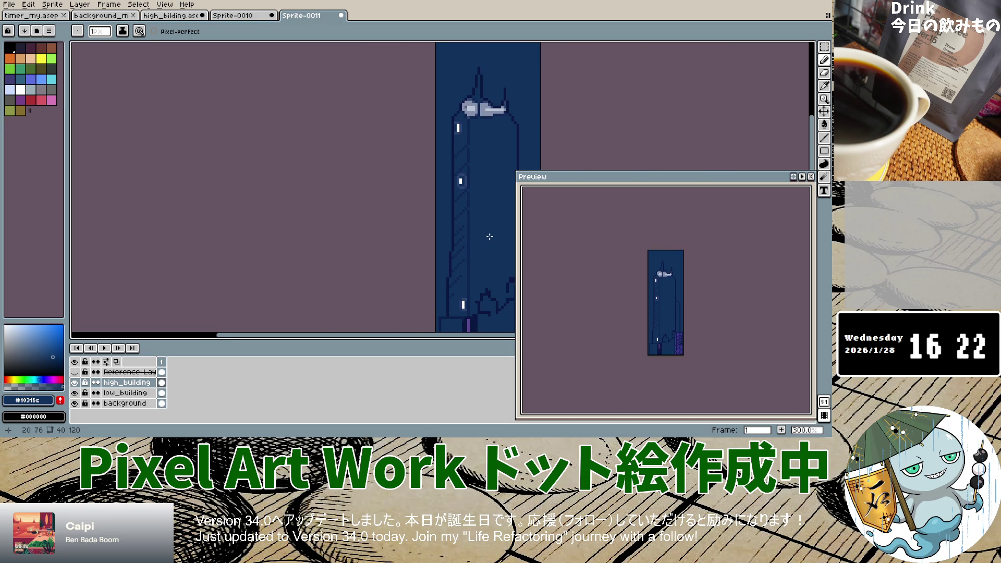
scroll(466, 162, up, 2)
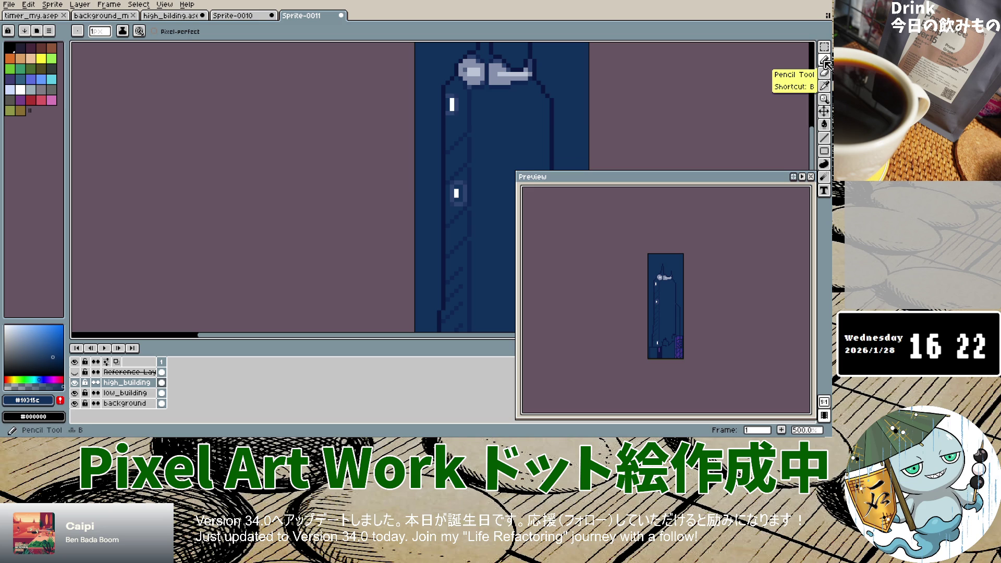
click(824, 86)
click(465, 111)
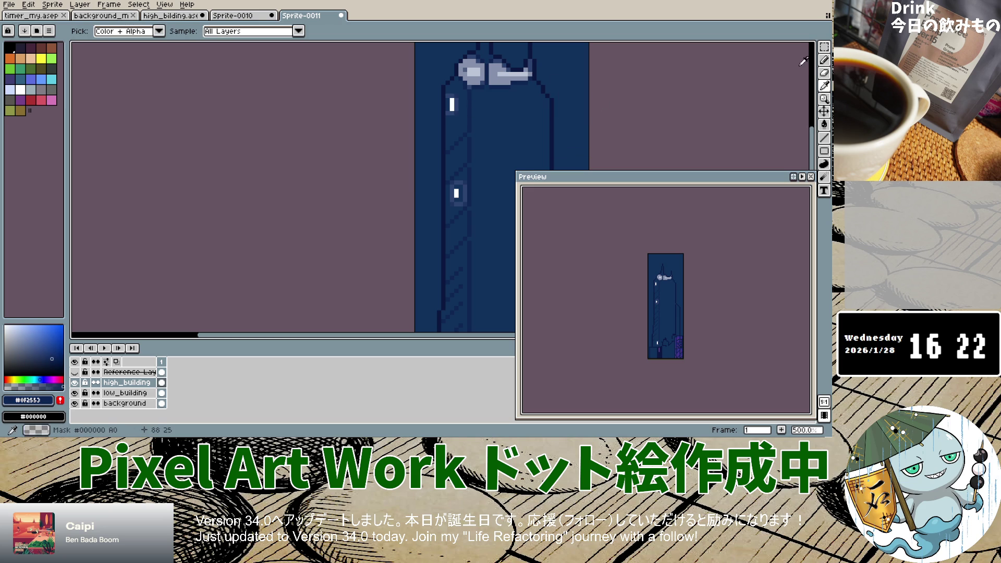
click(823, 60)
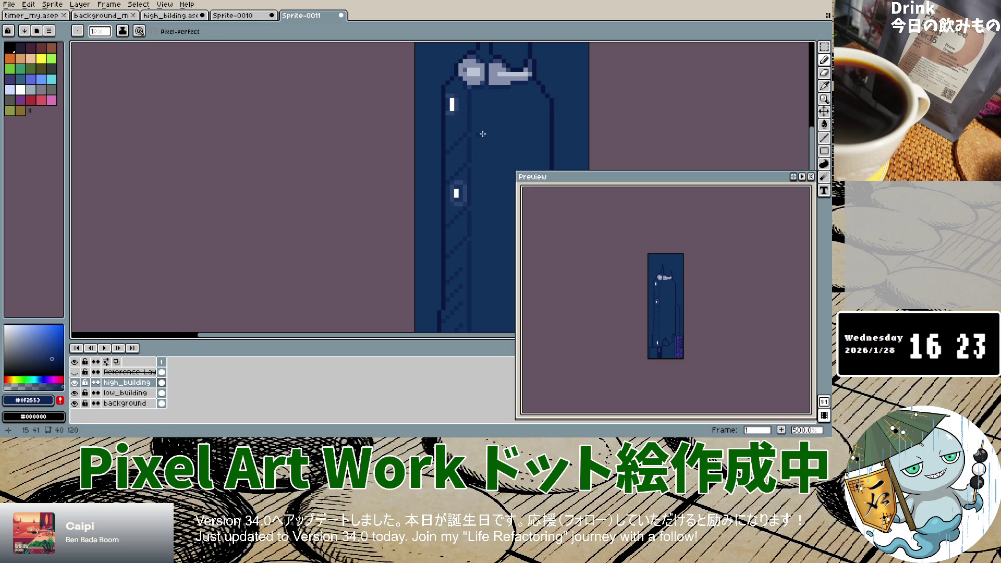
Draw short dark navy strokes across the upper building face.
click(473, 132)
drag(488, 135, 551, 148)
scroll(508, 167, down, 1)
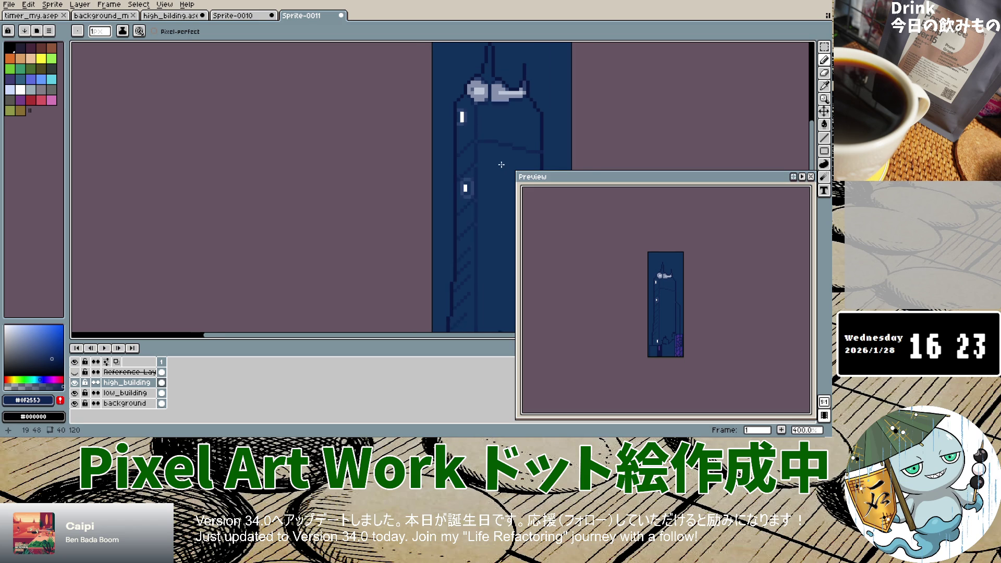
scroll(502, 166, down, 1)
scroll(501, 177, up, 1)
scroll(483, 152, up, 1)
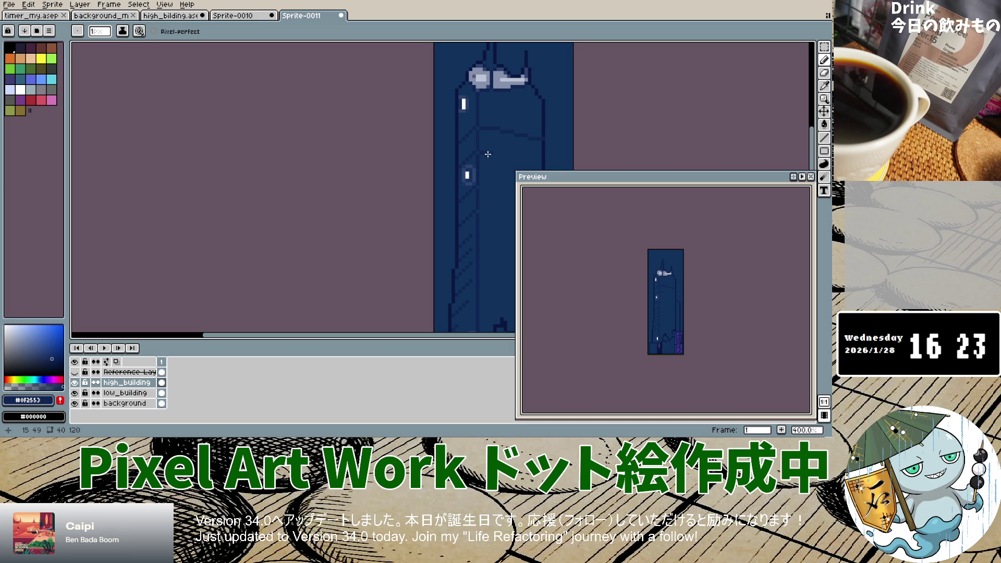
drag(493, 156, 510, 159)
scroll(543, 164, down, 2)
scroll(522, 175, down, 1)
scroll(502, 186, up, 4)
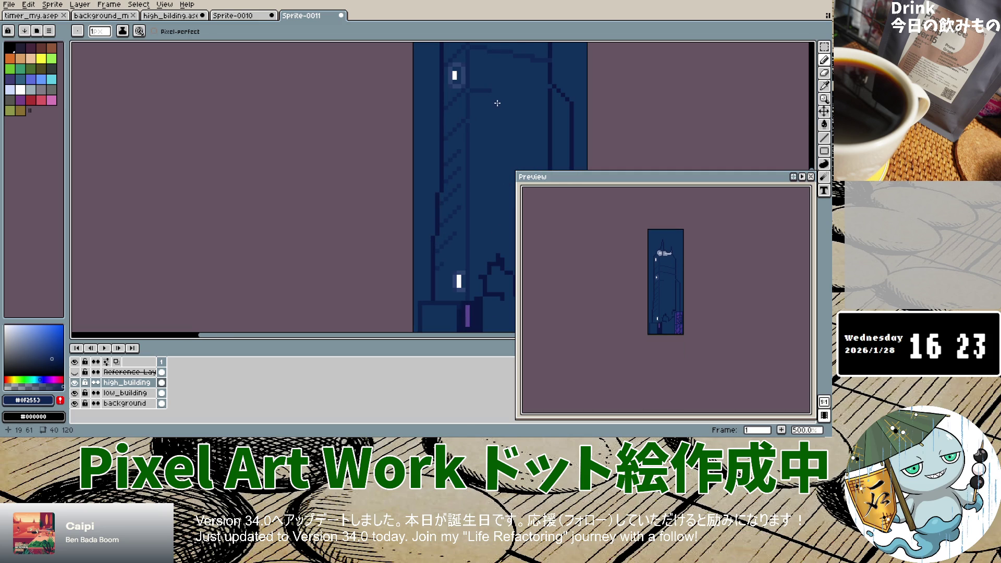
Undo the last stroke and redraw dark horizontal panel lines across the building.
key(ctrl+z)
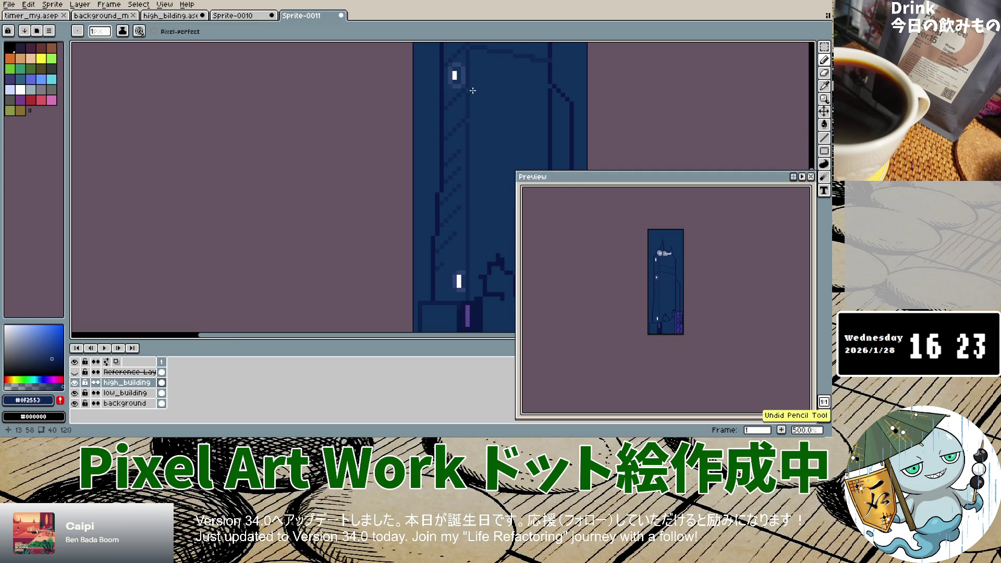
drag(480, 94, 531, 100)
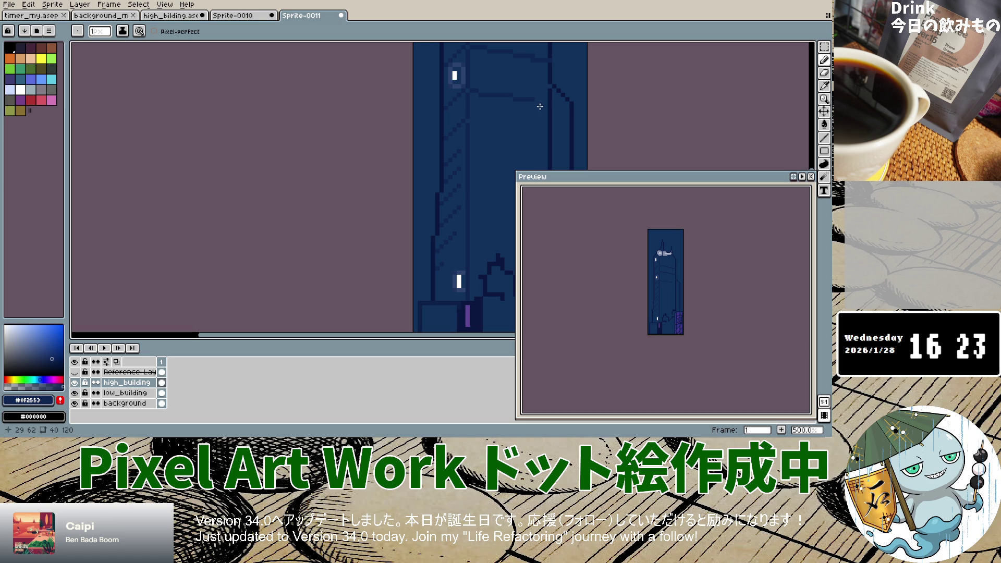
scroll(506, 139, down, 3)
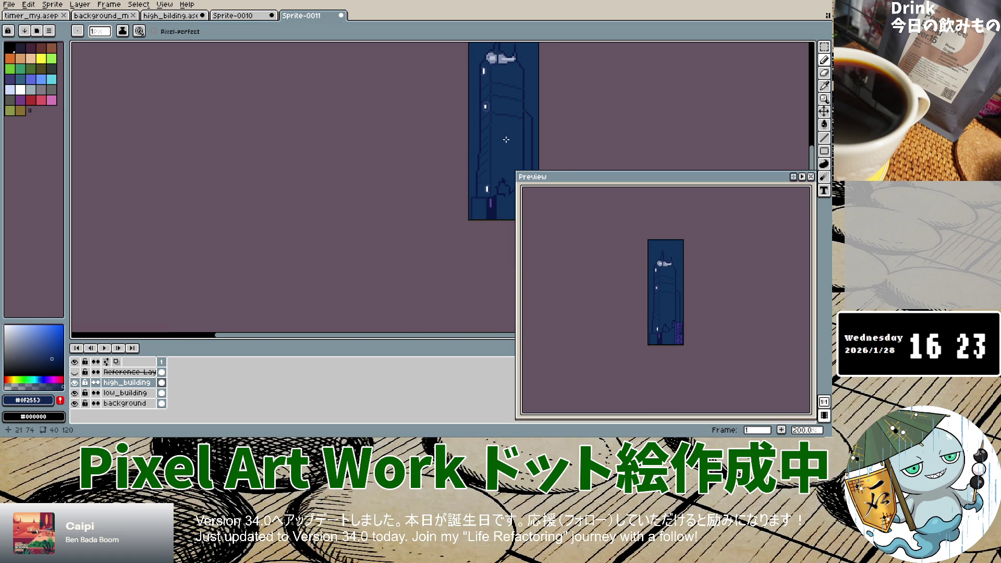
scroll(504, 139, up, 4)
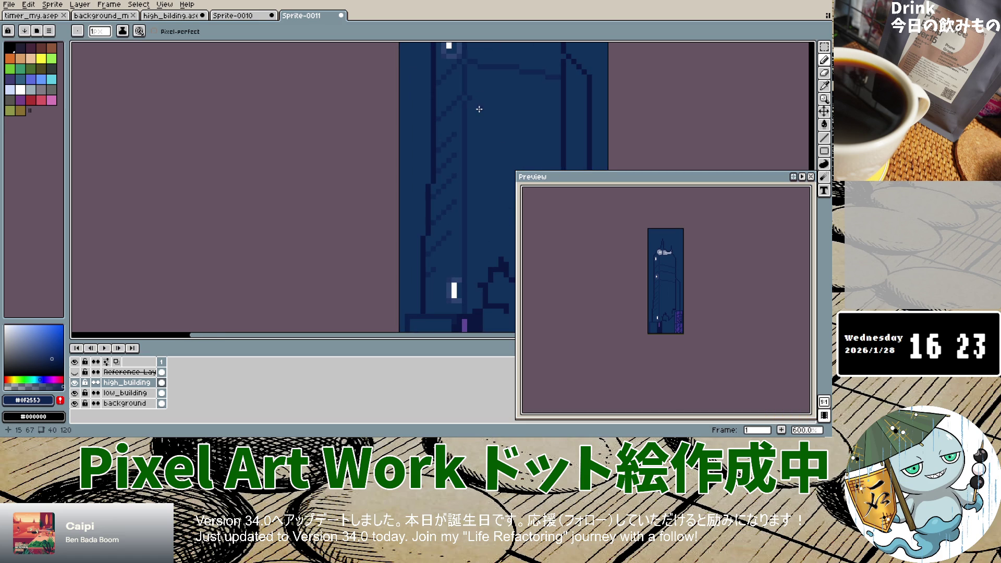
drag(476, 104, 546, 109)
scroll(502, 156, down, 4)
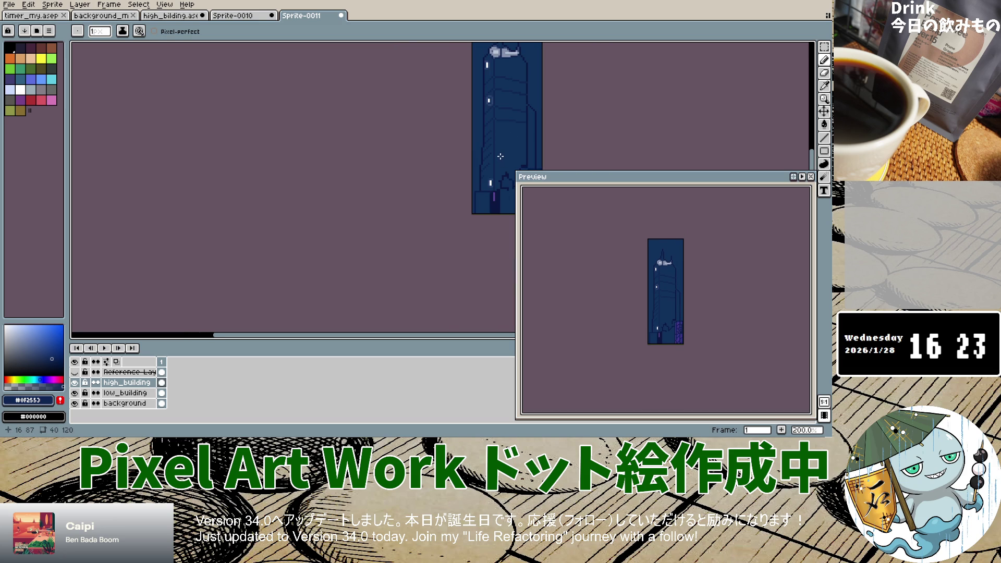
scroll(499, 151, up, 3)
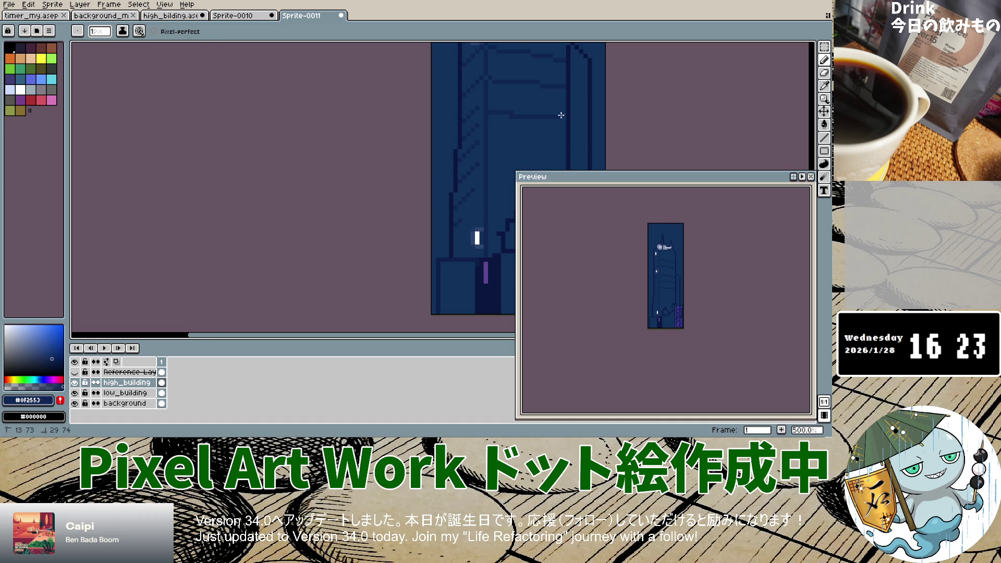
Redraw the panel line wider, add a second line below, and undo the stray lower lines.
key(ctrl+z)
drag(488, 108, 535, 108)
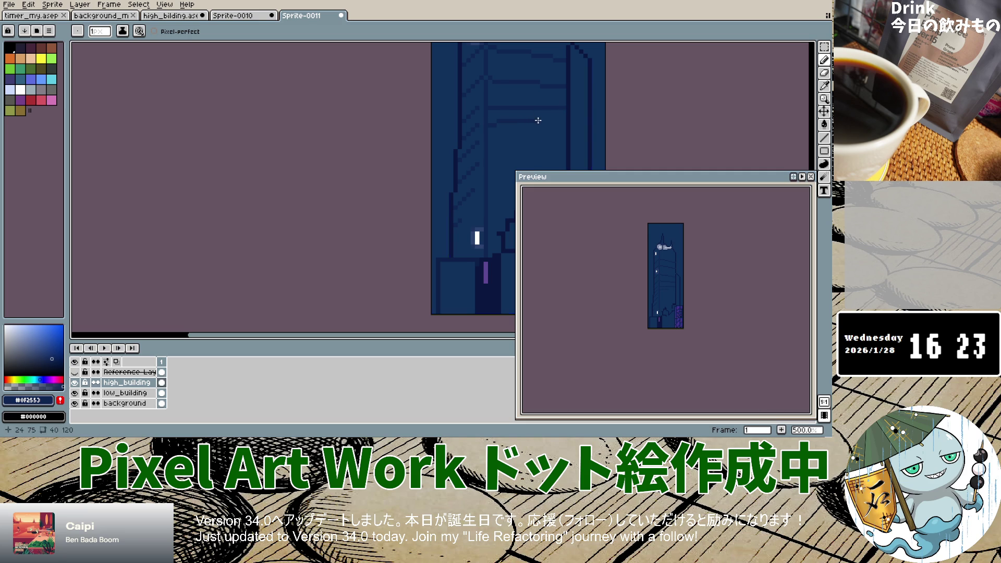
key(ctrl+z)
drag(497, 108, 564, 107)
drag(496, 126, 566, 125)
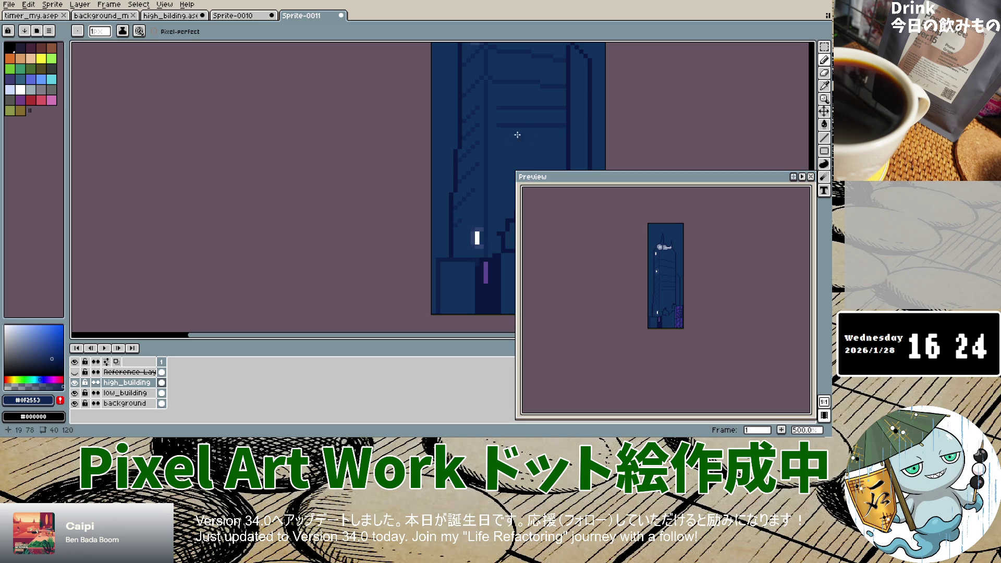
drag(499, 140, 562, 140)
key(ctrl+z)
key(z)
key(ctrl+z)
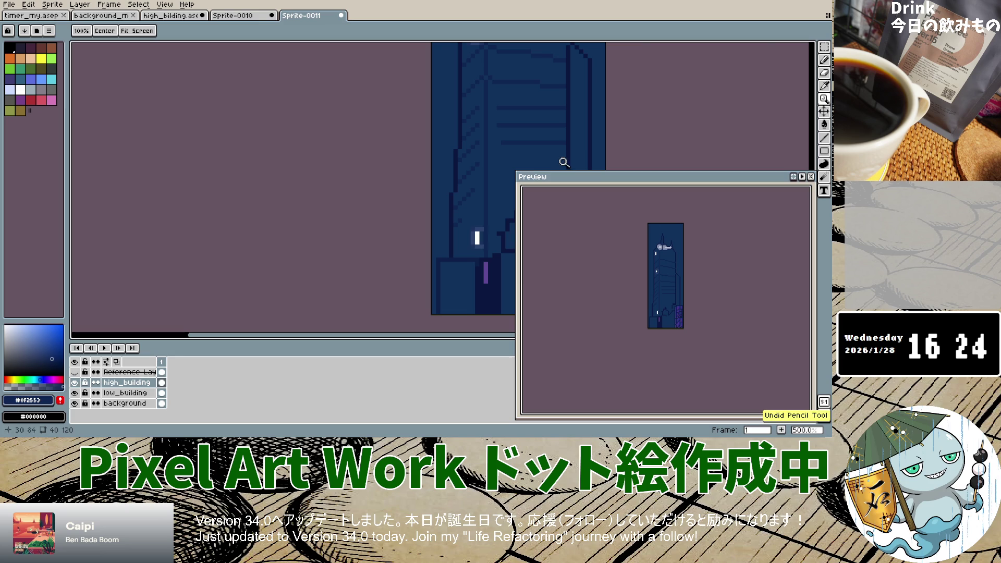
Draw a short dark Pencil stroke near the building's lower left window.
click(823, 60)
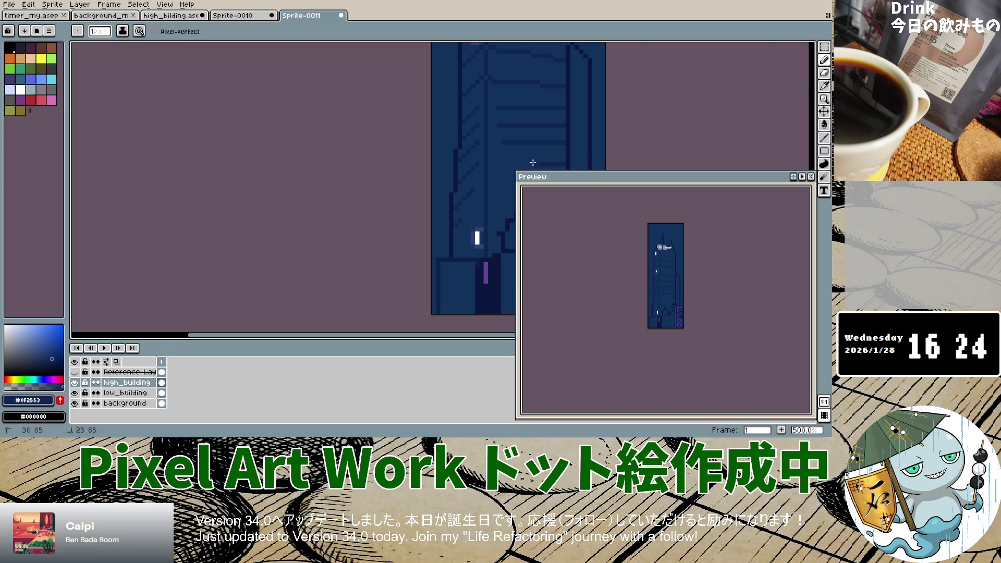
scroll(537, 156, down, 2)
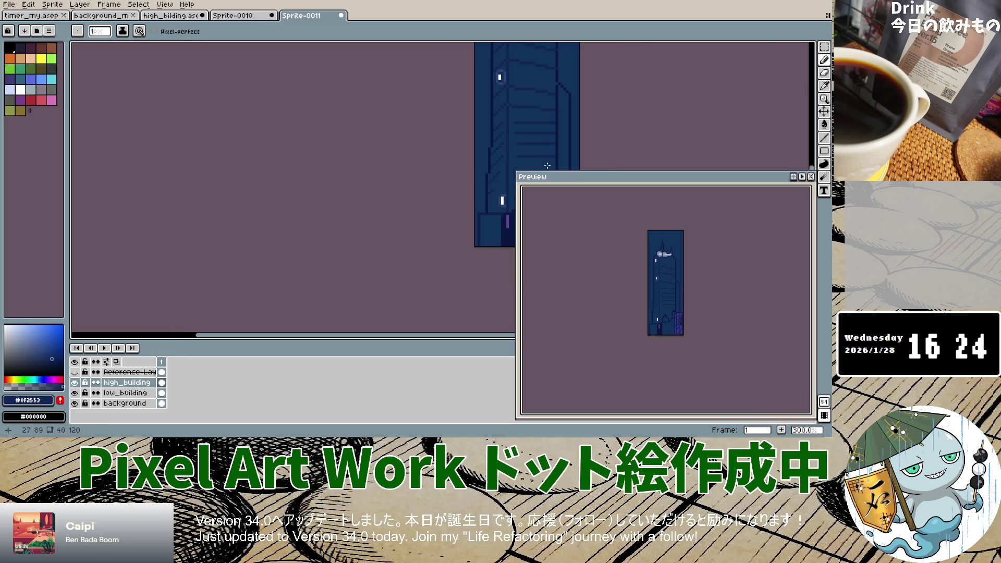
scroll(539, 157, down, 1)
scroll(539, 157, down, 1)
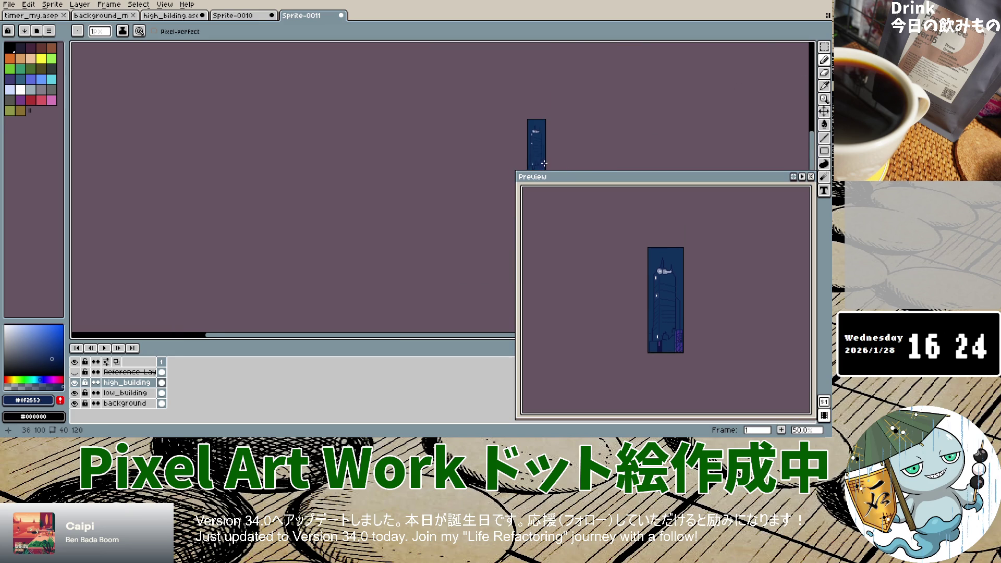
scroll(523, 149, up, 4)
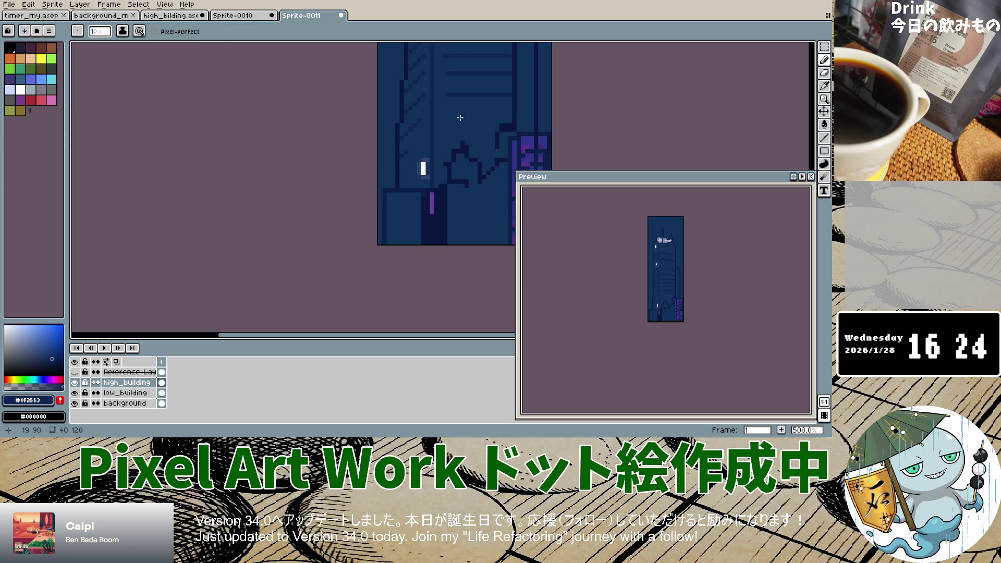
drag(457, 116, 504, 118)
scroll(454, 144, down, 2)
scroll(449, 136, down, 2)
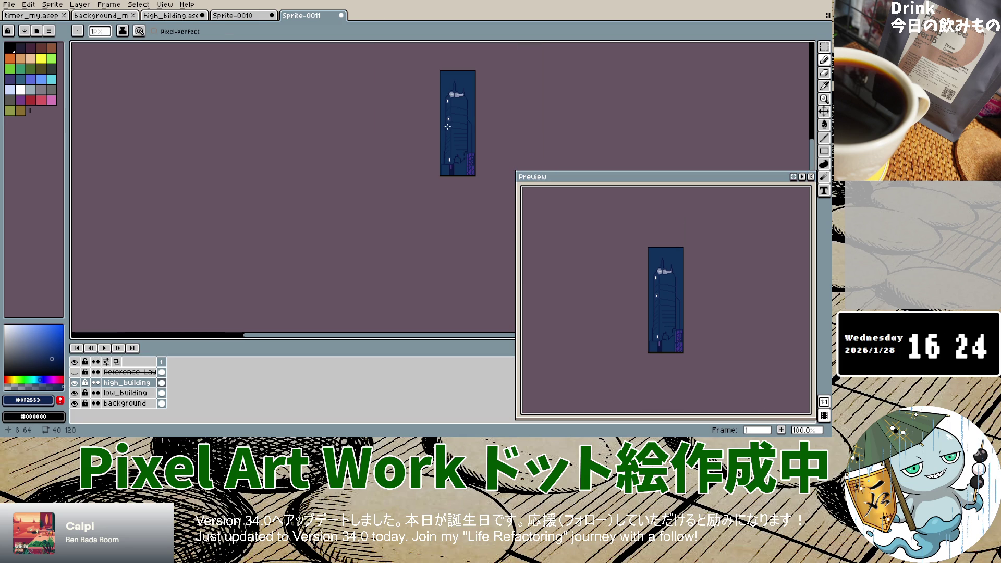
scroll(449, 119, up, 1)
scroll(450, 119, up, 1)
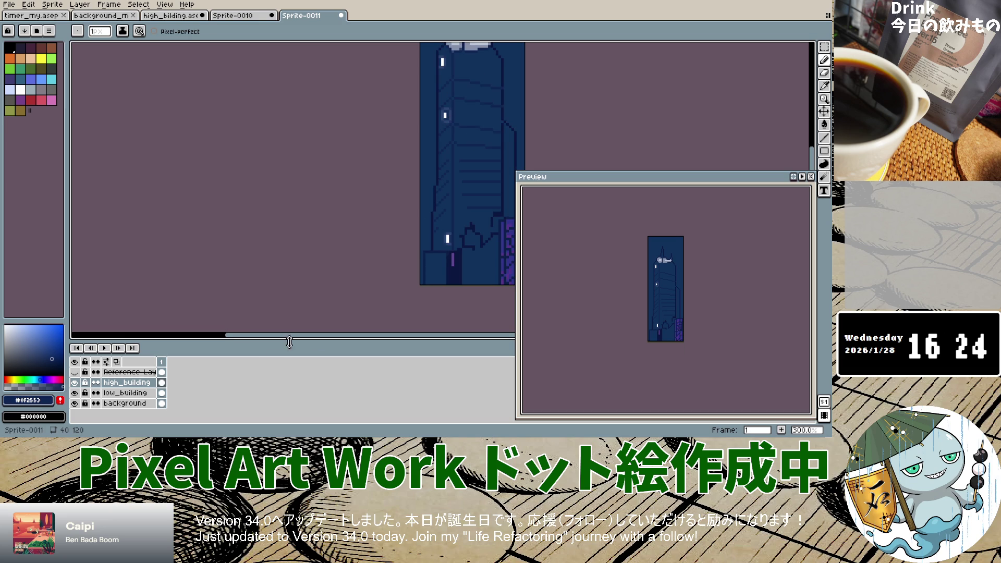
Toggle Reference Layer 1 on and off to compare, leaving it hidden.
click(76, 372)
click(76, 372)
click(75, 372)
click(75, 372)
click(75, 372)
click(75, 372)
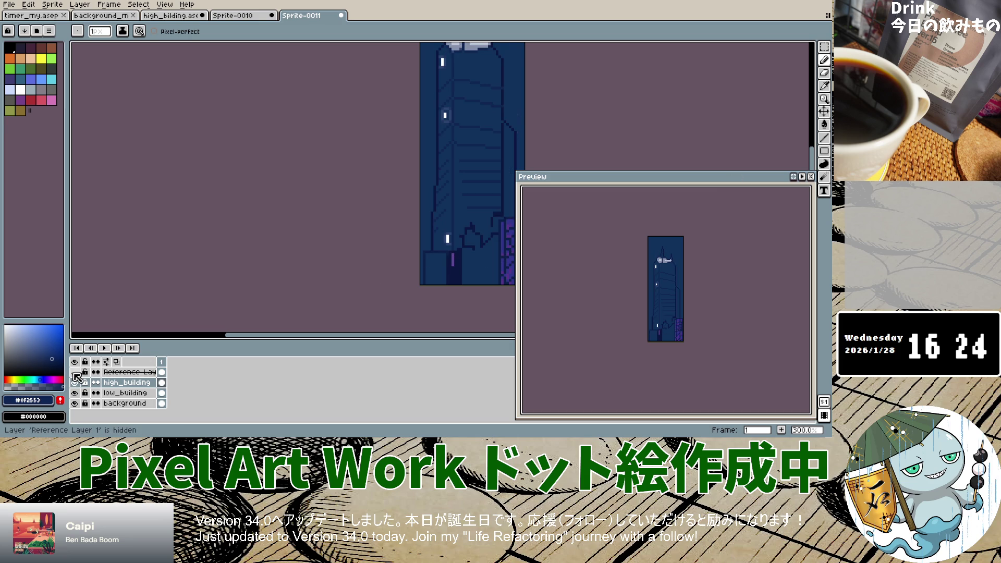
Pick white from the canvas as the Pencil drawing colour.
key(i)
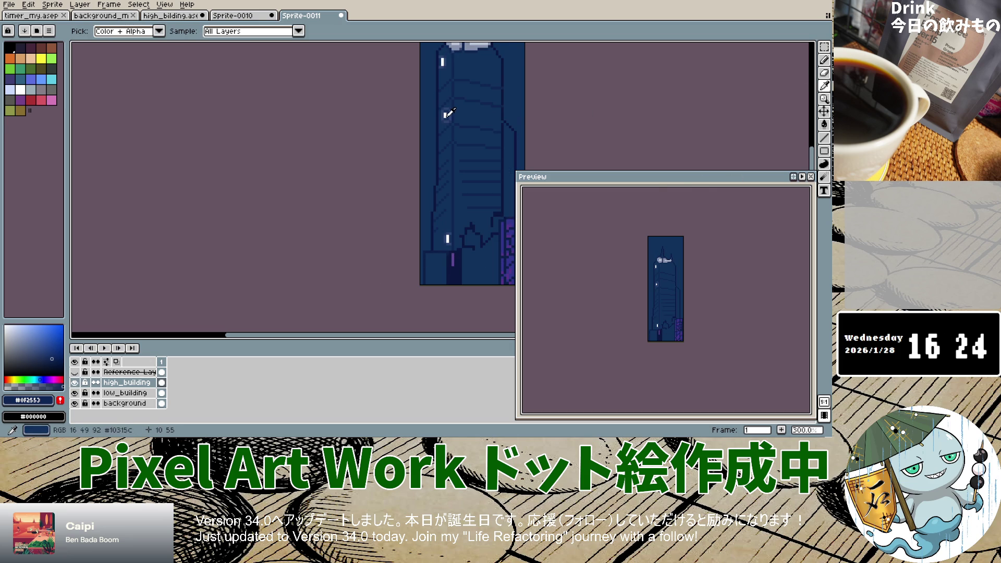
click(445, 115)
click(825, 58)
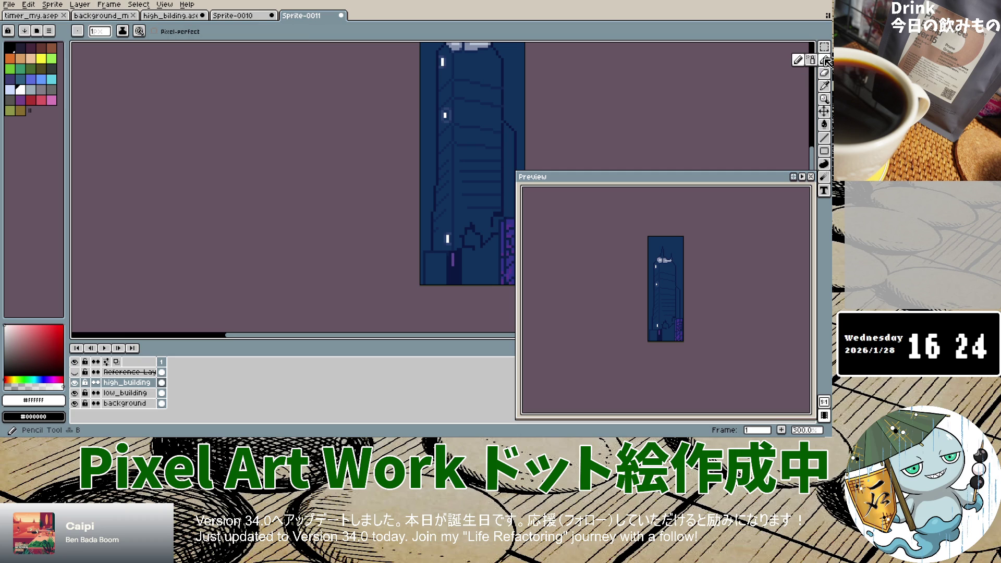
scroll(466, 121, up, 1)
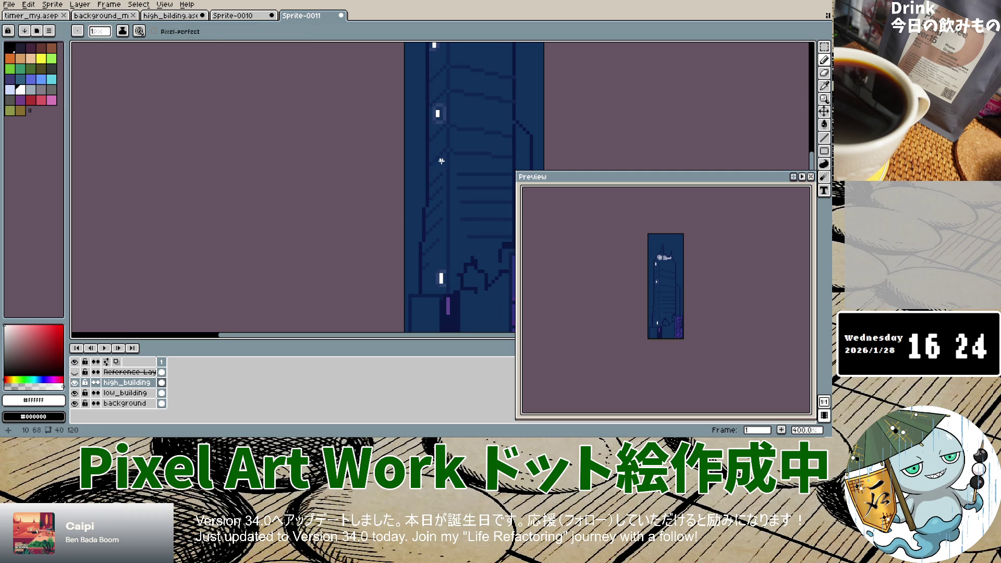
Flick the reference image on and off to compare, ending with it shown.
click(74, 372)
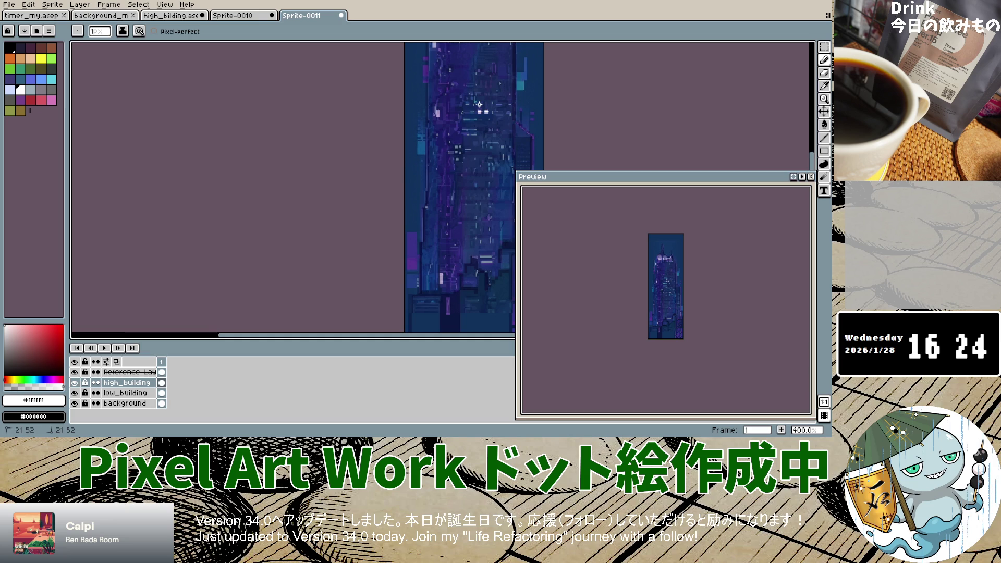
scroll(478, 104, up, 5)
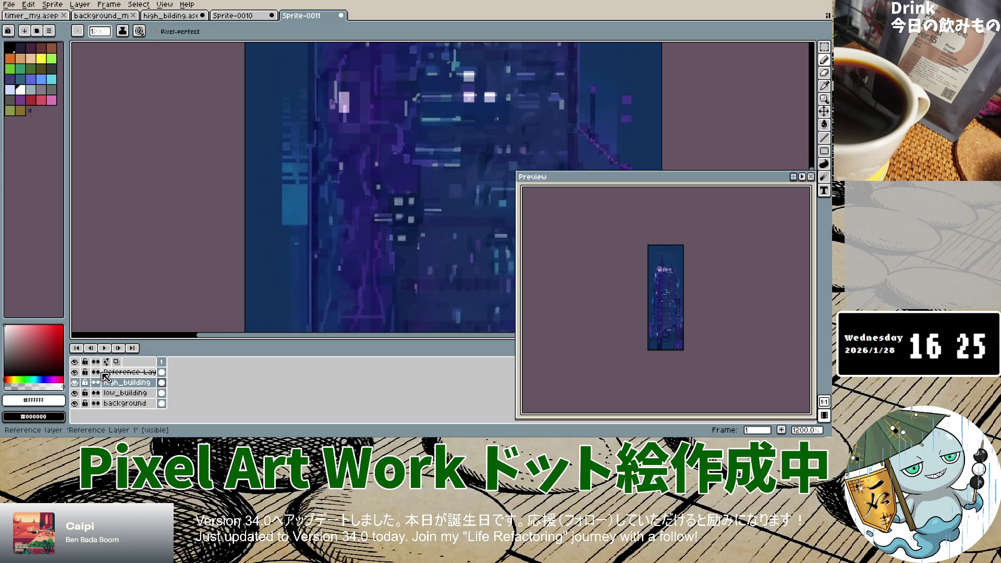
click(75, 372)
click(75, 372)
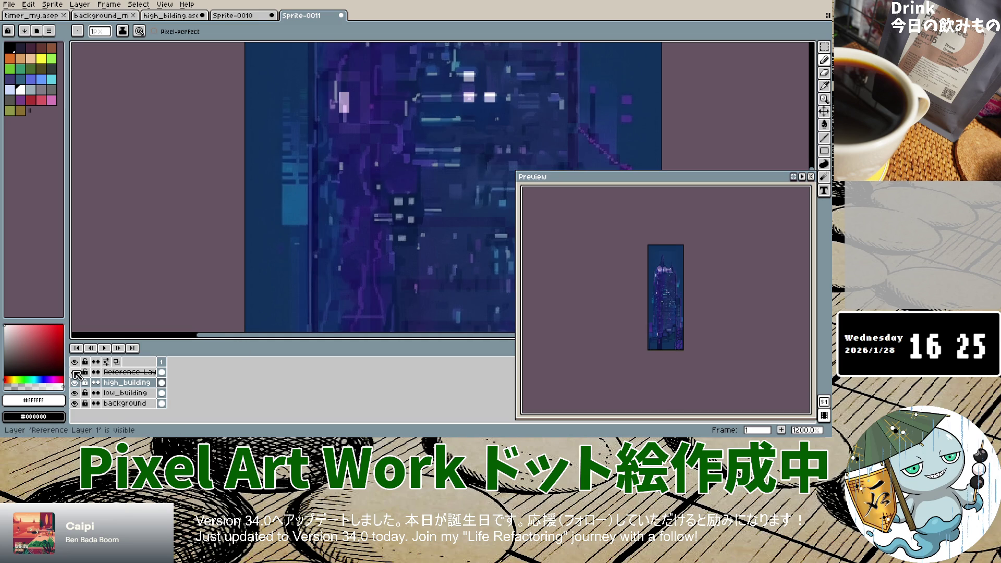
click(75, 372)
click(75, 372)
click(75, 372)
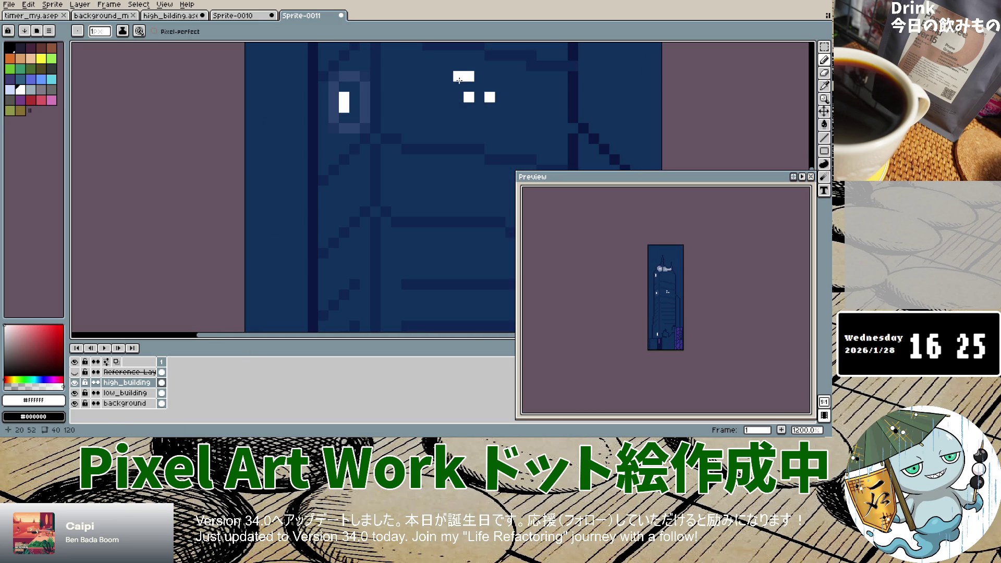
scroll(444, 156, down, 3)
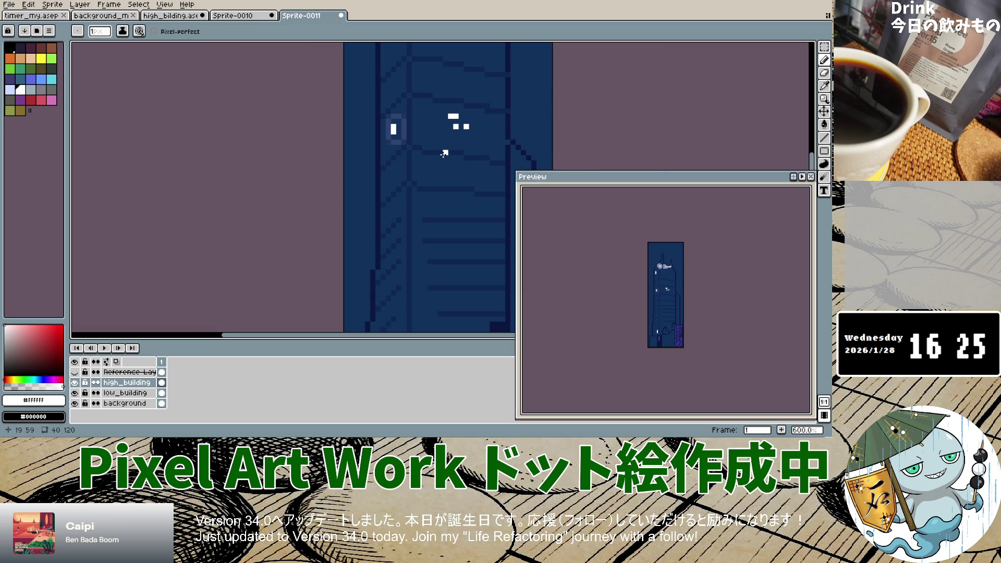
click(75, 372)
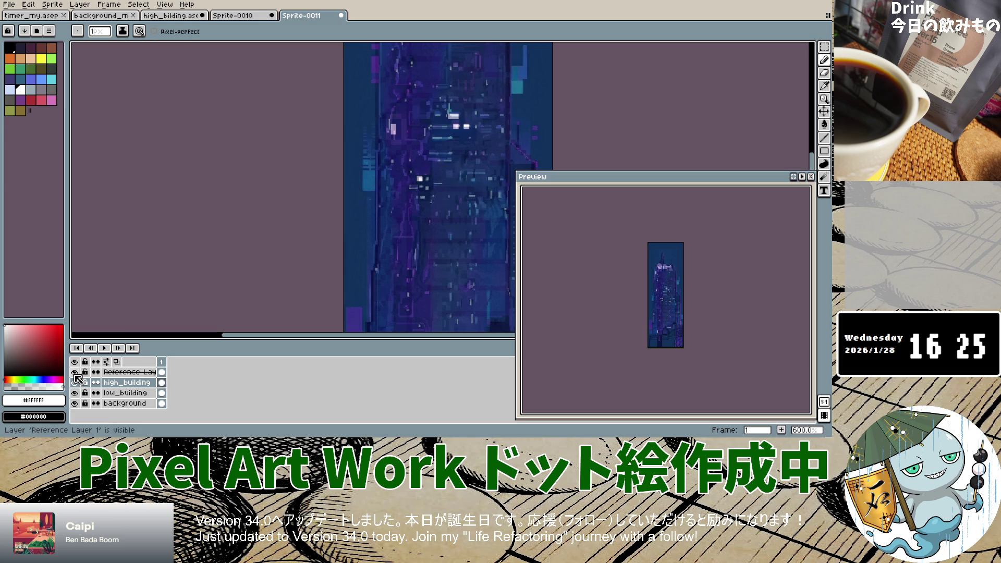
Toggle the reference image and high_building layer visibility repeatedly to compare the artwork.
click(75, 372)
click(75, 372)
click(75, 372)
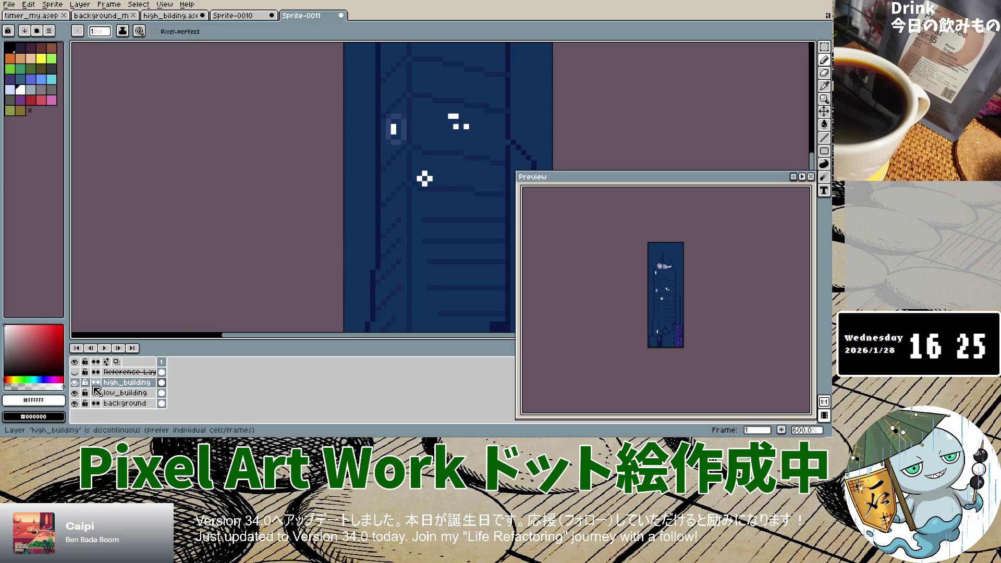
click(74, 383)
click(74, 383)
click(75, 372)
click(75, 372)
click(75, 372)
click(75, 372)
click(75, 372)
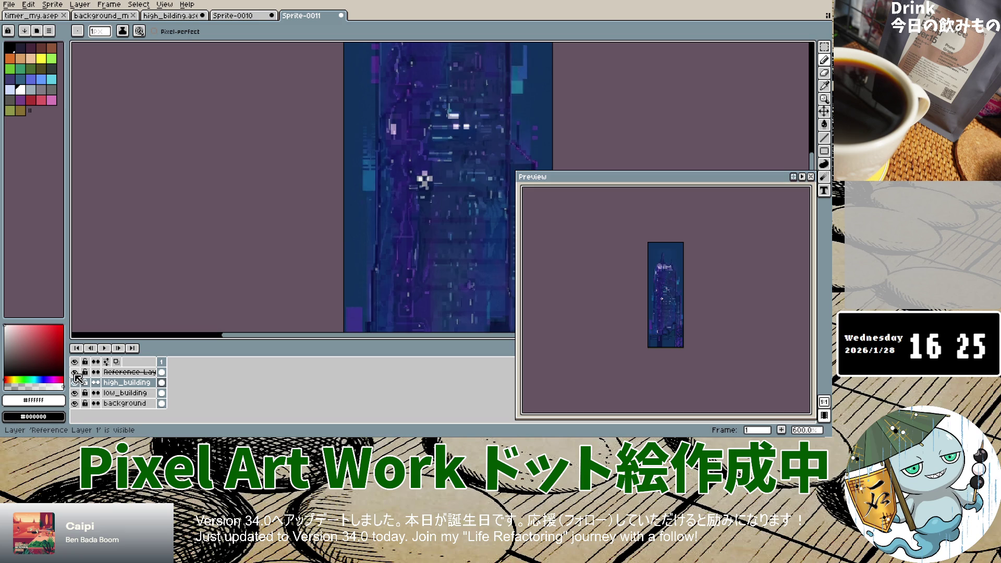
click(75, 372)
click(75, 372)
click(75, 372)
click(75, 372)
click(75, 372)
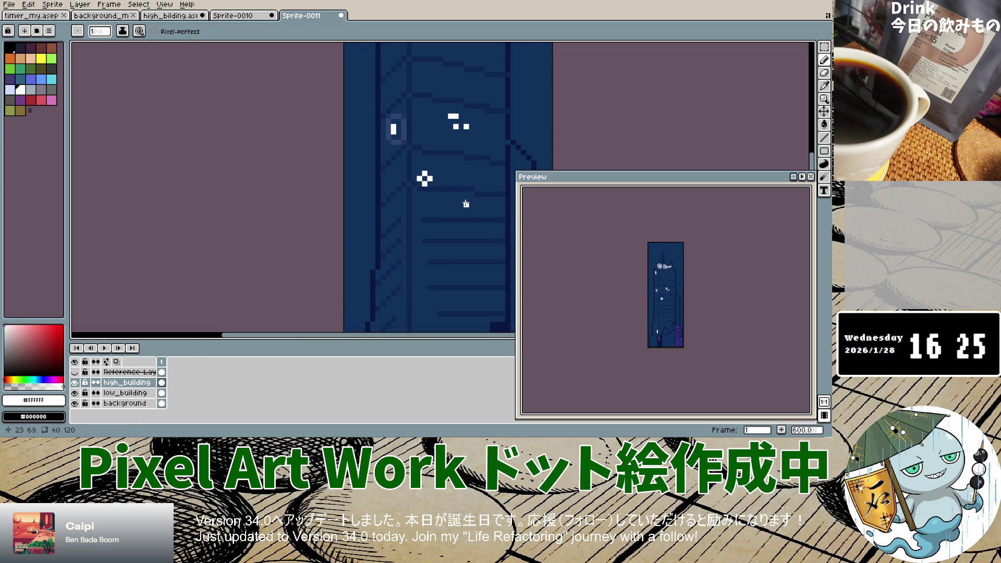
click(75, 372)
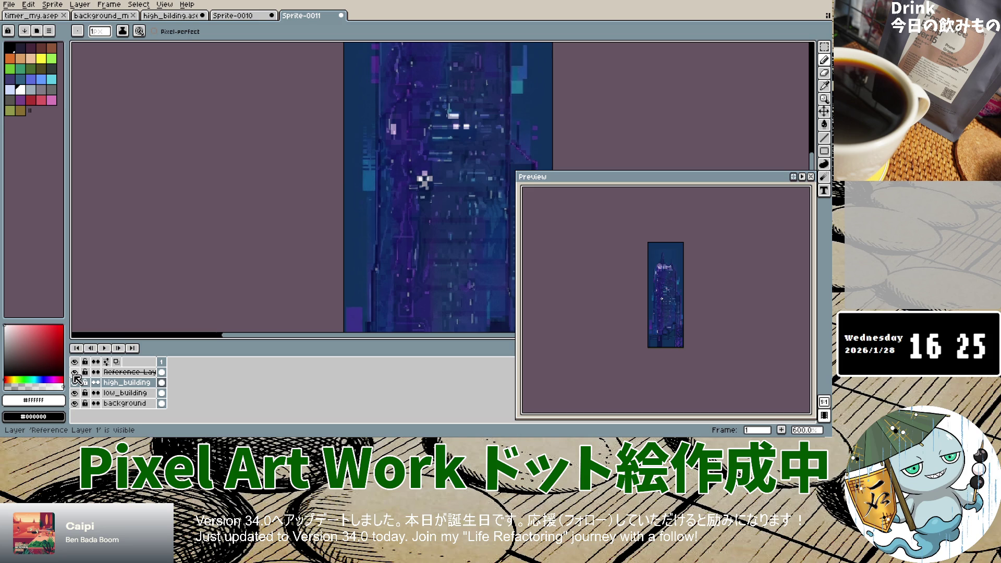
click(75, 373)
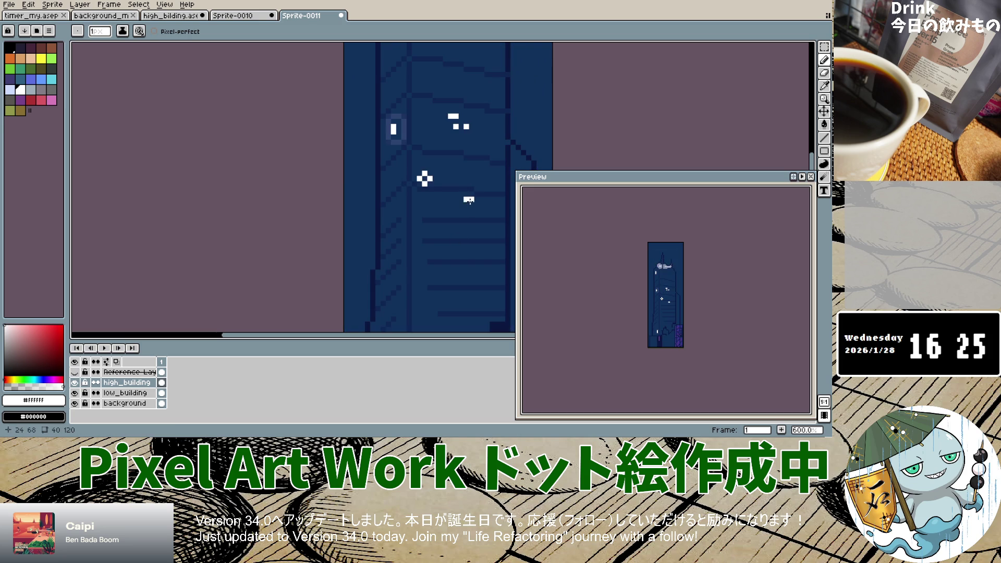
scroll(437, 229, down, 1)
scroll(438, 228, down, 3)
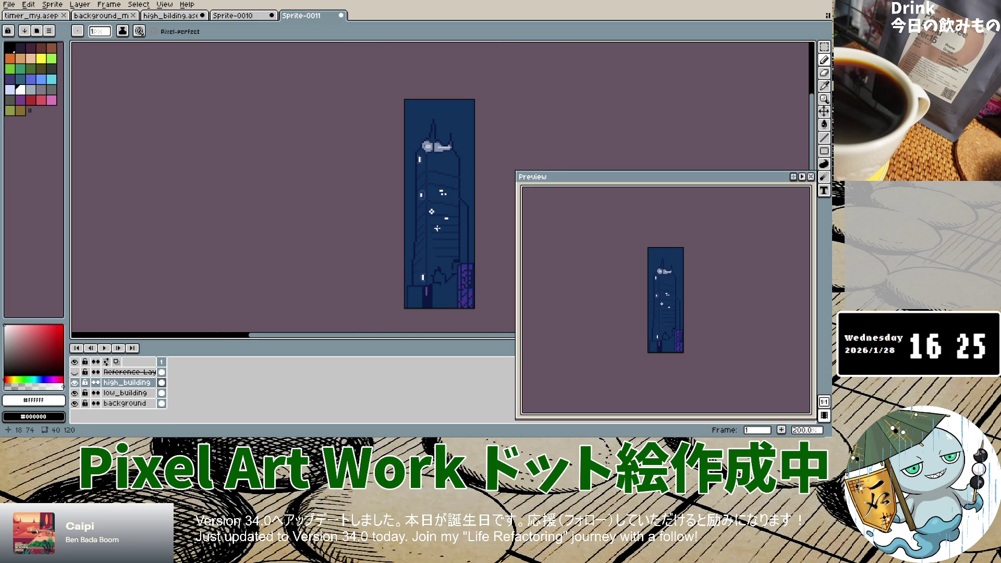
click(75, 372)
click(75, 372)
click(75, 372)
click(75, 373)
click(75, 373)
click(76, 372)
scroll(458, 161, up, 5)
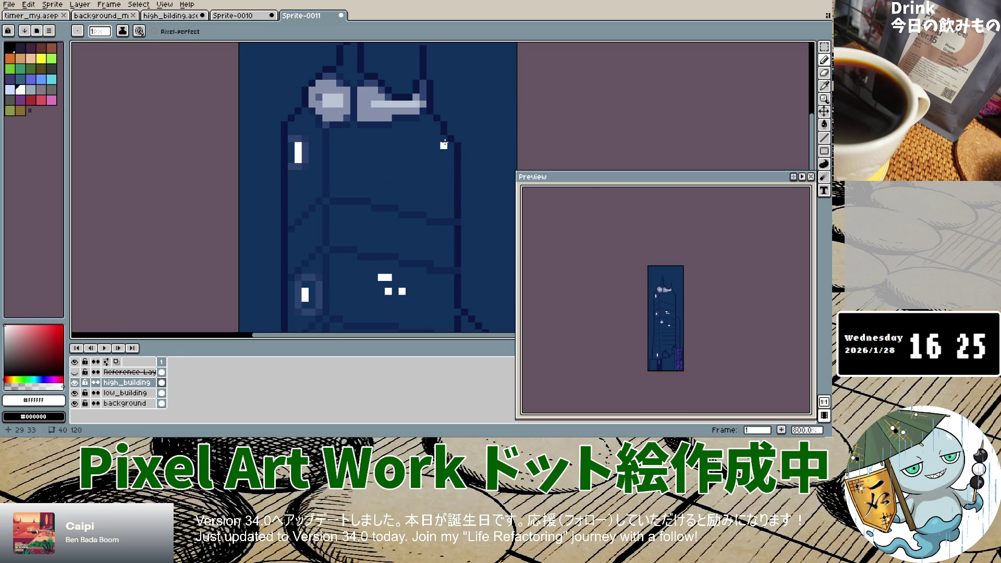
Extend the white window into an L shape and add a white pixel below it.
click(450, 145)
click(76, 373)
click(75, 372)
click(449, 152)
click(74, 372)
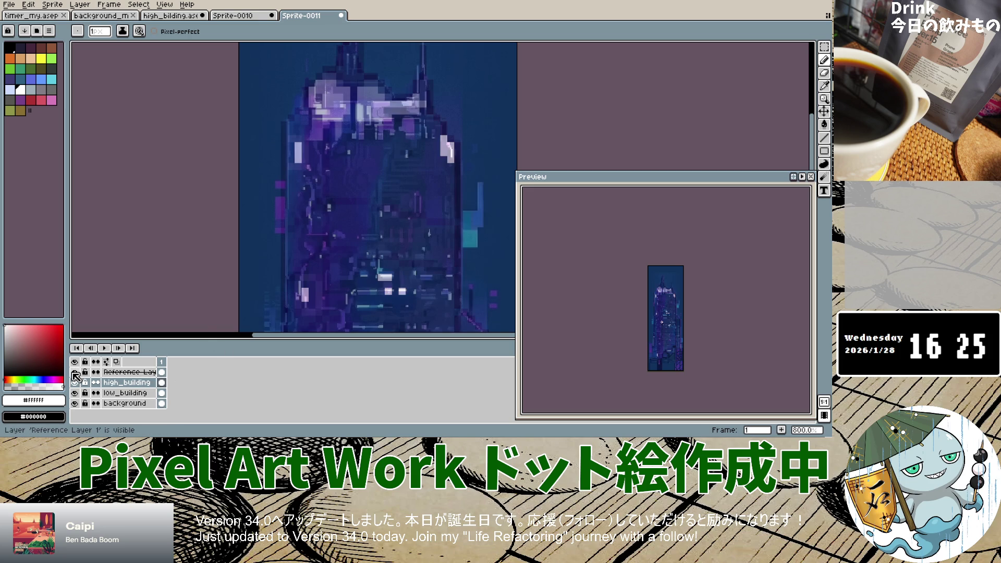
click(75, 372)
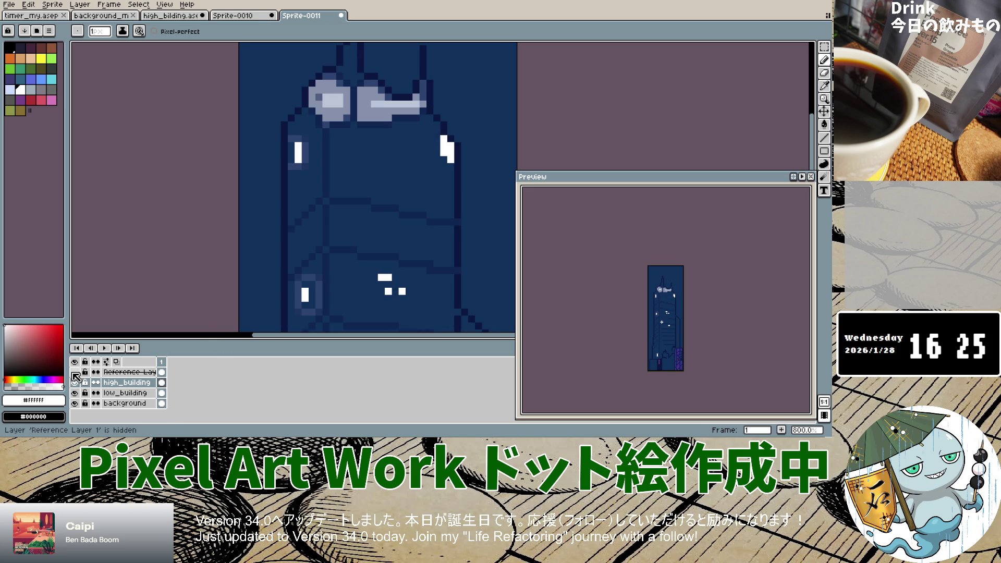
Check the new window pixels against the reference image, ending with the reference hidden.
click(74, 372)
click(75, 372)
click(75, 372)
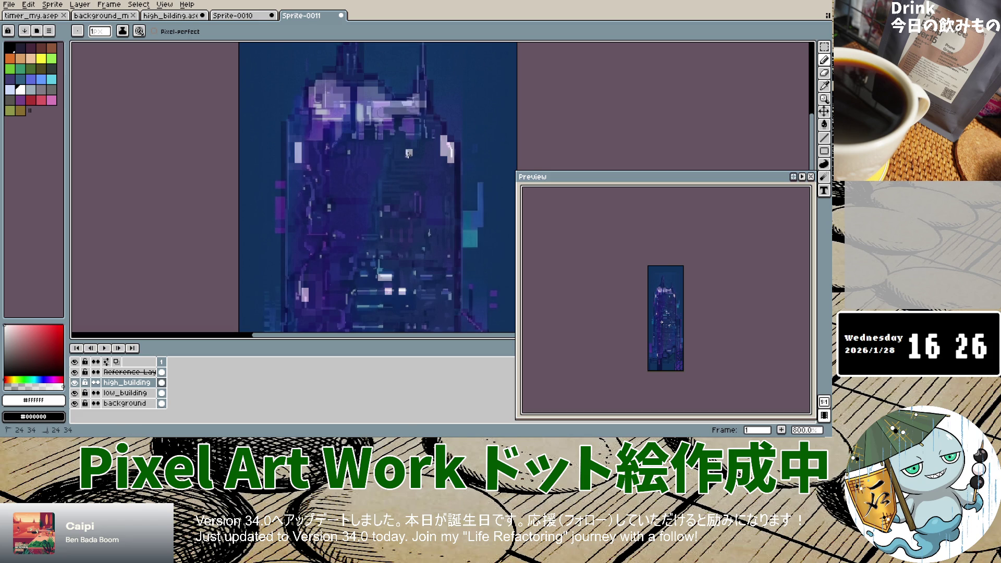
click(75, 372)
click(75, 373)
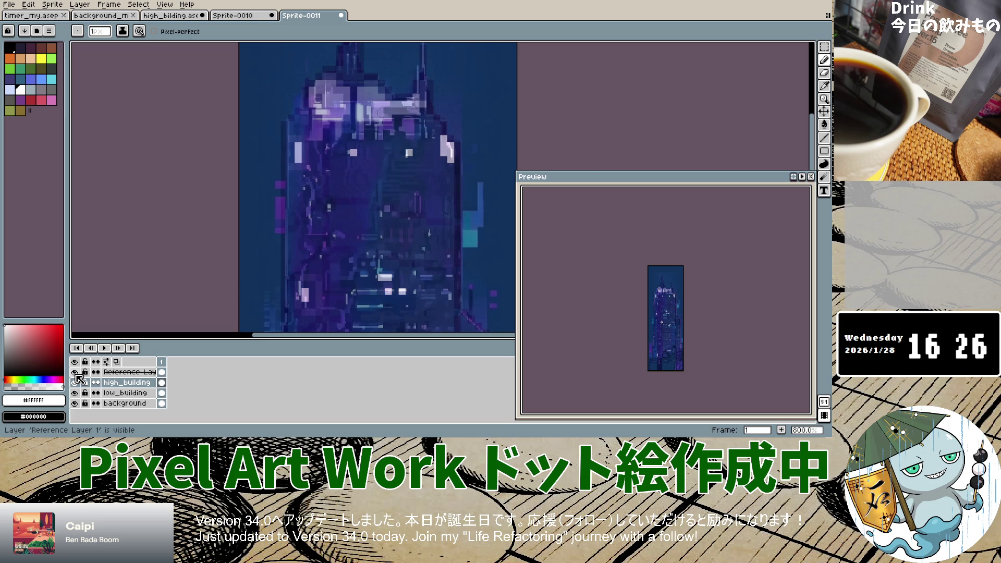
click(75, 372)
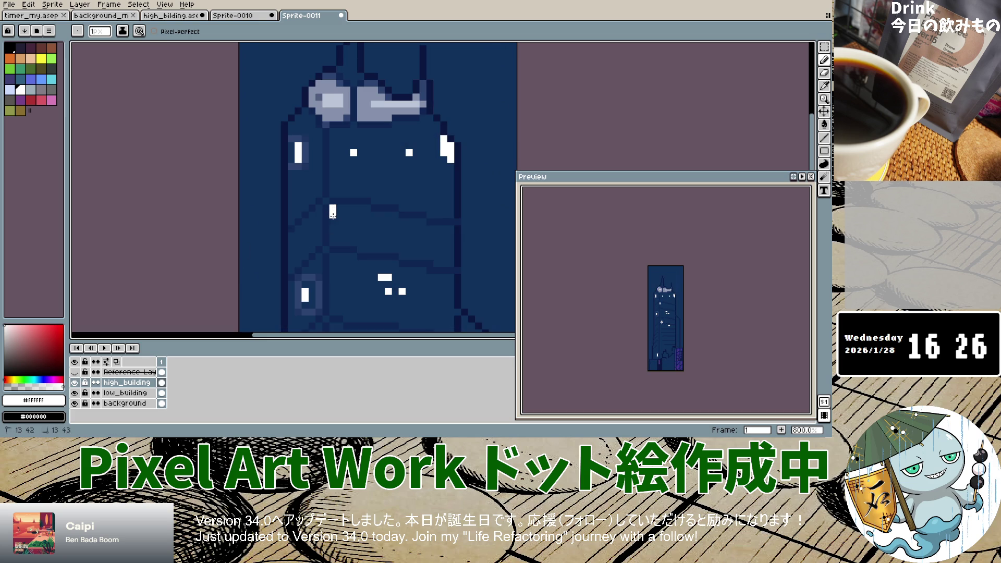
click(75, 372)
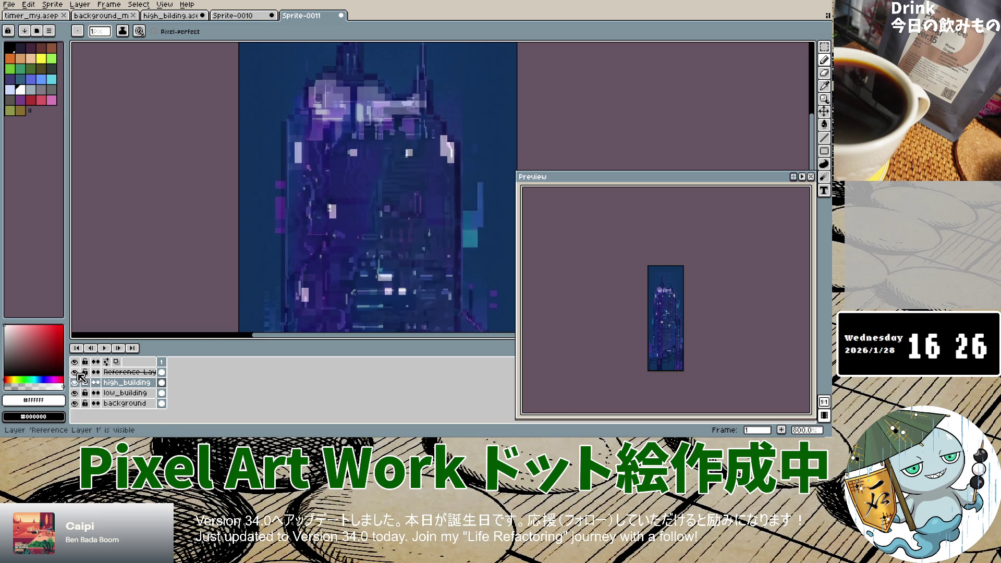
click(75, 372)
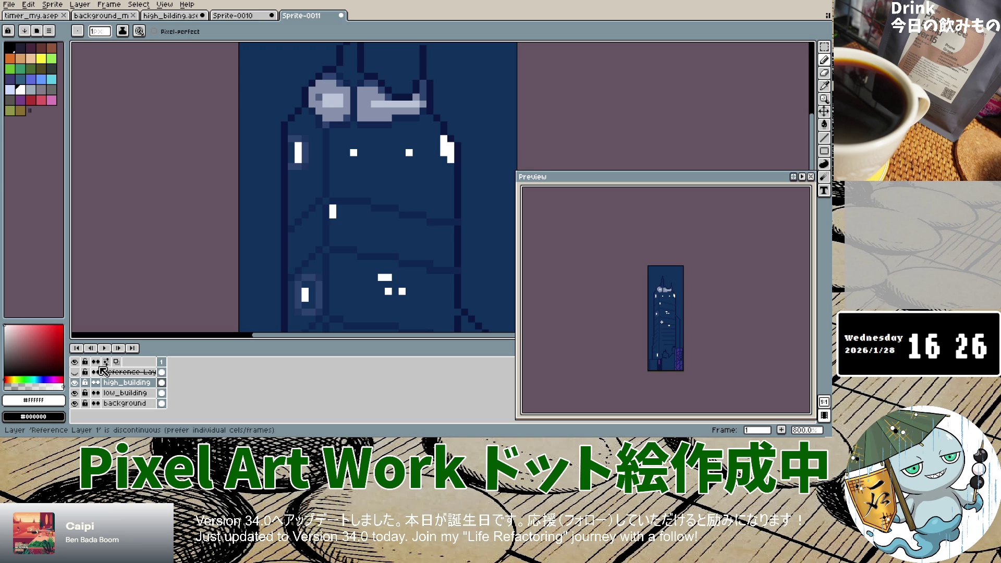
scroll(365, 279, down, 3)
Draw two short white lit-window strokes lower down the building.
scroll(374, 281, down, 2)
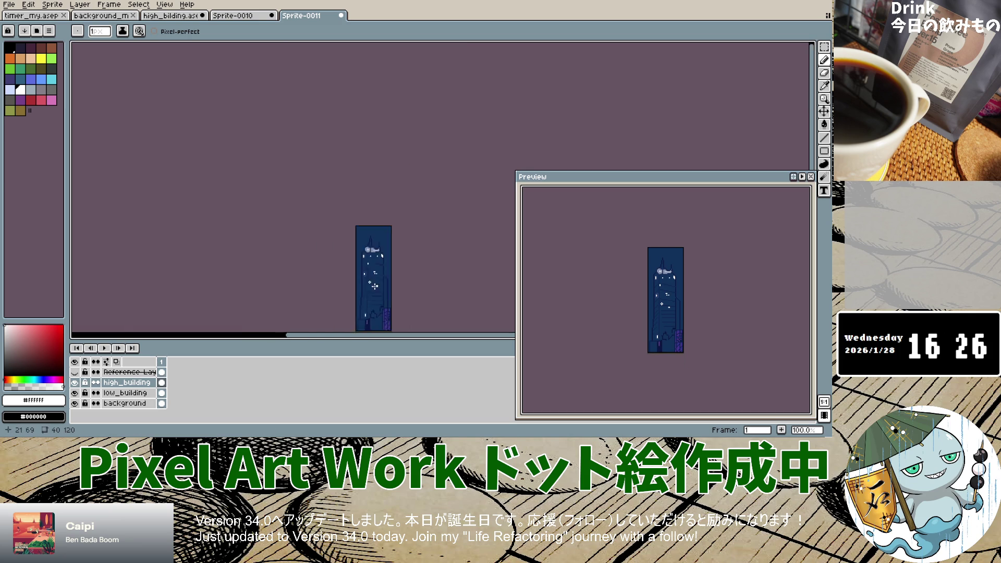
scroll(374, 282, down, 5)
scroll(374, 292, up, 7)
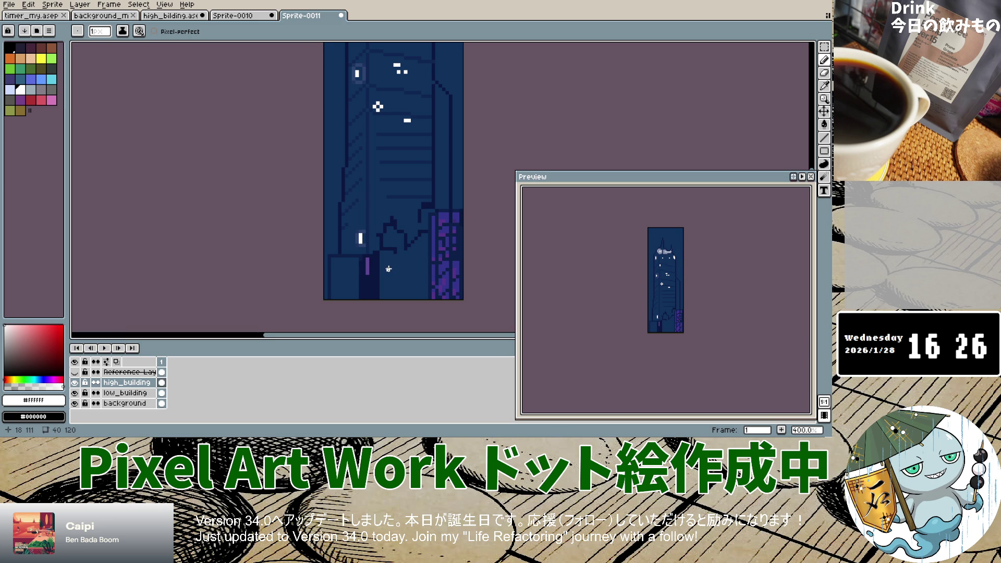
click(74, 372)
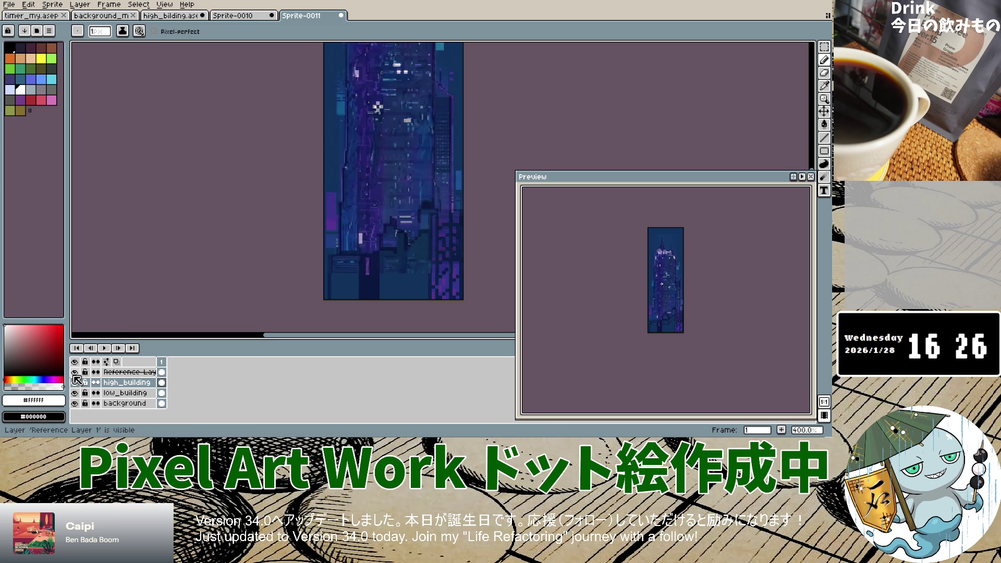
click(75, 372)
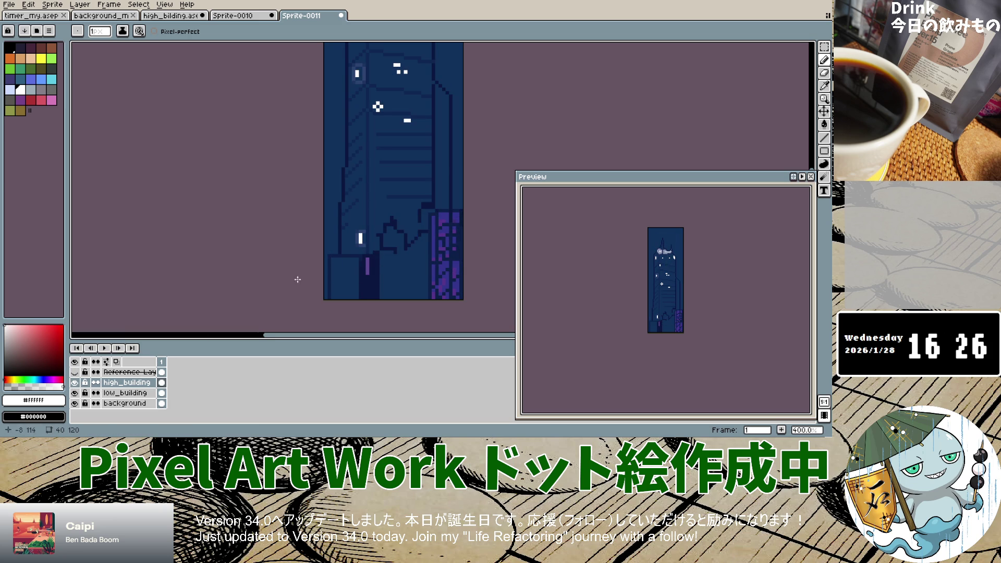
drag(400, 218, 416, 224)
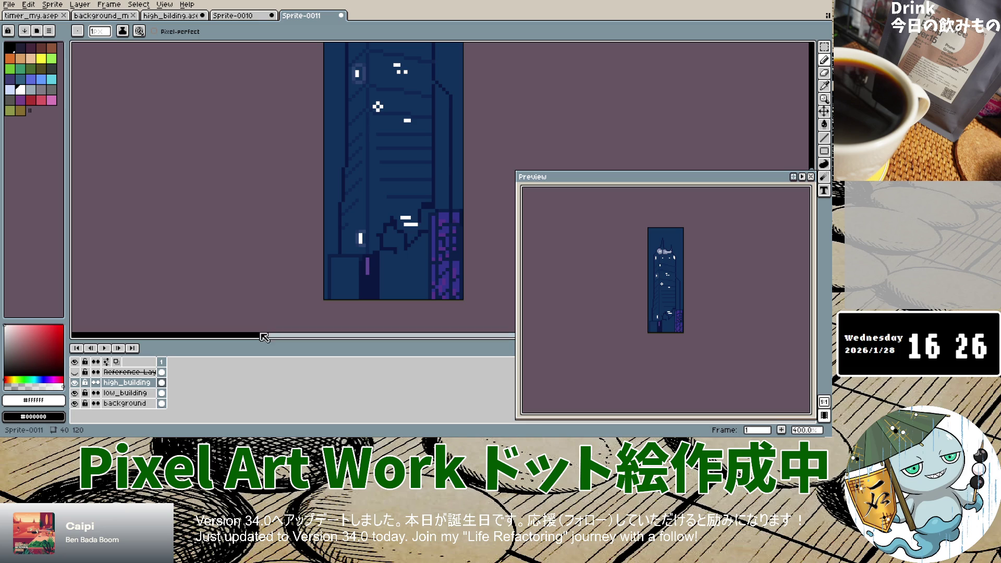
click(75, 372)
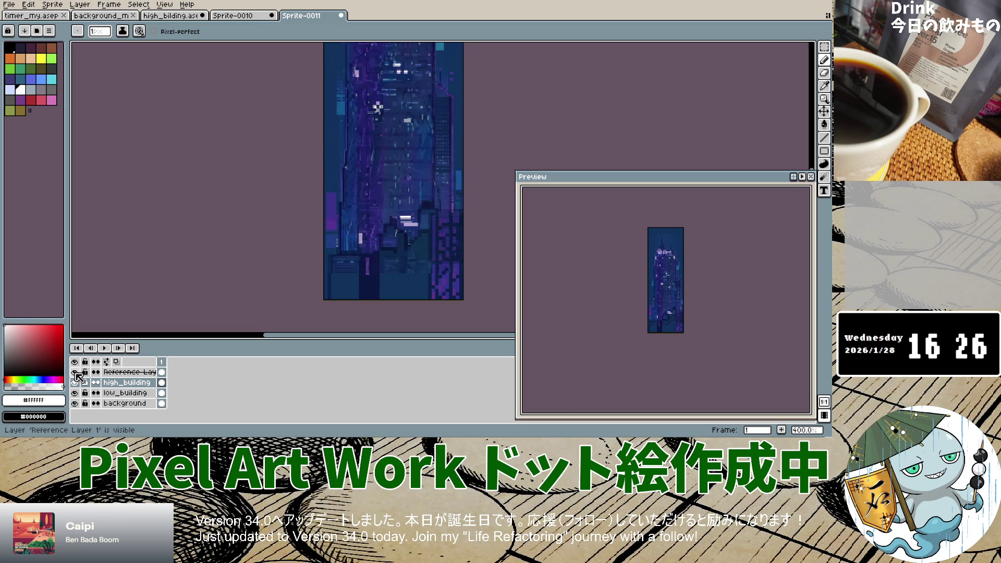
click(74, 372)
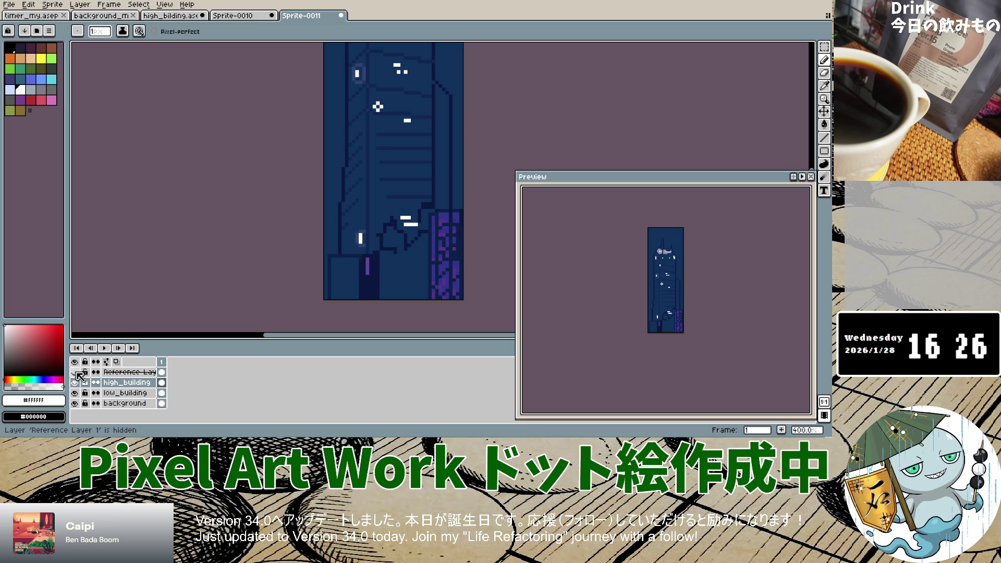
Flash the reference image on and off to compare the new windows.
click(75, 373)
click(75, 373)
click(75, 373)
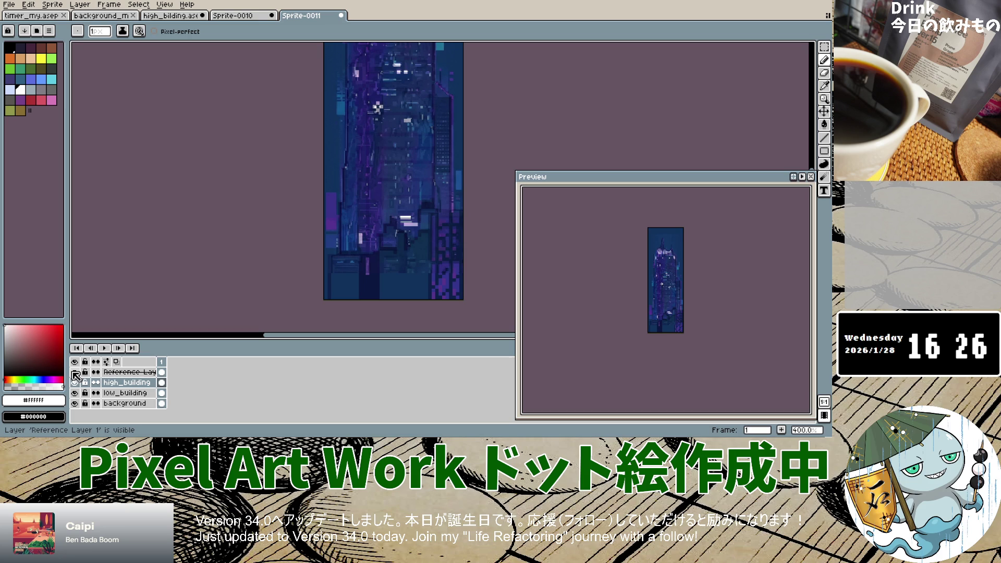
click(75, 373)
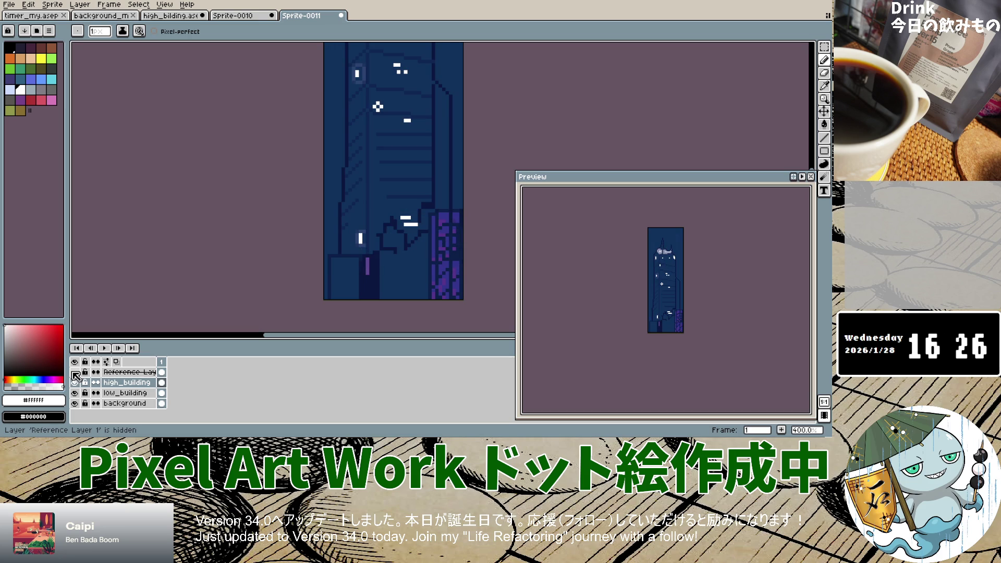
click(76, 374)
click(75, 373)
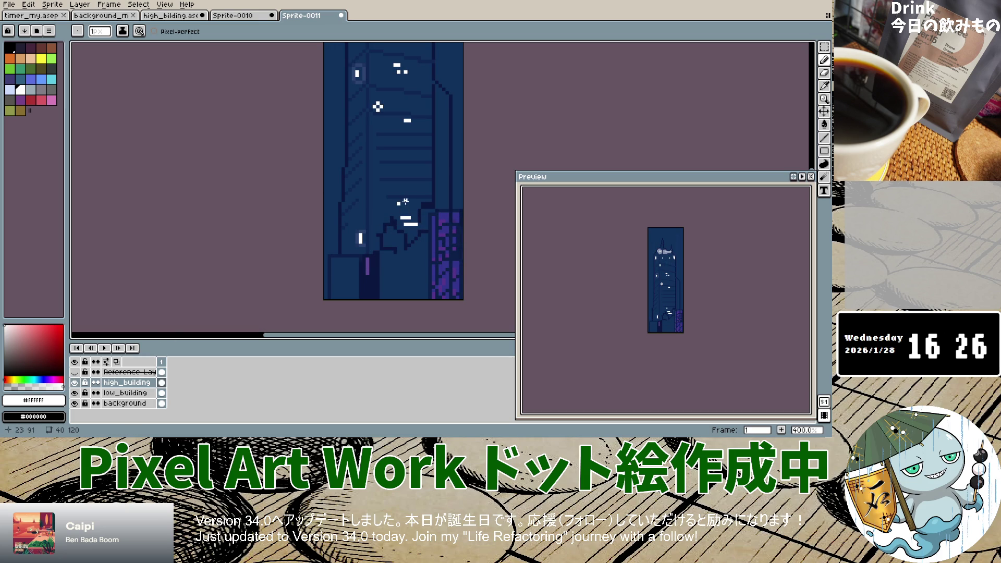
click(75, 373)
click(75, 373)
click(75, 372)
click(76, 373)
Undo the last window stroke and recheck against the reference, leaving it hidden.
key(ctrl+z)
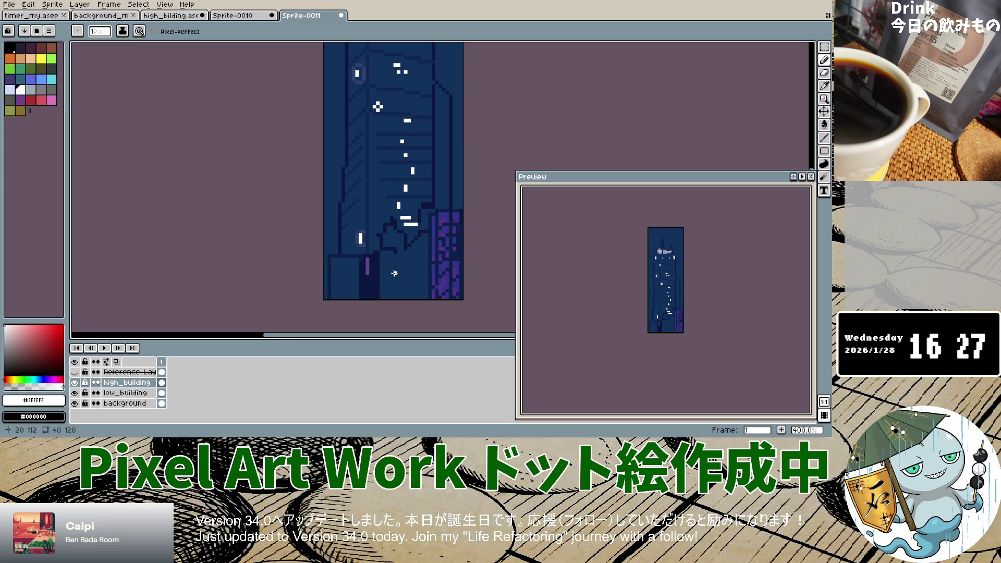
scroll(401, 141, down, 1)
scroll(381, 230, down, 2)
scroll(381, 233, up, 2)
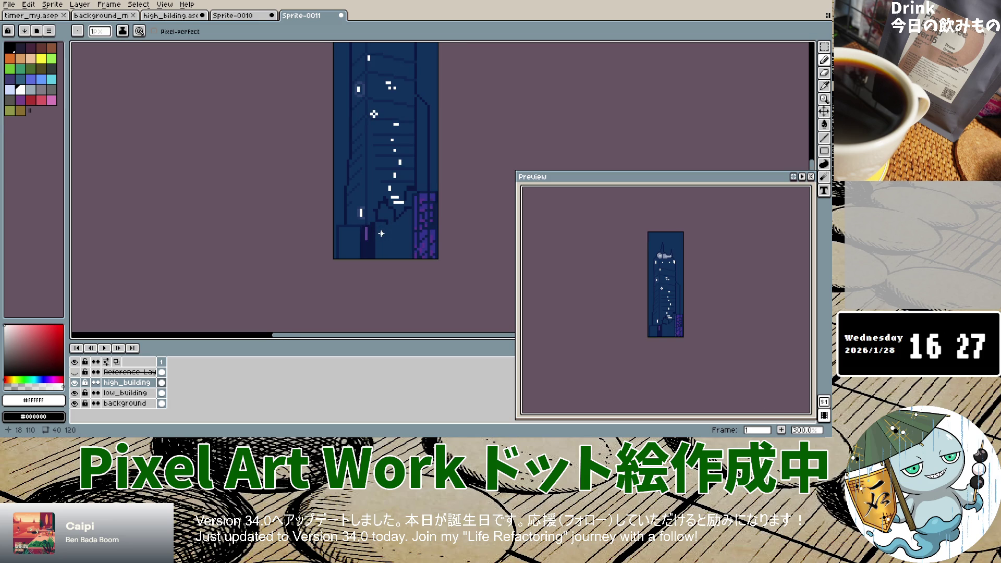
click(74, 372)
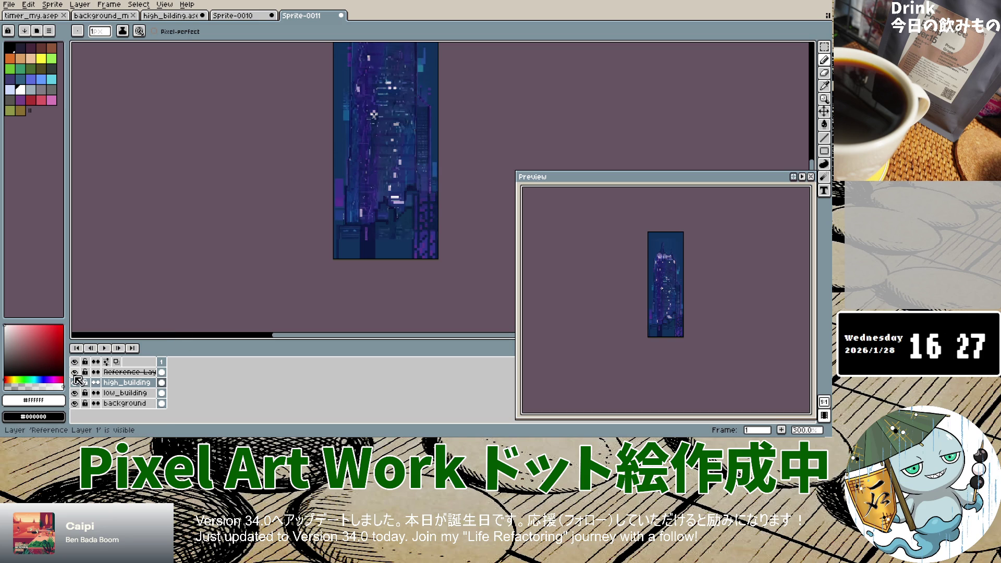
click(75, 372)
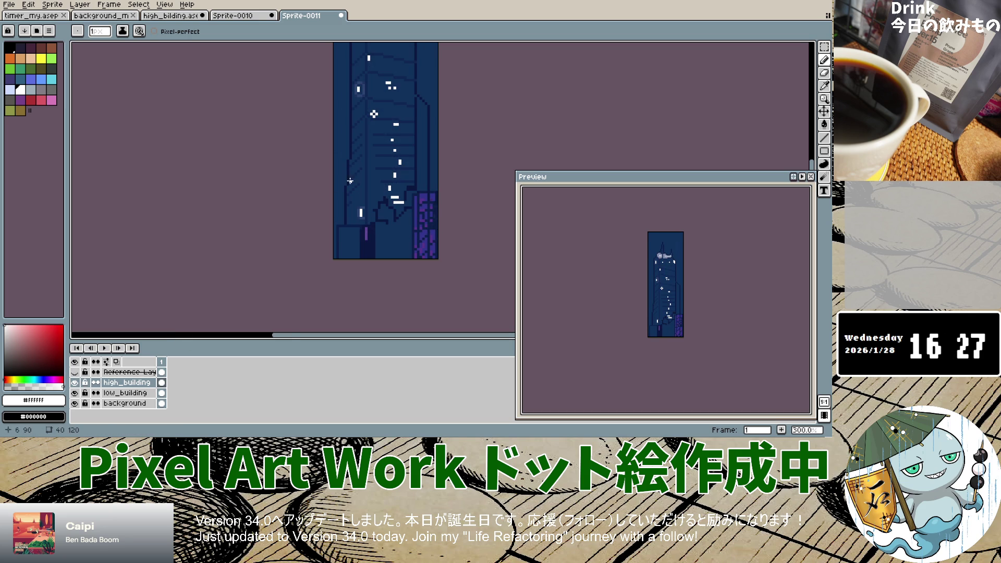
scroll(362, 190, down, 5)
scroll(363, 190, up, 3)
scroll(362, 190, up, 2)
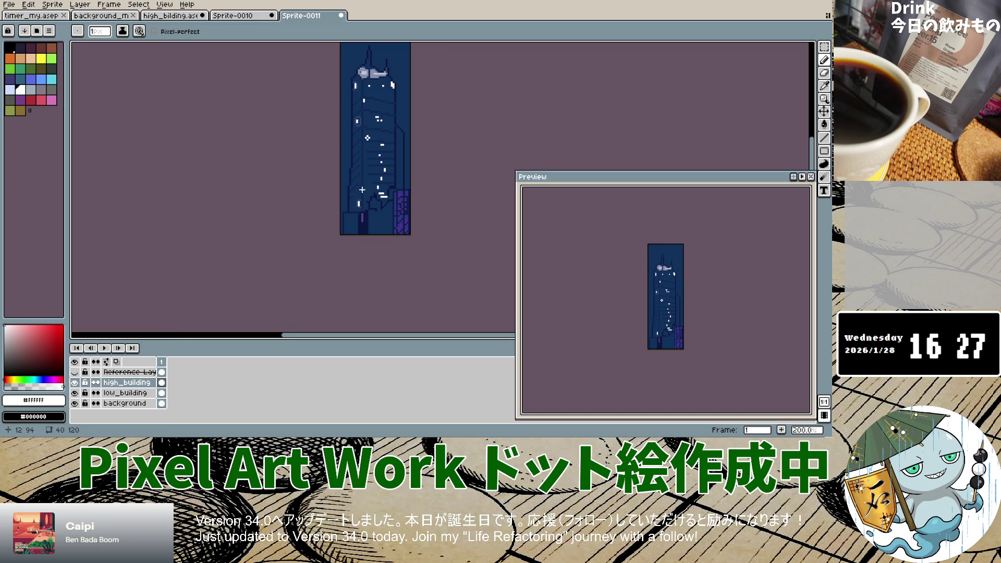
click(75, 372)
click(75, 373)
click(75, 373)
click(76, 373)
click(76, 373)
click(76, 372)
scroll(373, 58, down, 1)
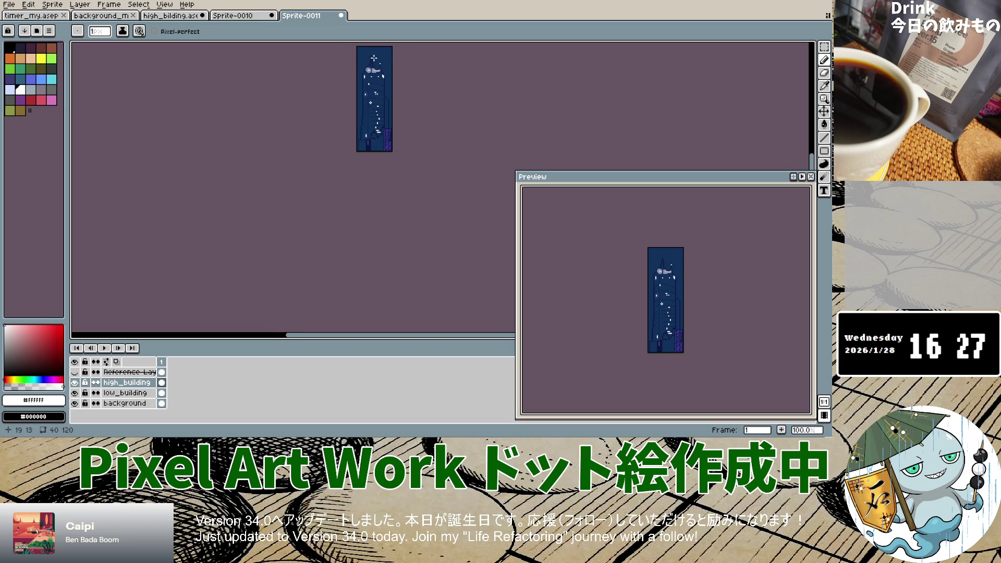
scroll(374, 57, up, 4)
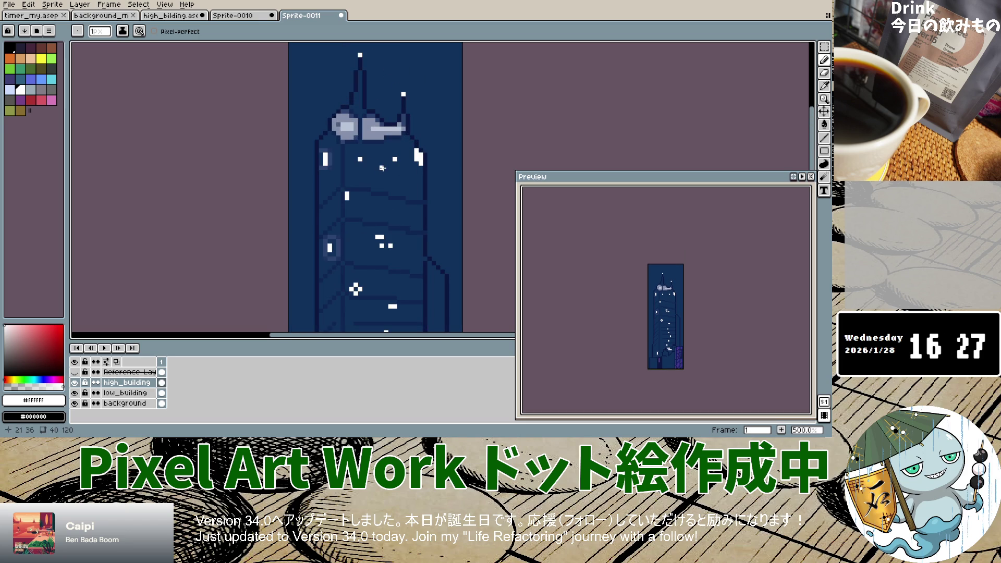
scroll(382, 168, down, 4)
scroll(378, 175, up, 1)
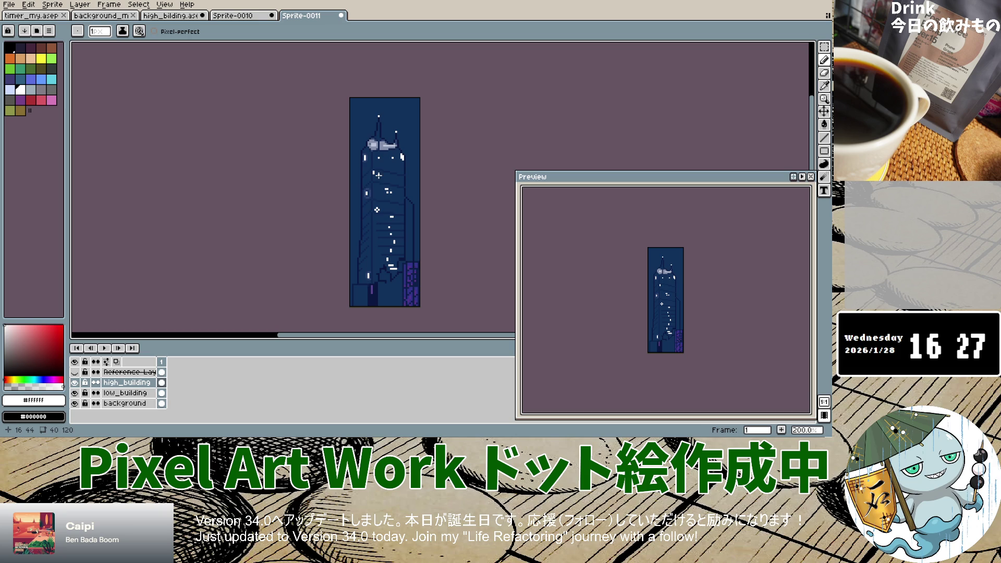
click(74, 382)
double_click(75, 382)
click(75, 382)
click(75, 382)
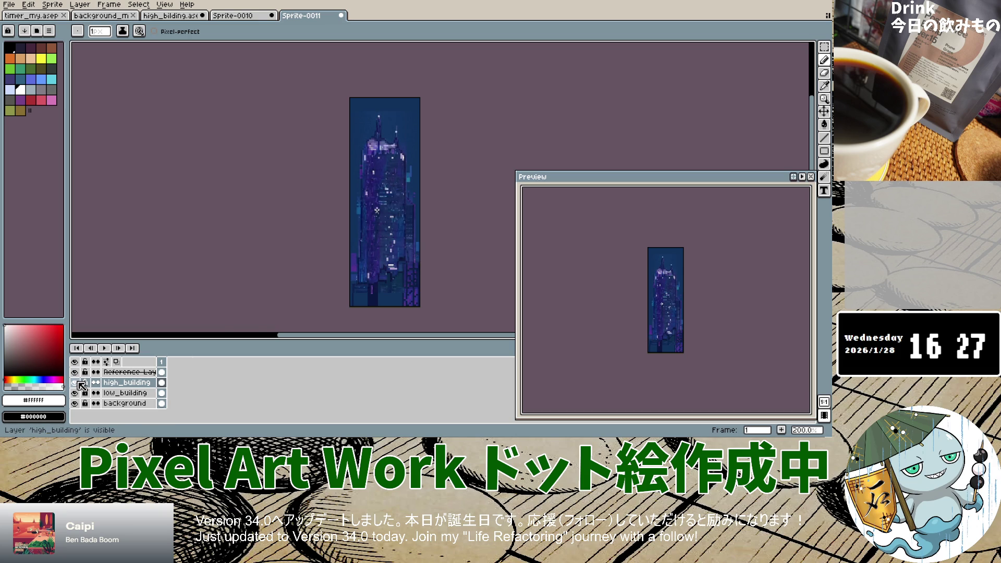
click(75, 372)
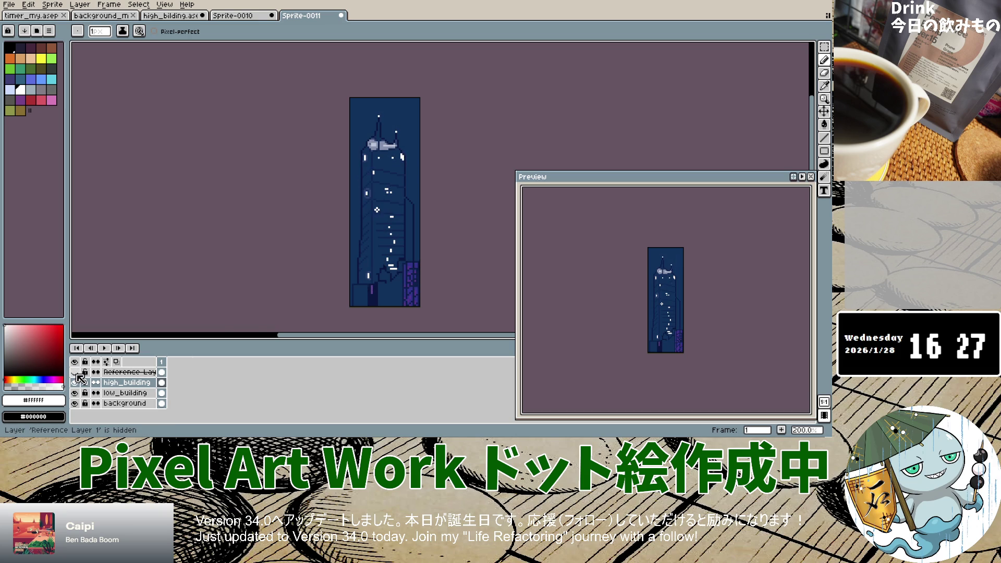
click(75, 372)
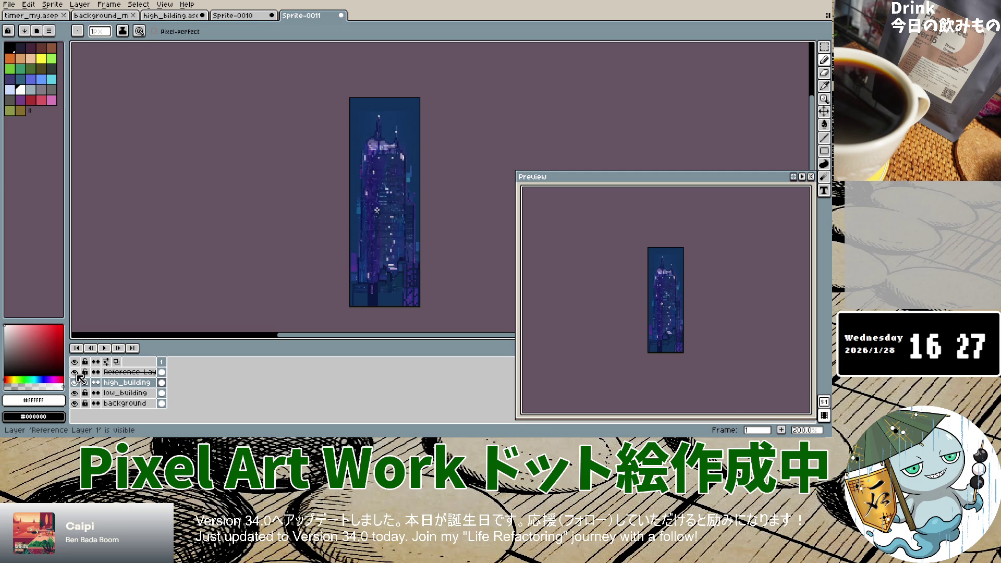
click(75, 372)
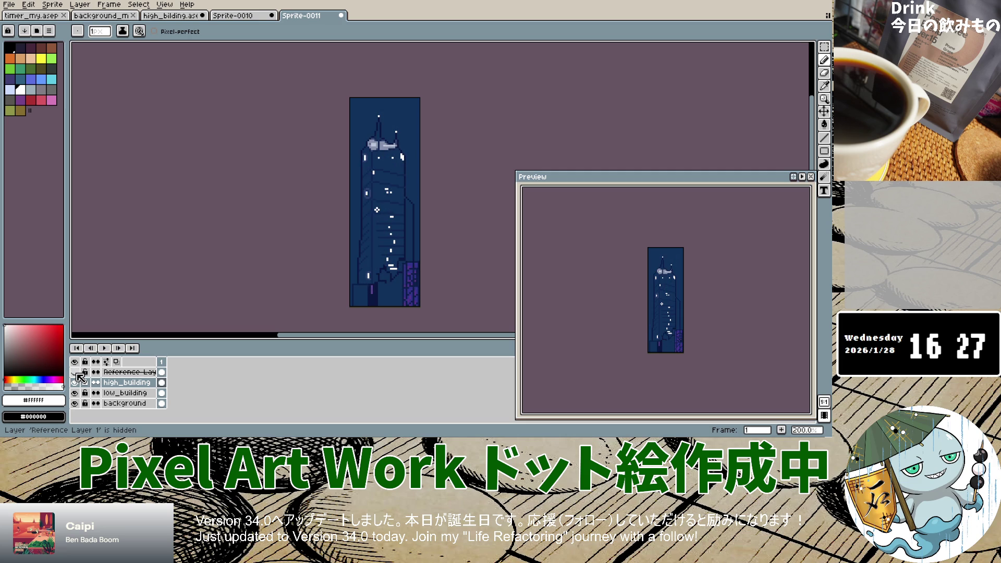
click(75, 372)
click(74, 372)
click(6, 341)
Darken the drawing colour to a neutral grey of about 53% value and show Reference Layer 1.
drag(6, 340, 5, 339)
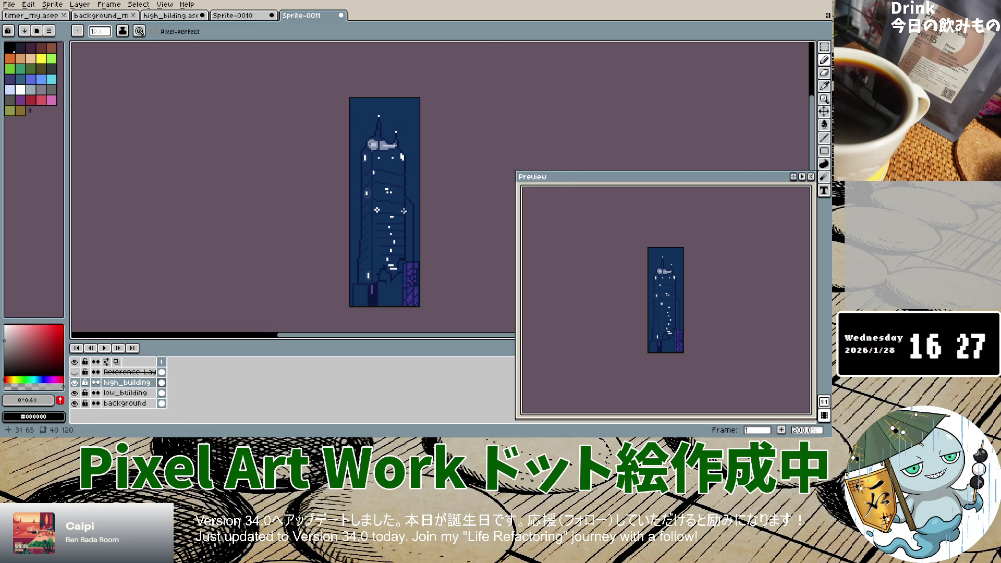
scroll(384, 173, up, 1)
scroll(384, 173, up, 3)
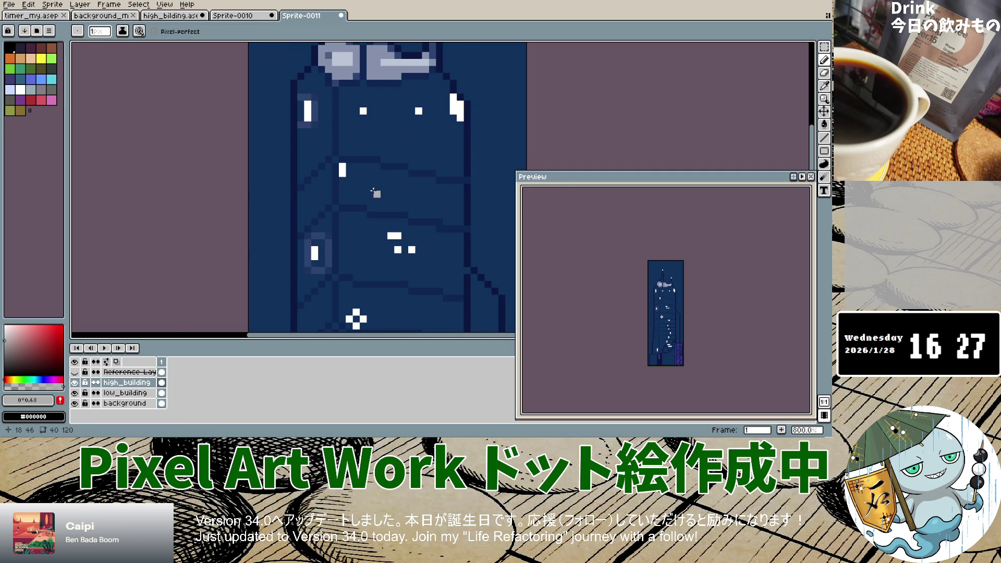
drag(7, 336, 4, 348)
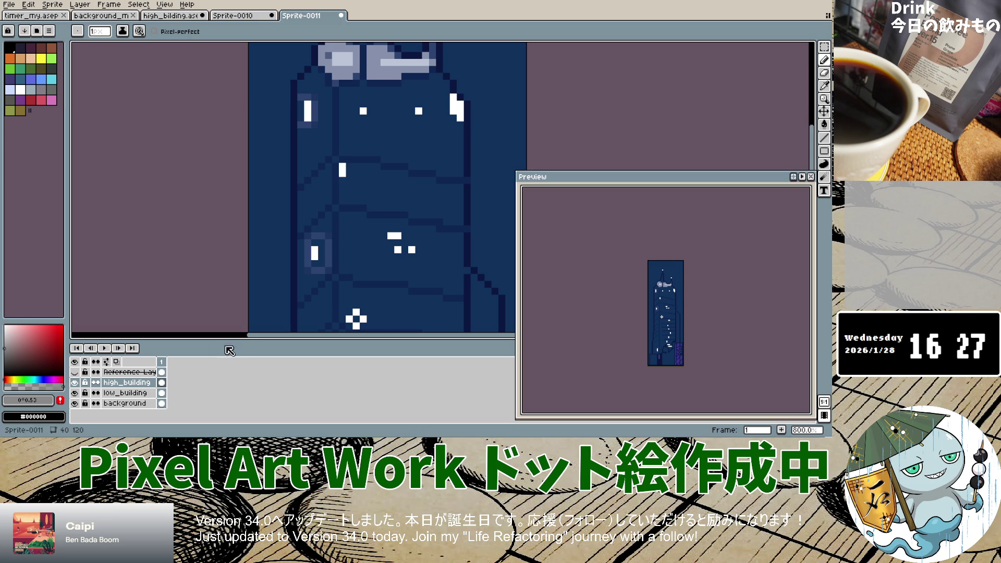
click(76, 371)
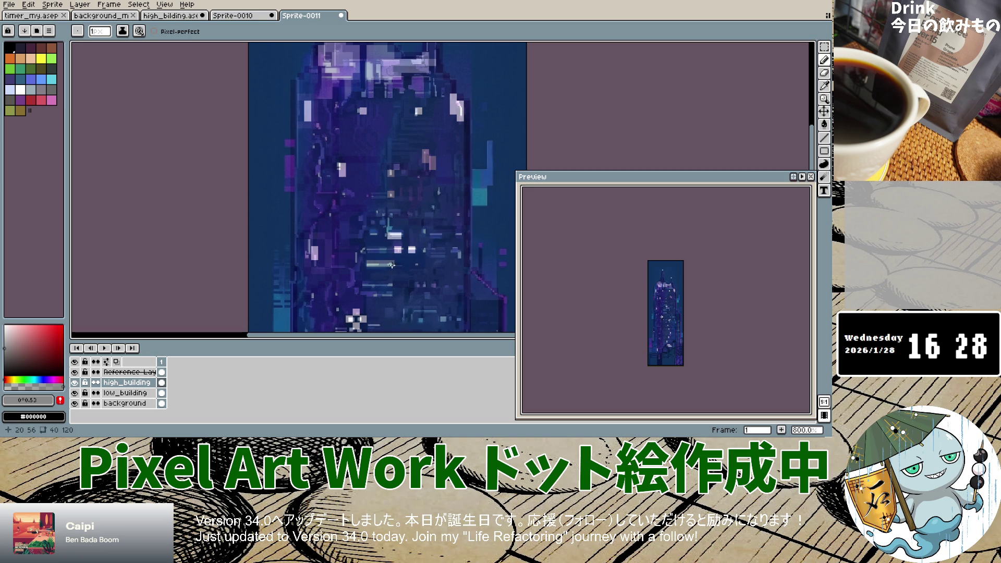
Flick the reference image on and off to compare it with the building, leaving it hidden.
click(75, 371)
key(minus)
key(minus)
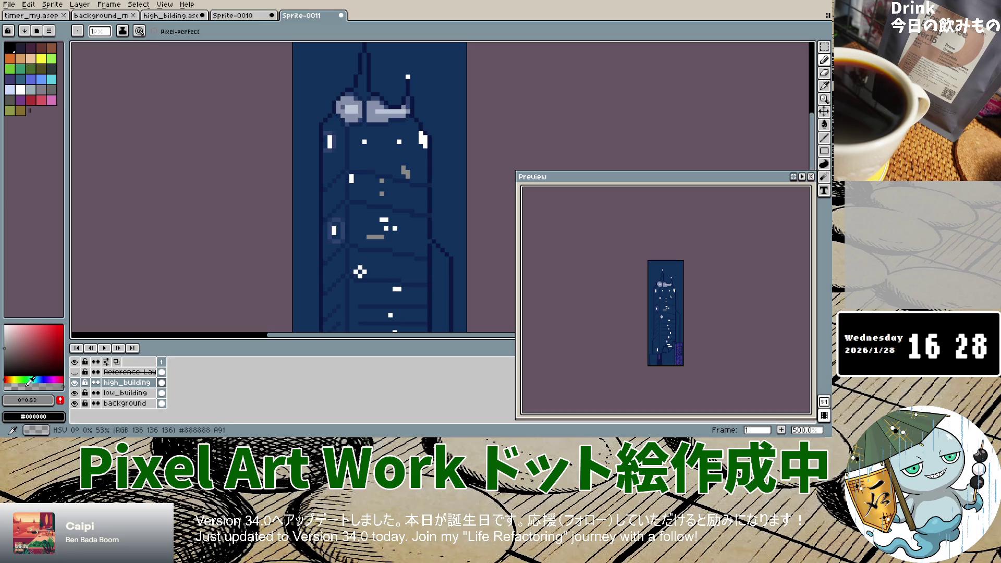
click(75, 372)
click(76, 372)
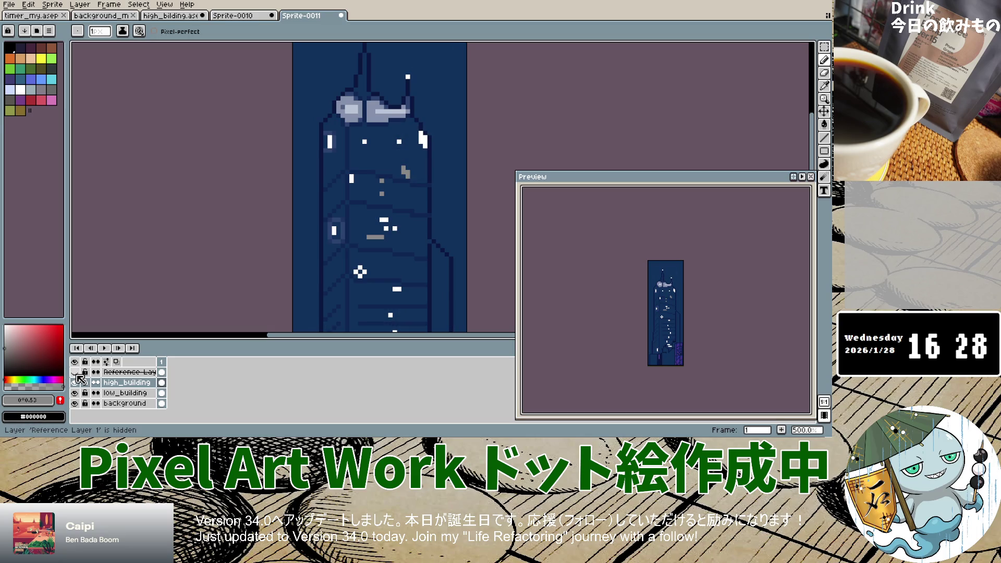
click(75, 372)
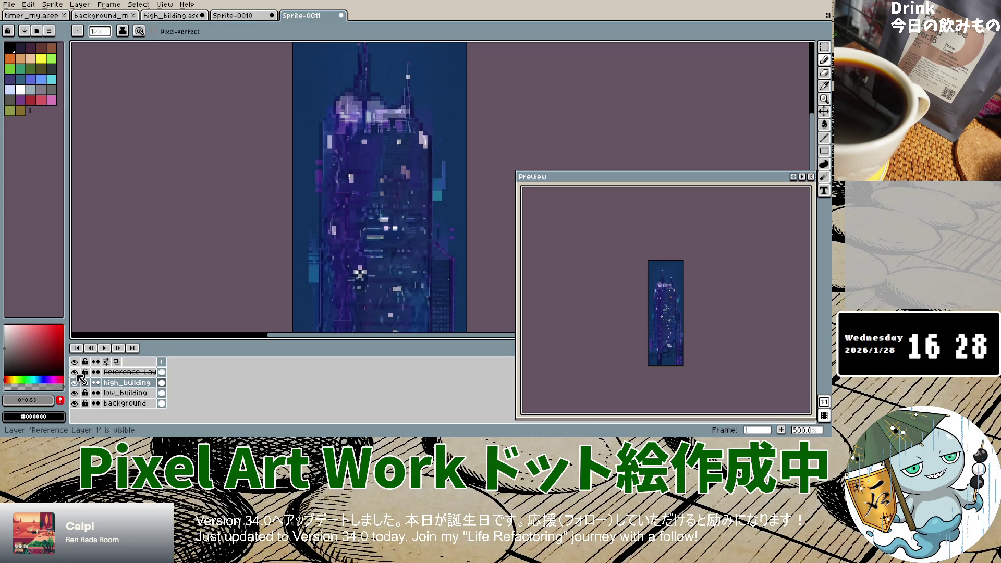
click(74, 372)
click(74, 371)
click(75, 371)
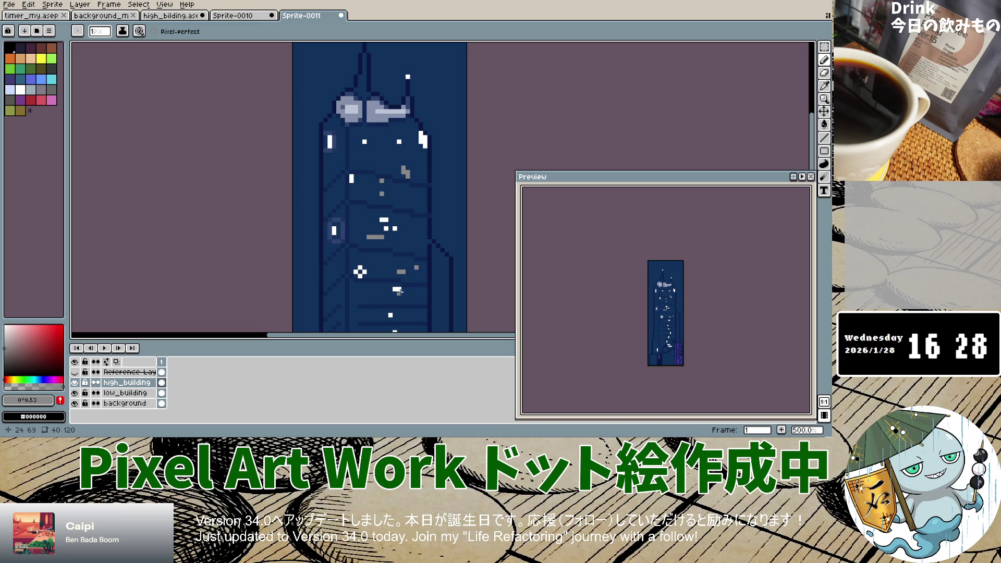
scroll(405, 270, down, 1)
scroll(374, 290, up, 2)
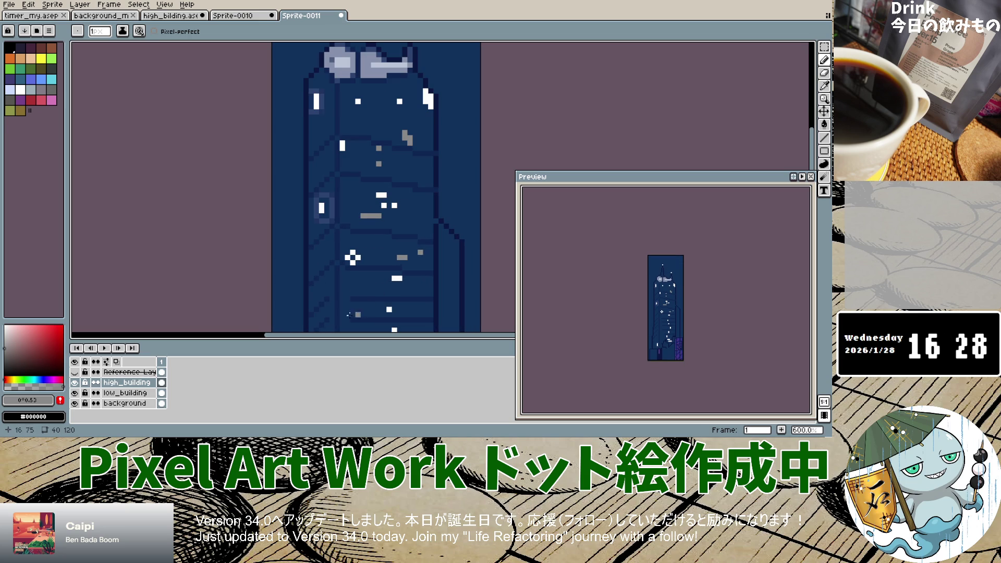
click(74, 372)
click(74, 372)
Dot grey window pixels on the building's middle, recheck against the reference, then hide it.
click(388, 288)
click(86, 372)
click(76, 372)
click(76, 372)
click(77, 371)
click(77, 372)
Add a grey dot below the right-edge window column so it reaches toward the purple base.
scroll(447, 308, down, 1)
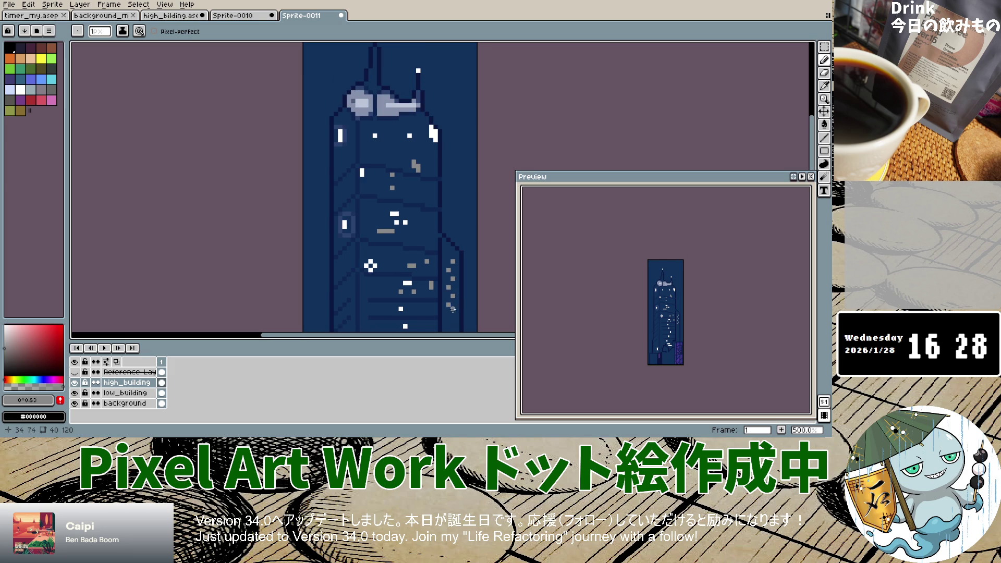
scroll(451, 312, down, 2)
scroll(452, 313, up, 2)
scroll(453, 314, up, 2)
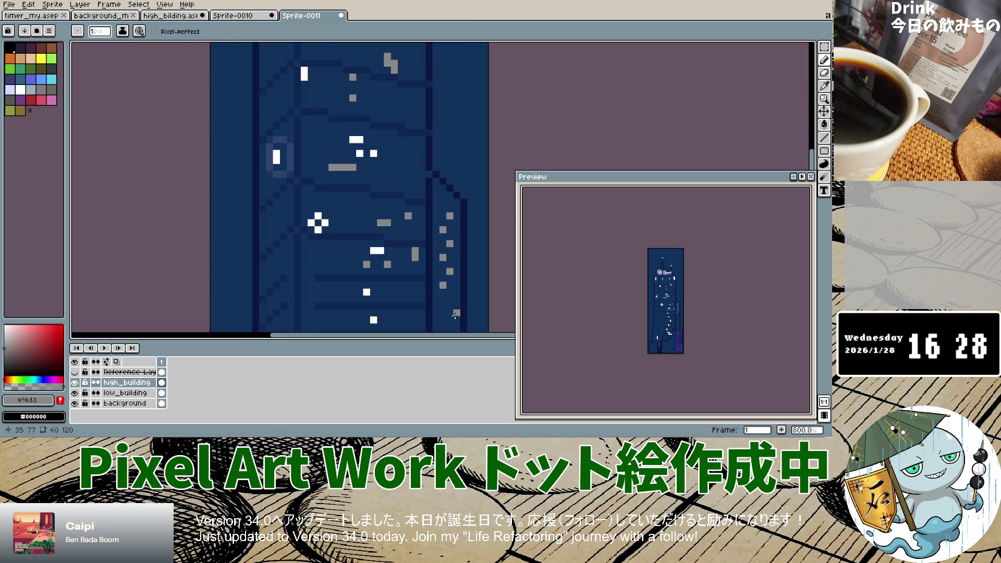
scroll(453, 317, down, 4)
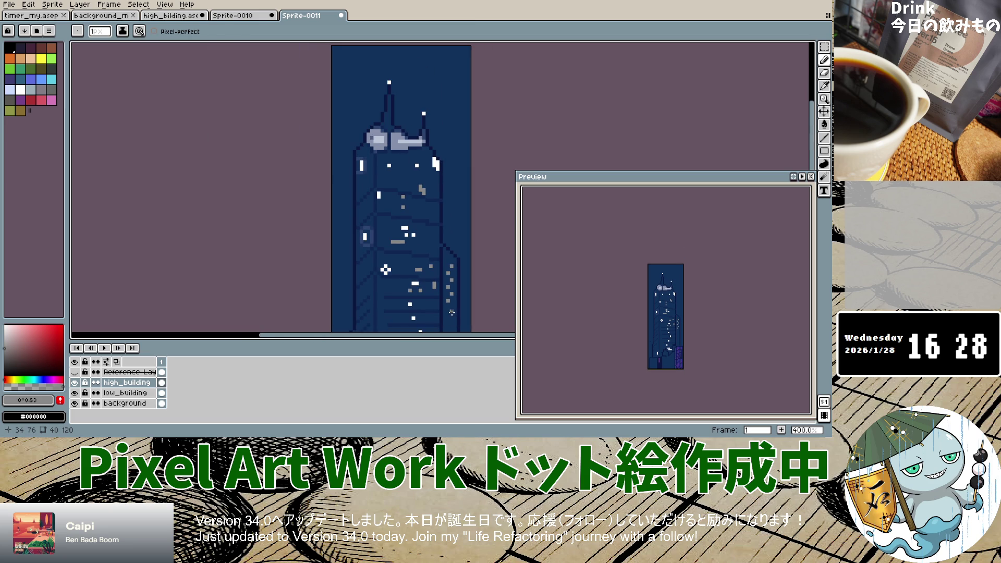
scroll(453, 327, down, 3)
scroll(453, 328, up, 1)
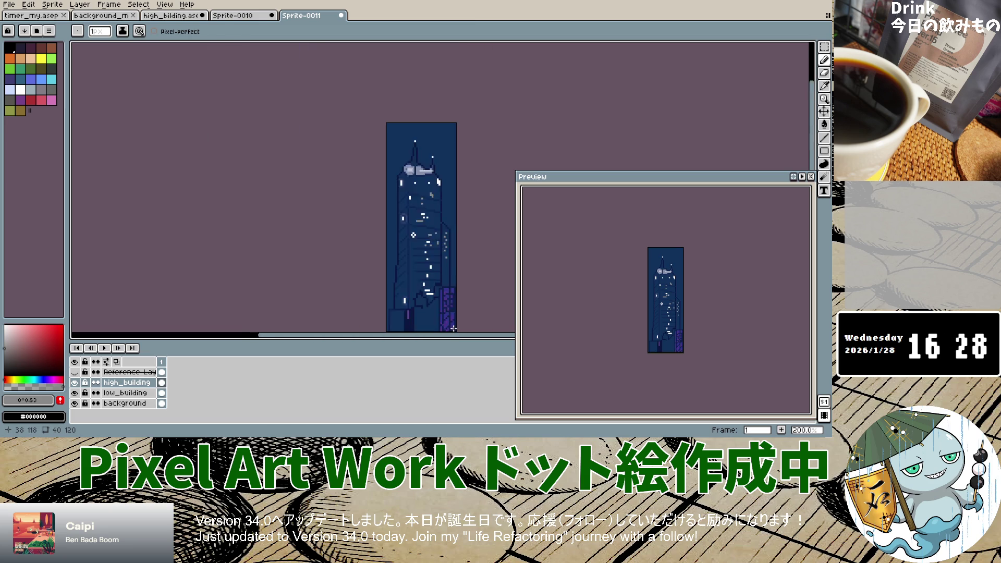
scroll(453, 327, up, 1)
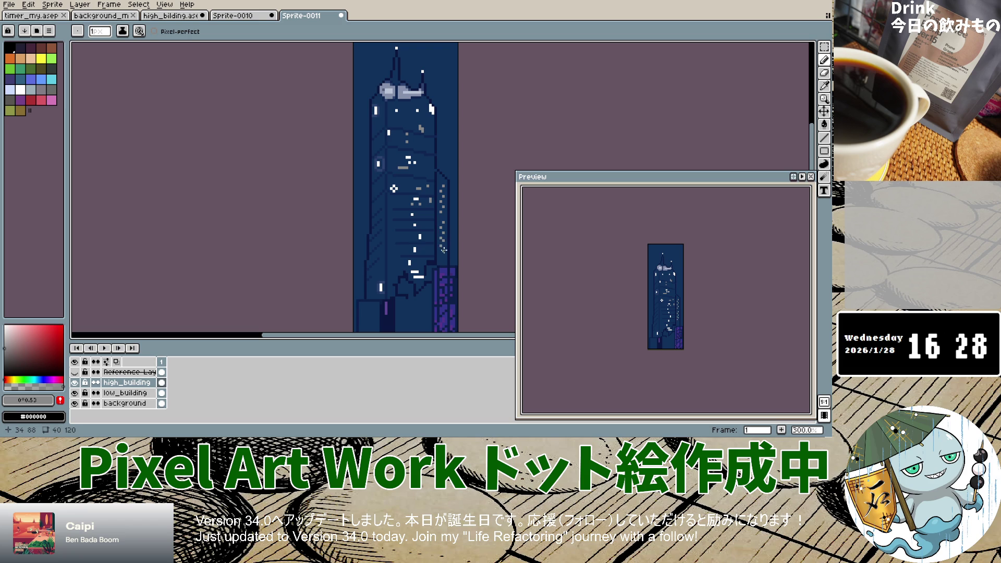
scroll(443, 250, up, 2)
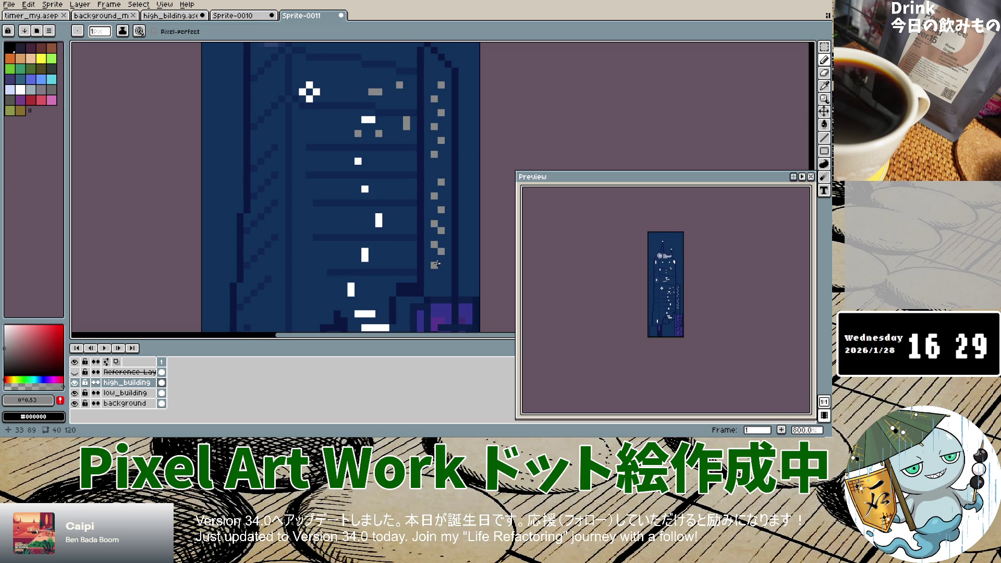
click(434, 280)
scroll(435, 271, down, 2)
scroll(408, 232, down, 3)
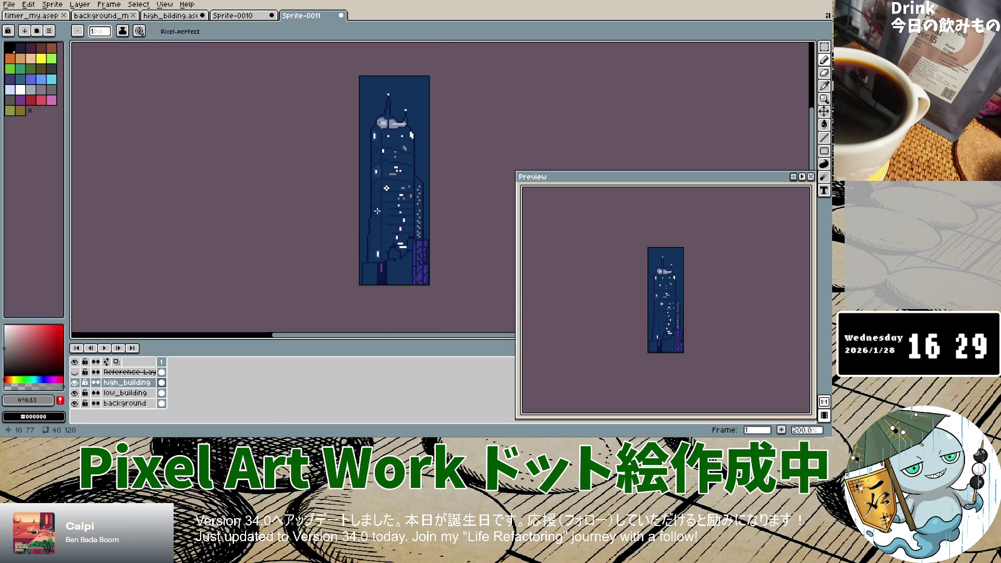
scroll(384, 182, up, 1)
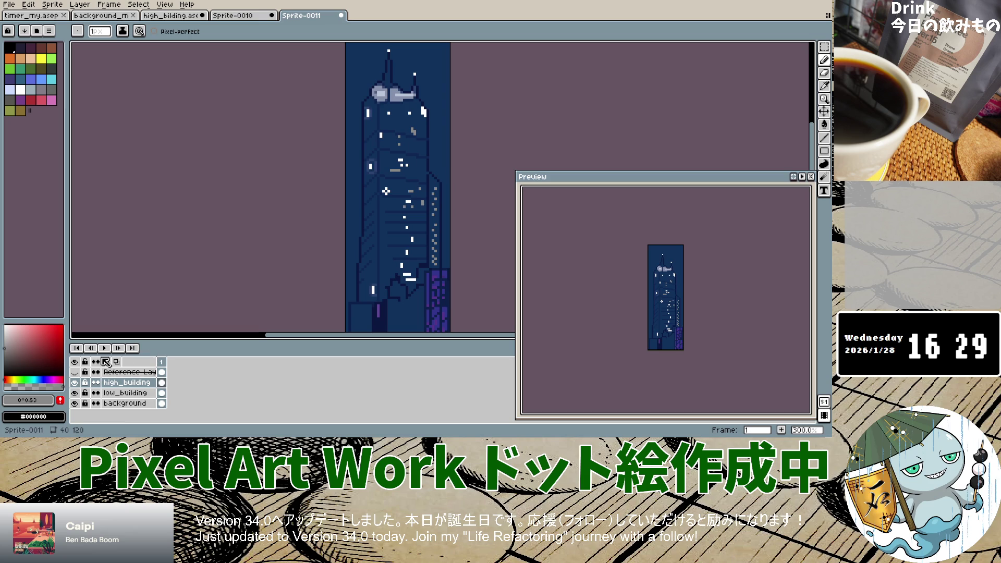
Undo the stray pencil mark, comparing the art against the reference before and after.
click(75, 372)
click(75, 372)
key(ctrl+z)
click(74, 372)
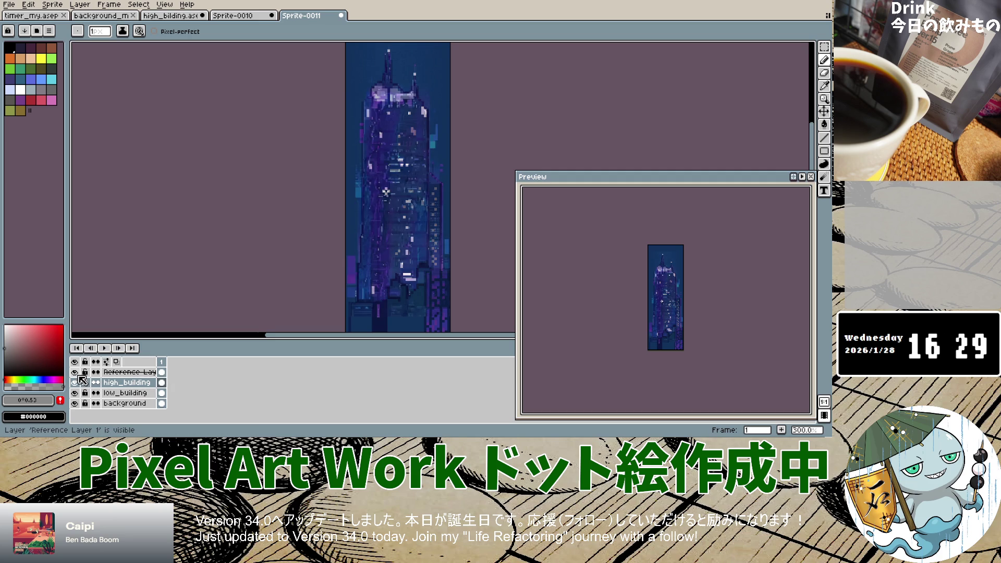
click(76, 372)
click(76, 372)
click(76, 373)
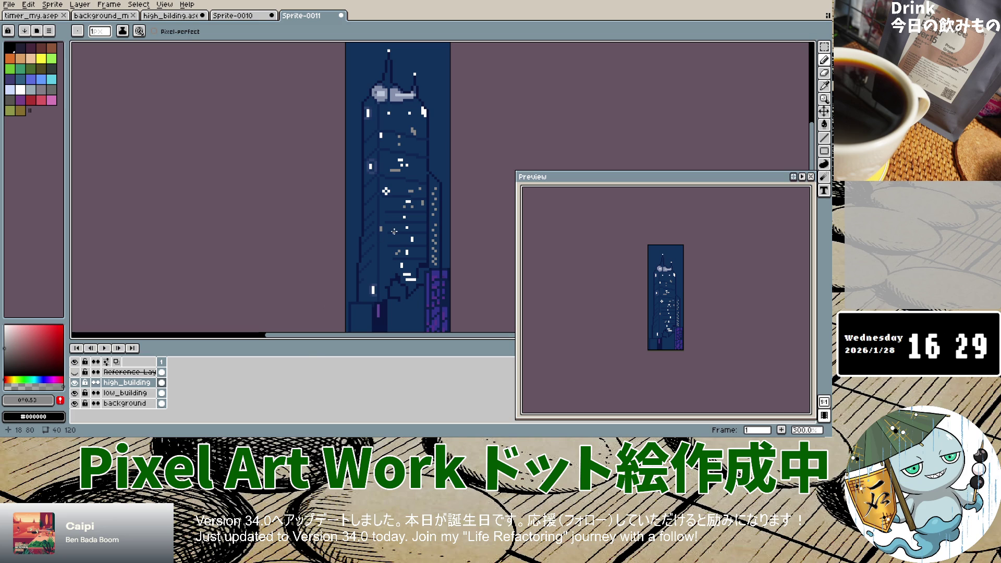
click(76, 372)
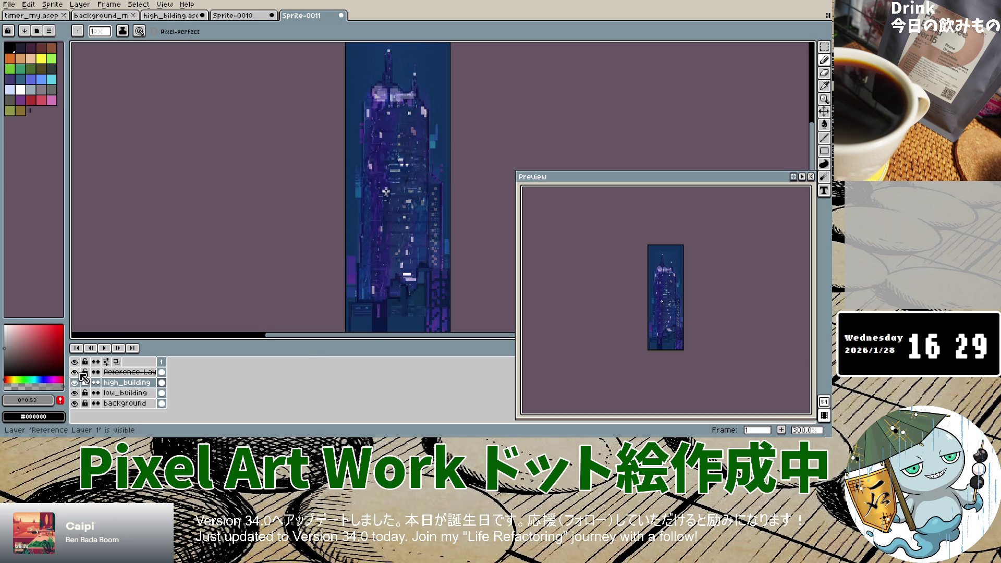
click(80, 372)
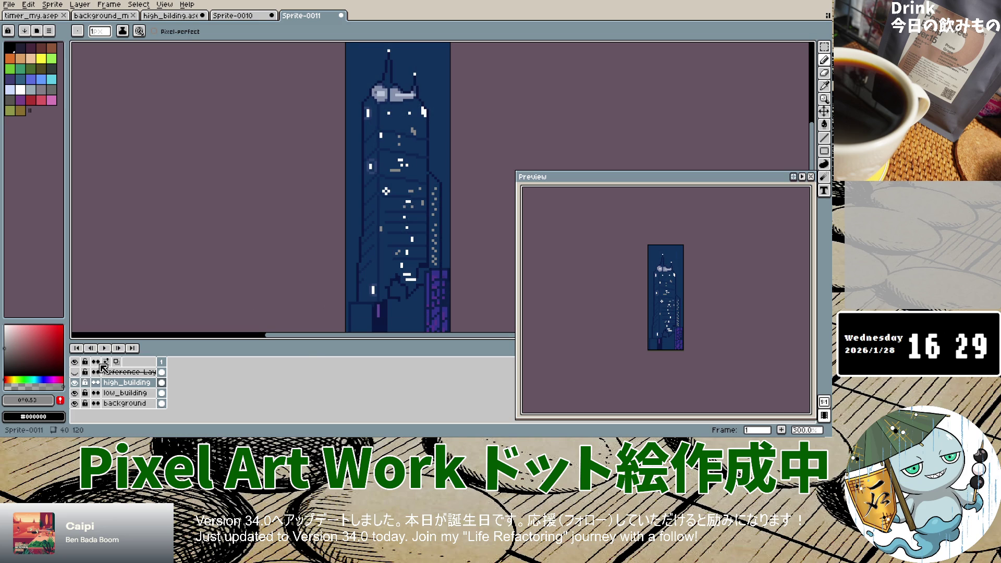
Eyedrop the tower's navy blue (#10315c) from the canvas and drag it darker for shading.
click(824, 85)
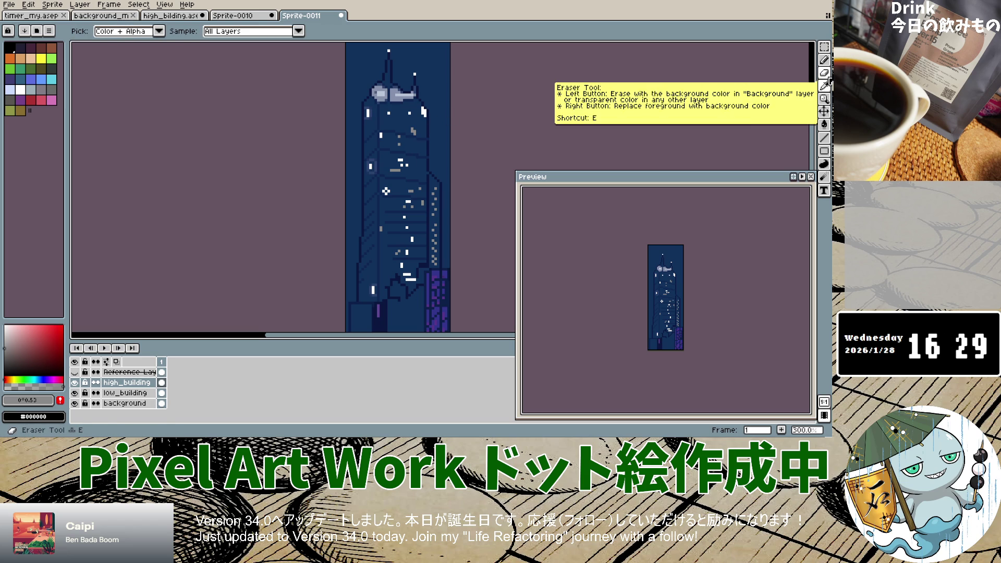
click(76, 373)
click(76, 373)
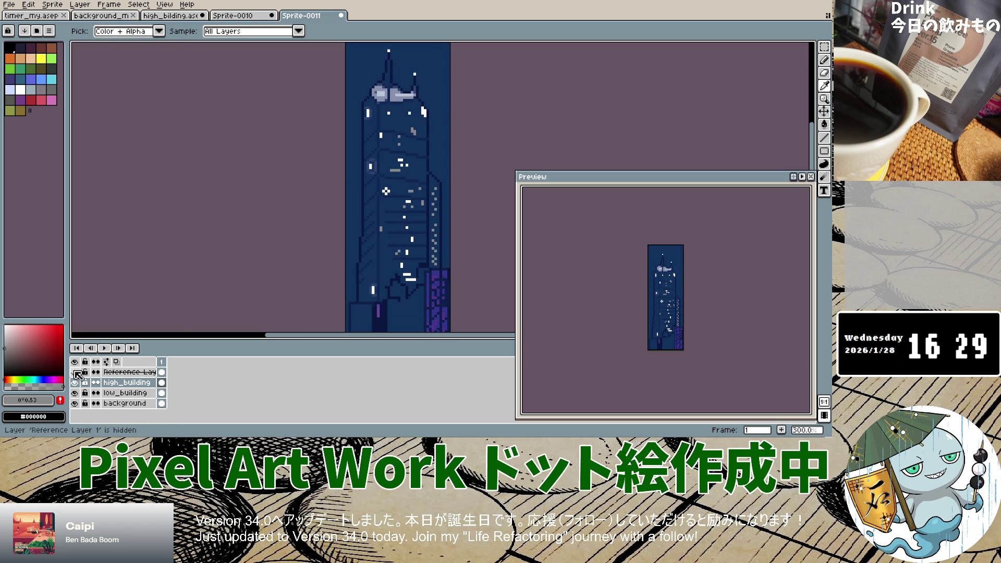
click(418, 120)
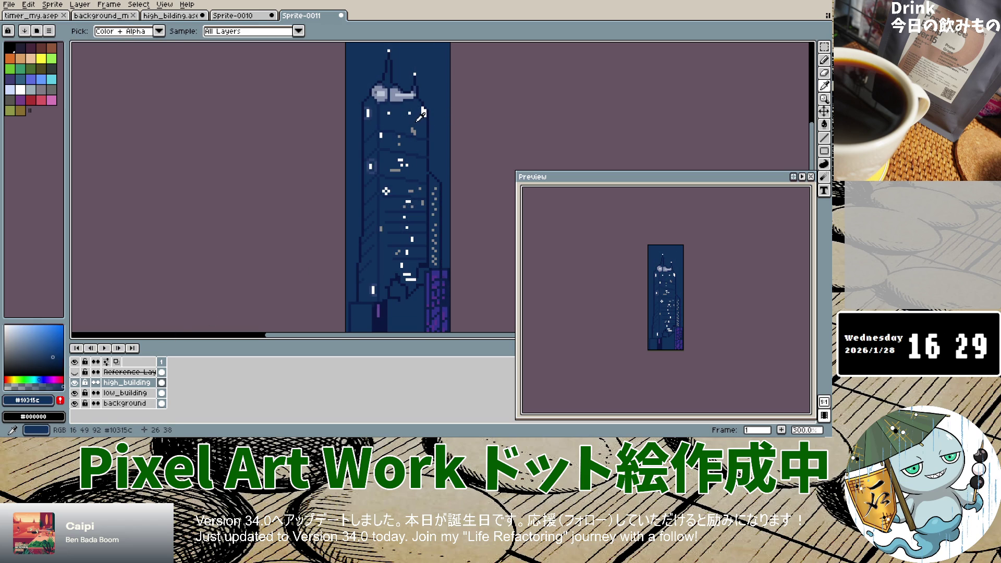
drag(54, 357, 52, 362)
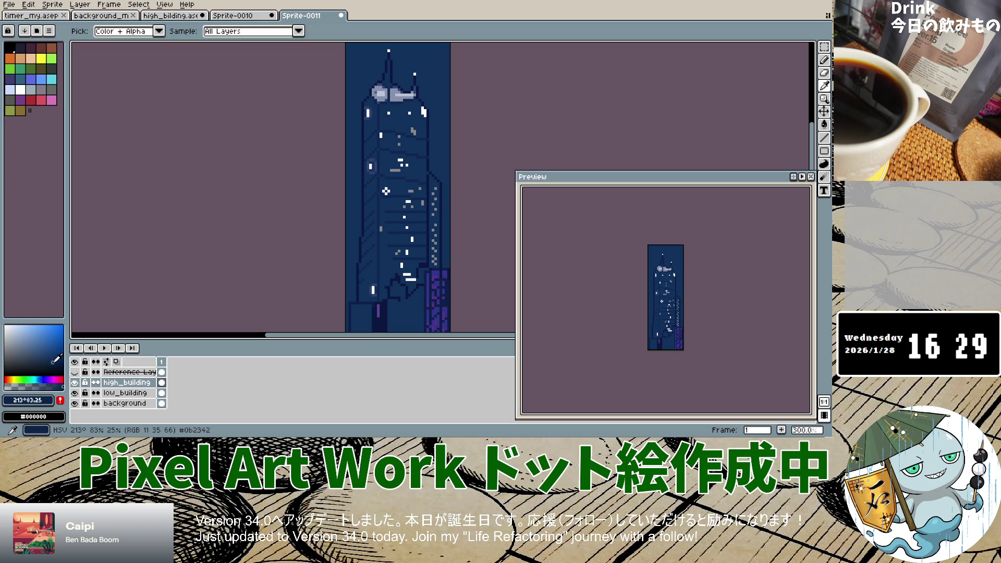
scroll(412, 119, up, 6)
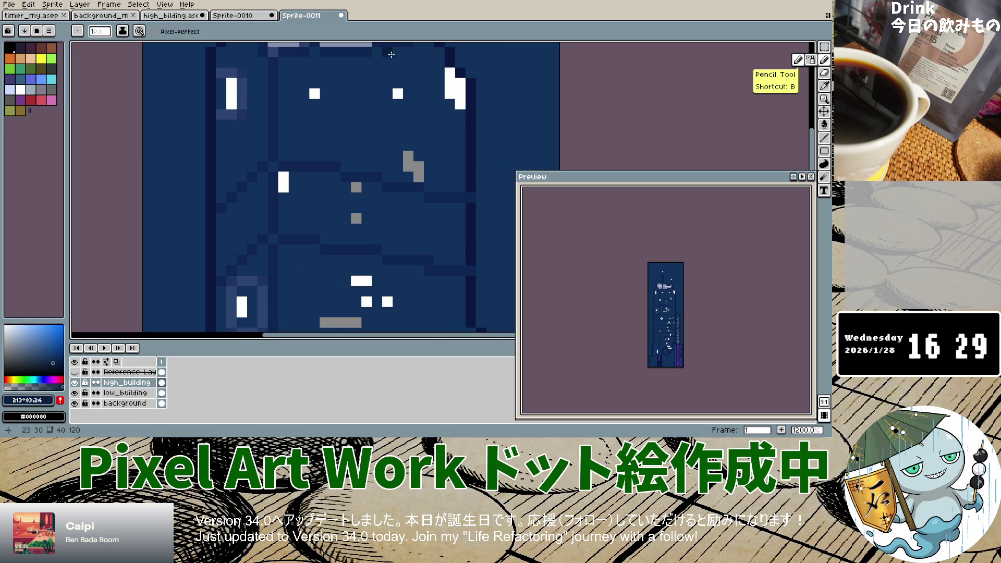
Paint a dark navy stroke on the tower's upper right below the crown, then compare layers.
mouse_move(409, 64)
mouse_down()
mouse_move(411, 141)
mouse_move(424, 155)
mouse_move(426, 70)
mouse_move(437, 178)
mouse_move(399, 175)
mouse_move(389, 111)
mouse_up()
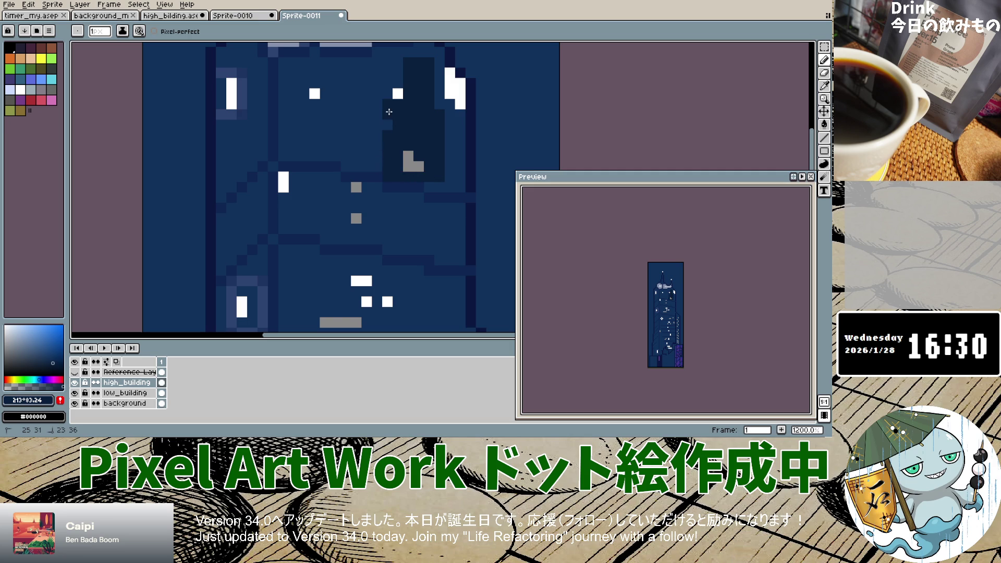
click(75, 371)
click(75, 372)
click(75, 383)
click(75, 383)
scroll(352, 236, down, 5)
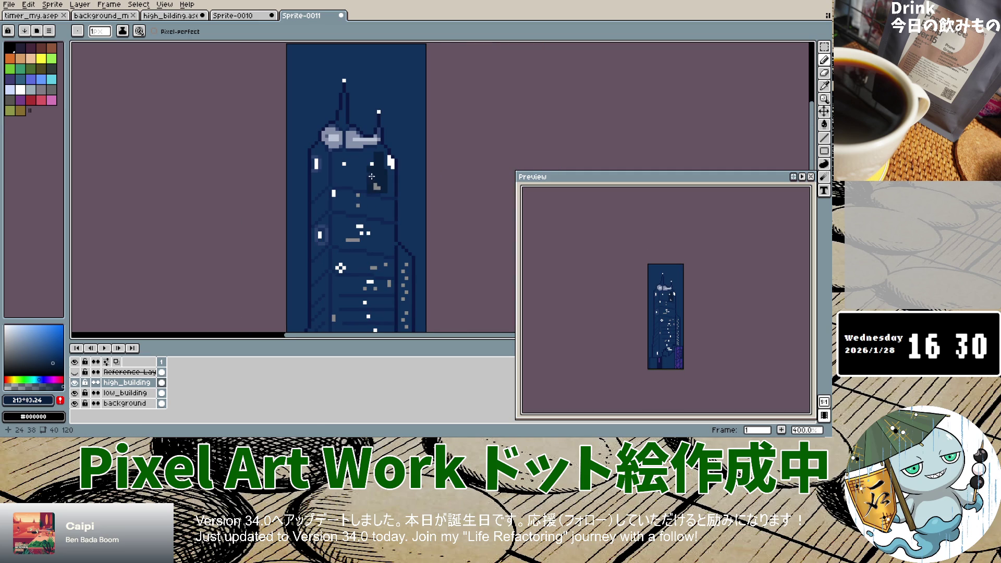
Fill the dark panel's upper rows under the crown, darkening pixels beside the white window.
scroll(372, 176, up, 5)
mouse_move(370, 172)
mouse_down()
mouse_move(363, 145)
mouse_move(386, 106)
mouse_up()
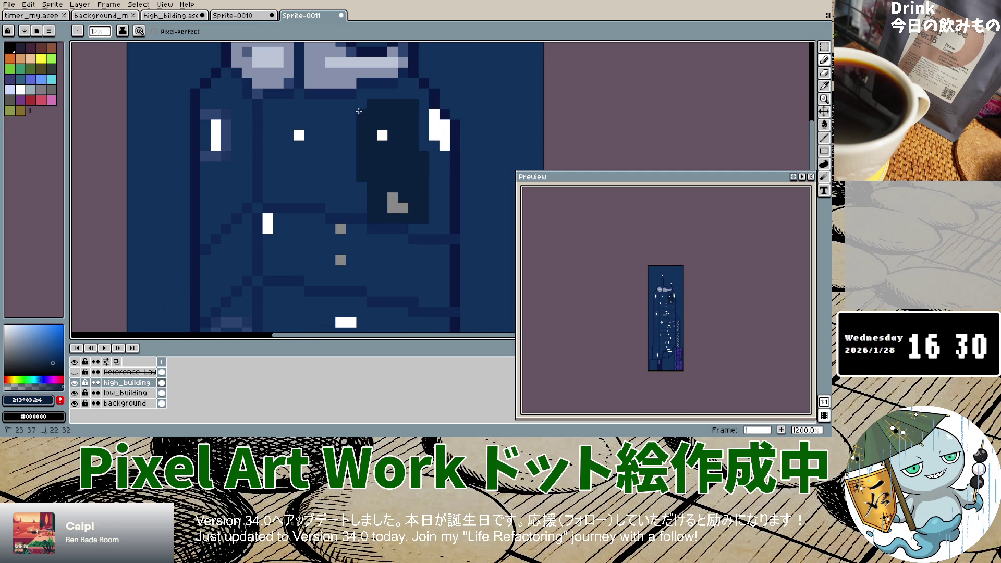
mouse_move(352, 140)
mouse_down()
mouse_move(351, 180)
mouse_move(362, 194)
mouse_move(329, 184)
mouse_move(330, 195)
mouse_move(356, 197)
mouse_move(333, 191)
mouse_move(340, 178)
mouse_move(322, 178)
mouse_move(369, 183)
mouse_move(295, 166)
mouse_move(367, 166)
mouse_up()
key(ctrl+z)
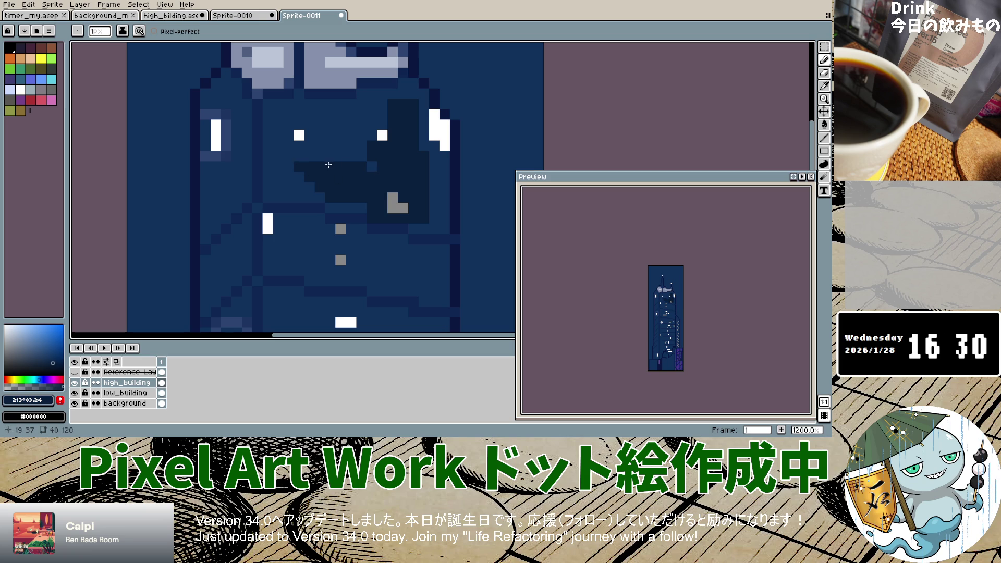
drag(289, 155, 365, 156)
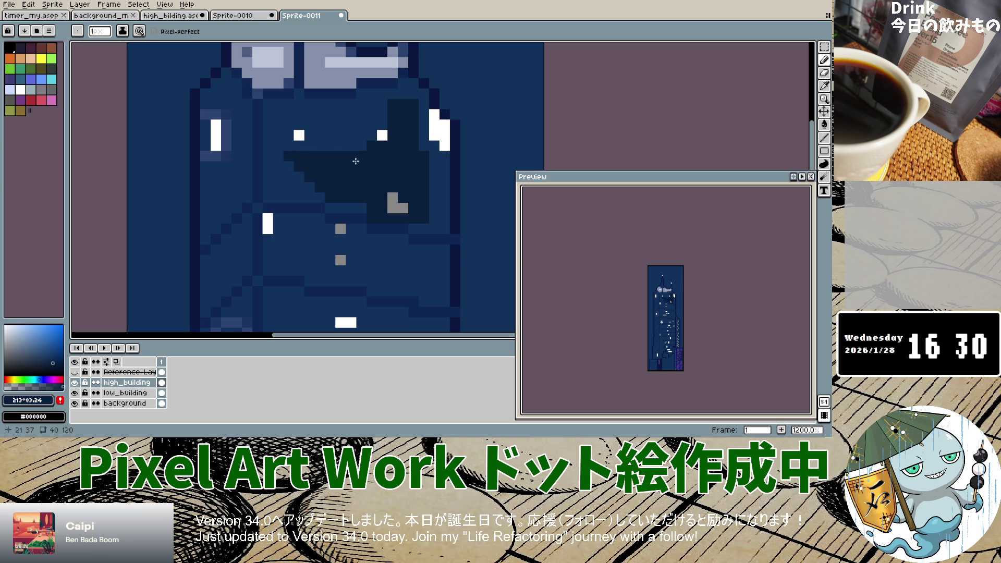
drag(283, 145, 368, 148)
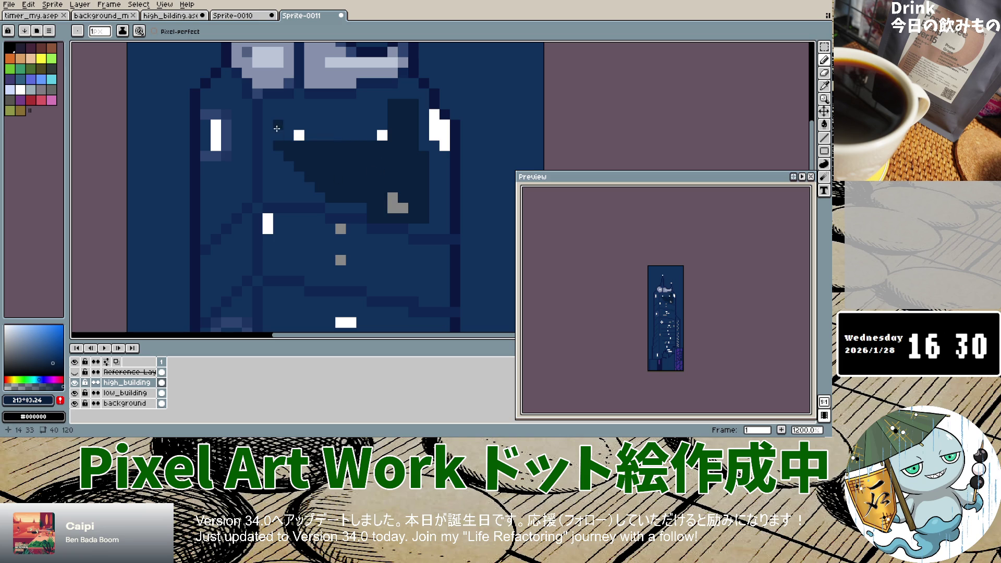
drag(277, 127, 324, 136)
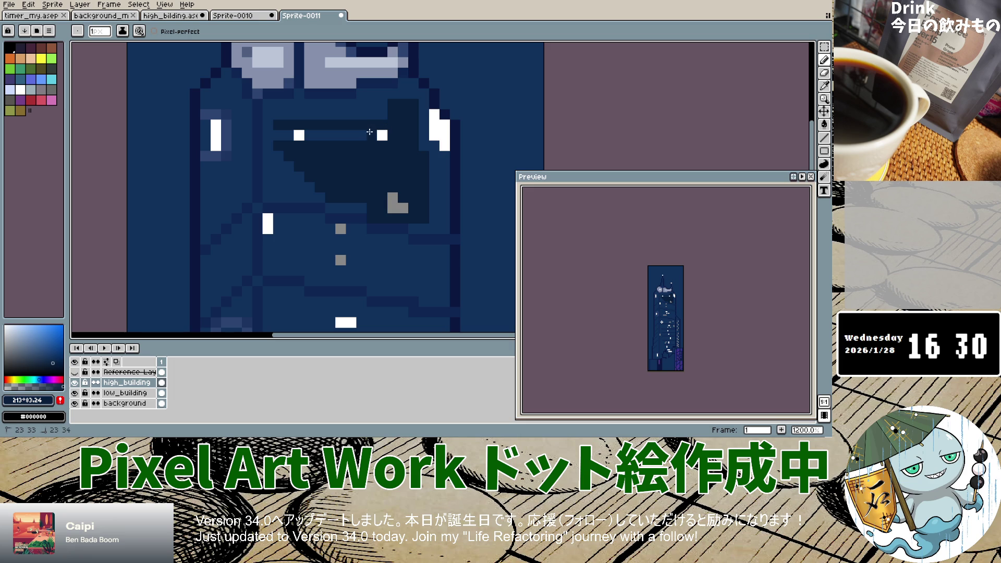
click(314, 135)
click(286, 134)
mouse_move(290, 118)
mouse_down()
mouse_move(383, 116)
mouse_move(383, 105)
mouse_up()
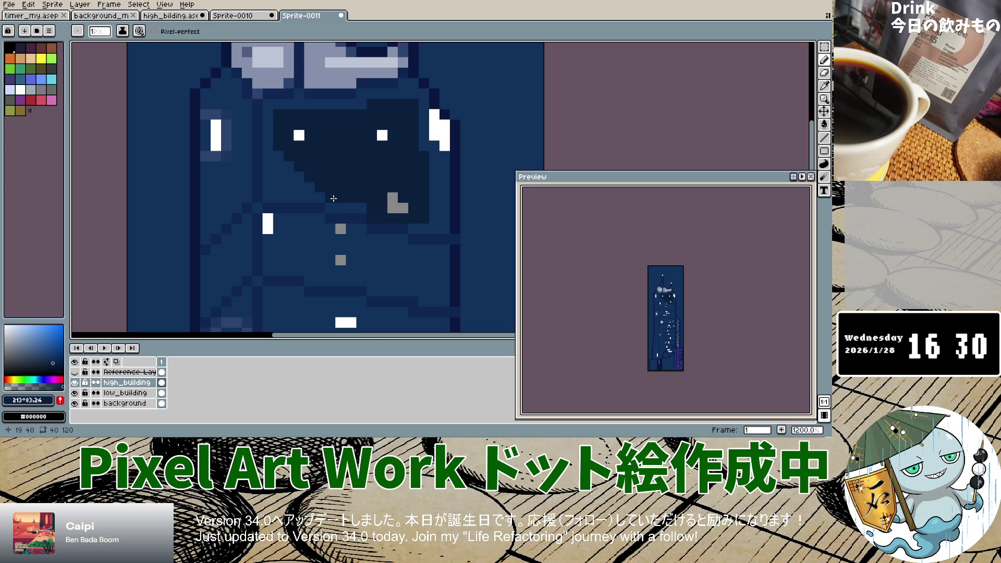
Shade the panel's right column and single-row bottom edge, then check against the reference.
mouse_move(281, 160)
mouse_down()
mouse_move(279, 185)
mouse_move(326, 197)
mouse_move(278, 179)
mouse_move(292, 174)
mouse_up()
key(ctrl+z)
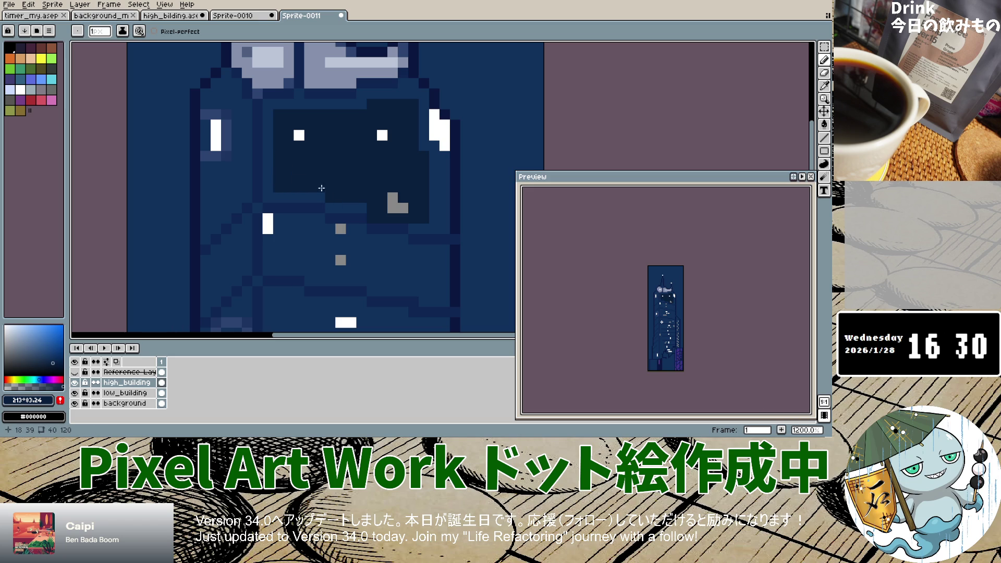
drag(432, 157, 427, 217)
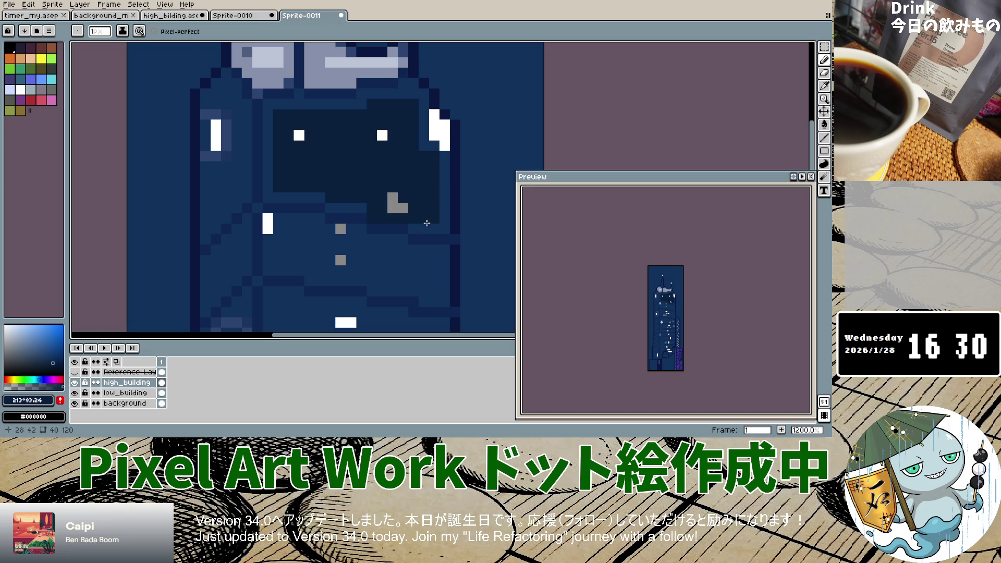
drag(425, 229, 442, 227)
click(447, 220)
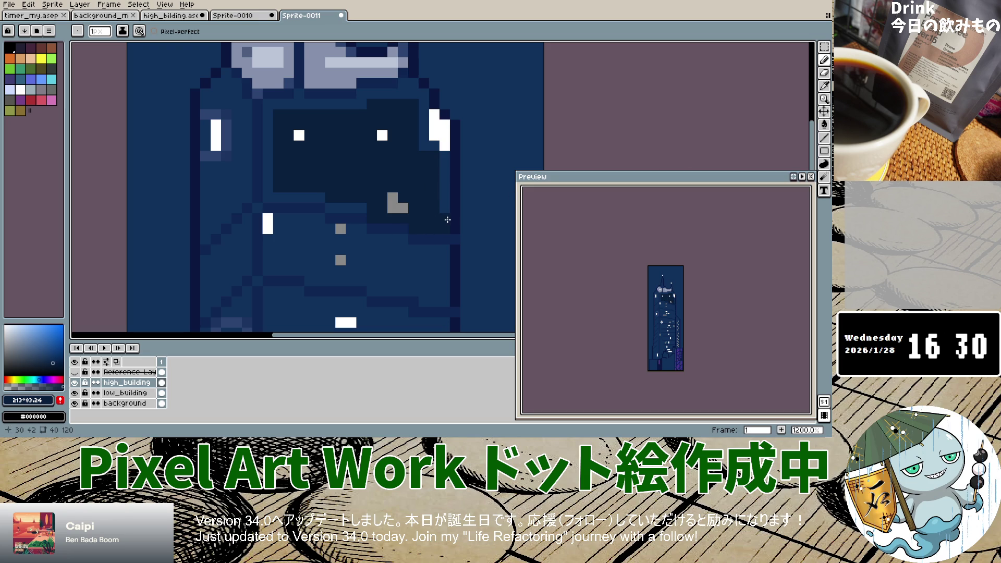
drag(371, 216, 261, 197)
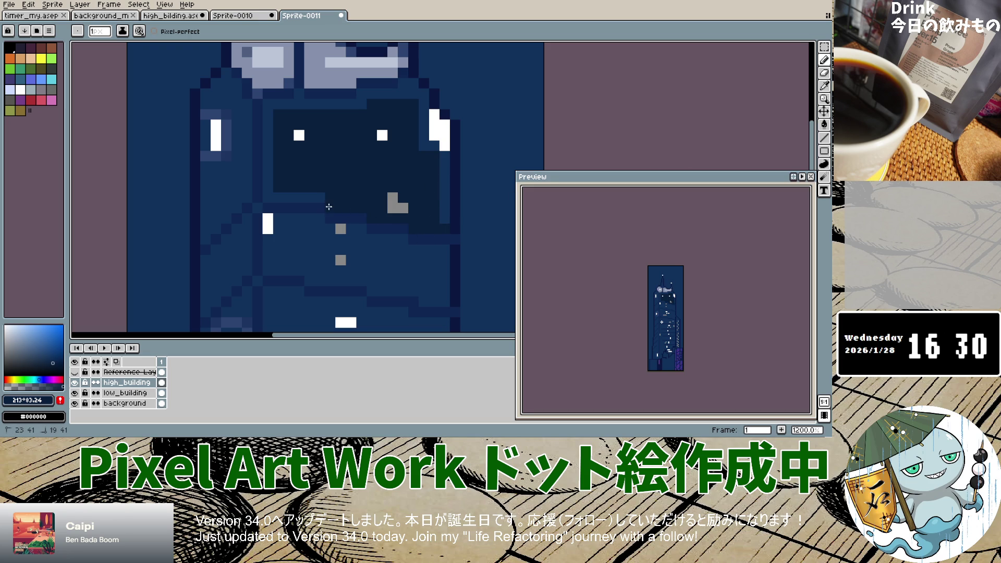
key(ctrl+z)
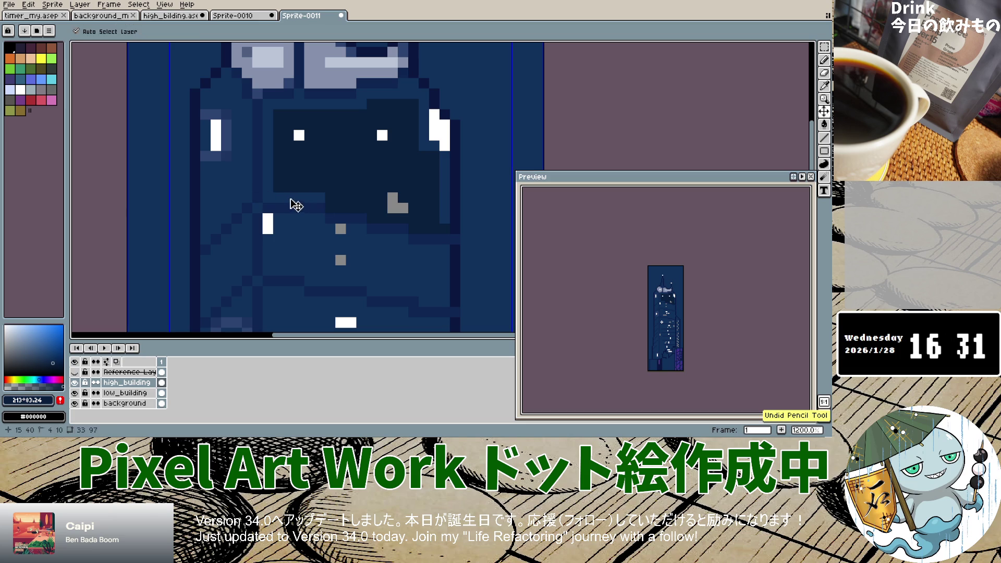
drag(263, 198, 324, 197)
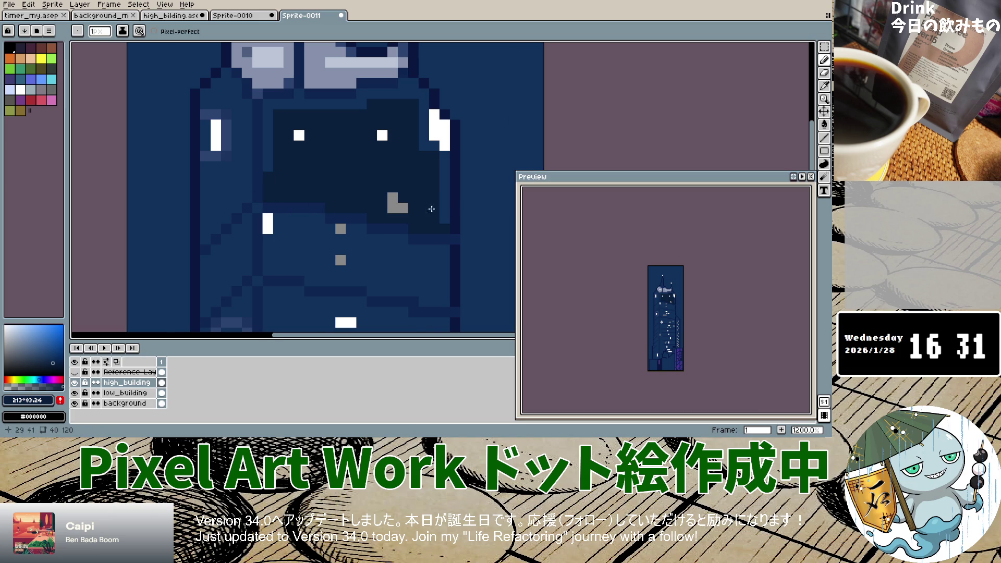
scroll(383, 231, down, 4)
scroll(371, 249, down, 2)
scroll(372, 248, up, 3)
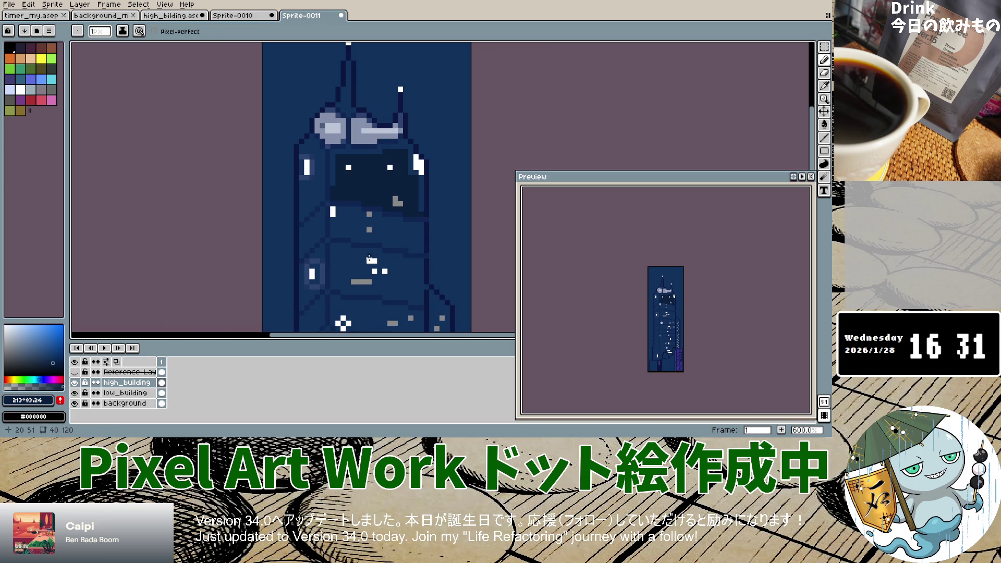
click(75, 372)
click(75, 373)
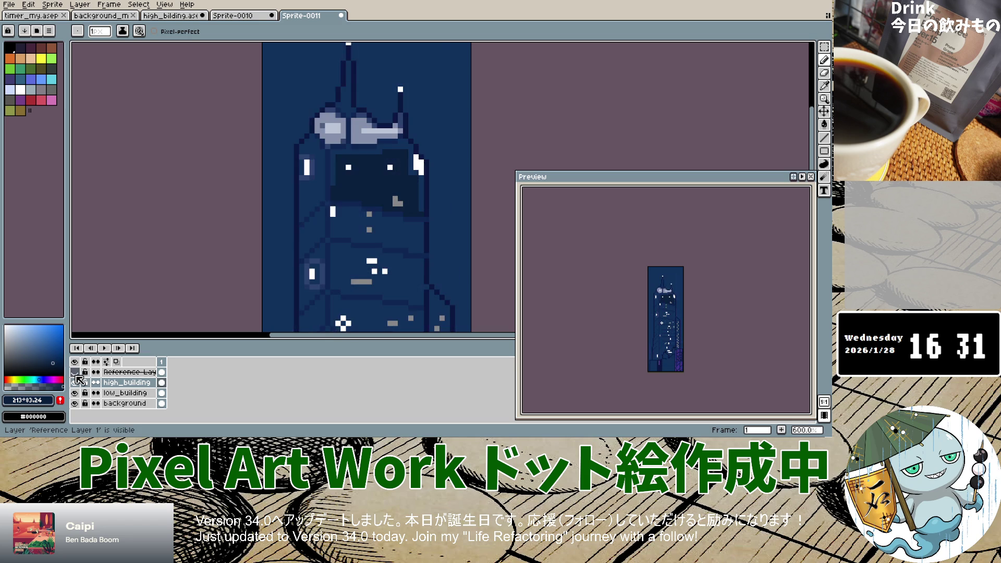
Undo the last stroke and draw a long dark seam line across the middle panels.
scroll(389, 263, up, 1)
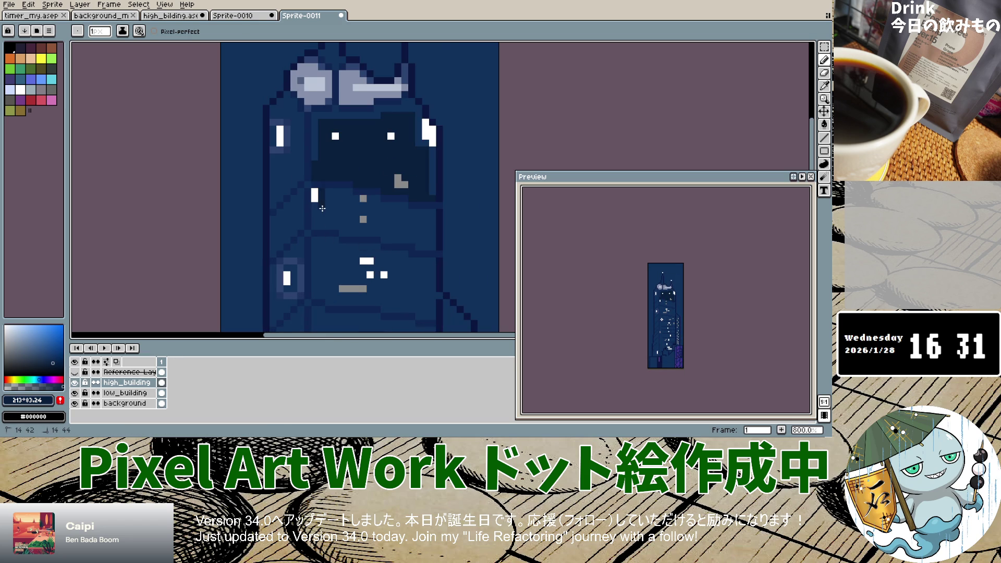
key(ctrl+z)
drag(315, 226, 435, 248)
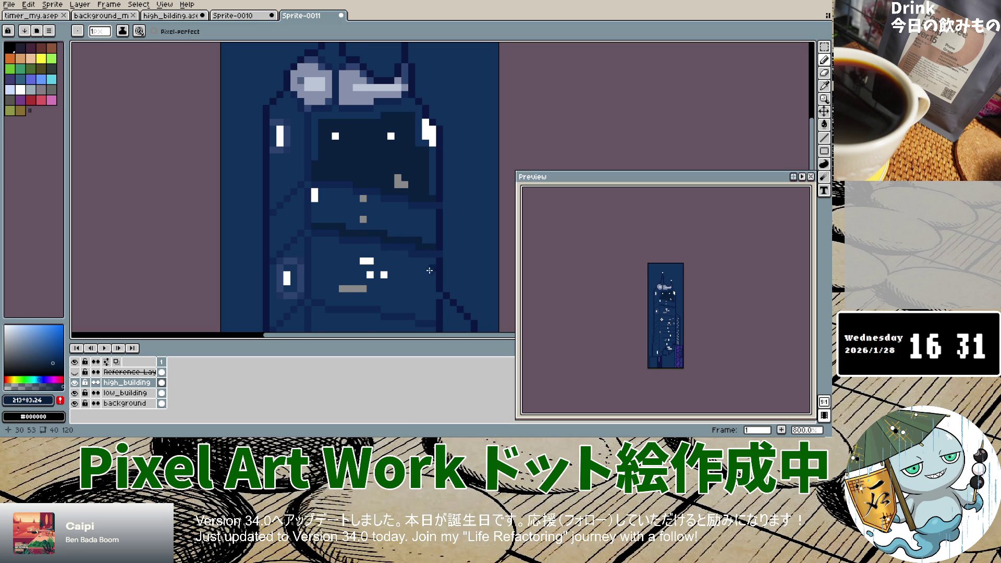
scroll(423, 284, down, 2)
scroll(419, 311, up, 1)
scroll(419, 310, up, 4)
mouse_move(446, 290)
mouse_down()
mouse_move(319, 263)
mouse_move(211, 256)
mouse_up()
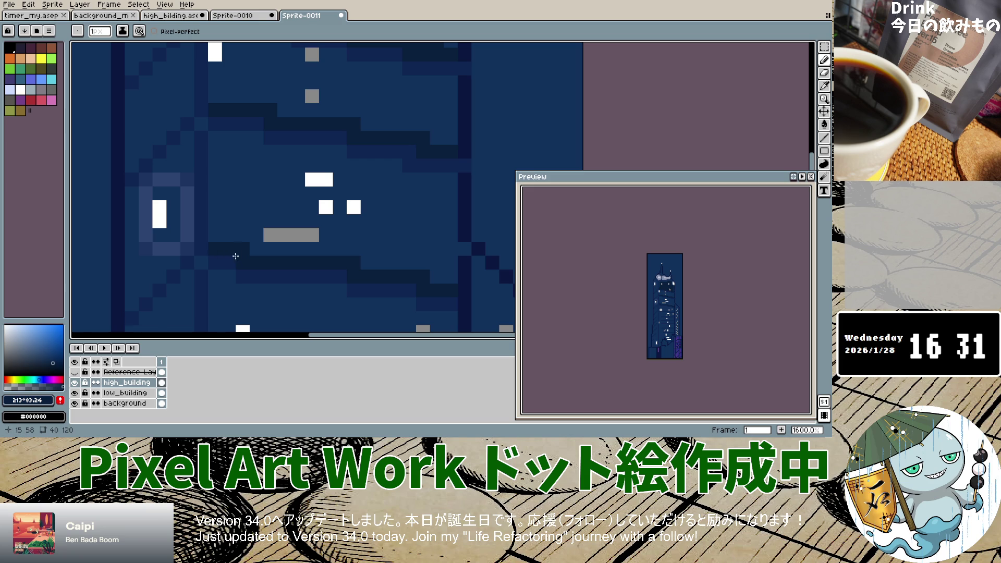
scroll(244, 301, down, 3)
scroll(244, 301, up, 1)
Complete the white plus sparkle, darken its neighbouring pixels, and add a seam row under the windows.
click(247, 304)
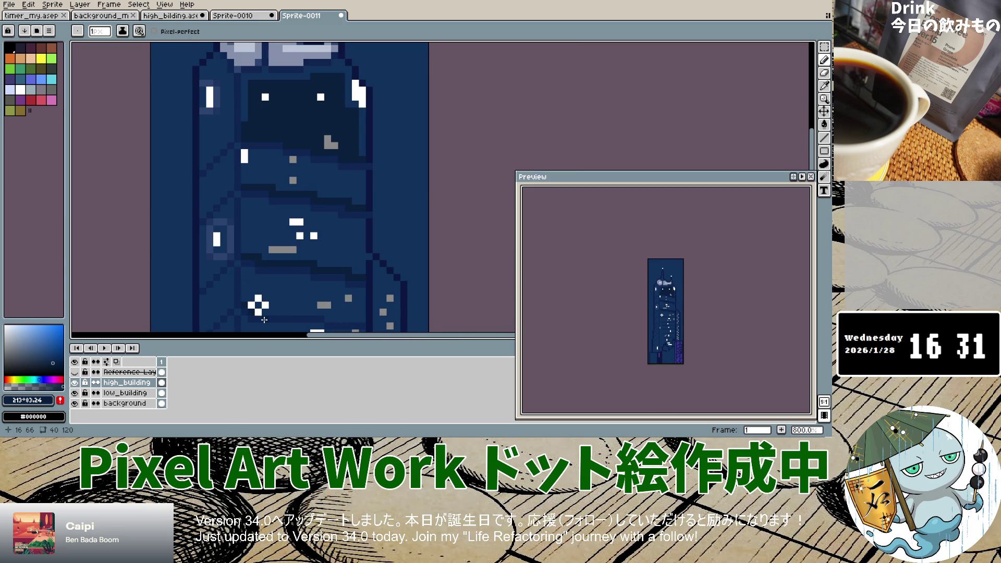
scroll(264, 320, up, 6)
click(234, 286)
click(261, 285)
drag(265, 292, 485, 290)
Darken vertical pixel columns along the panel edge on the lower floors.
scroll(484, 289, down, 3)
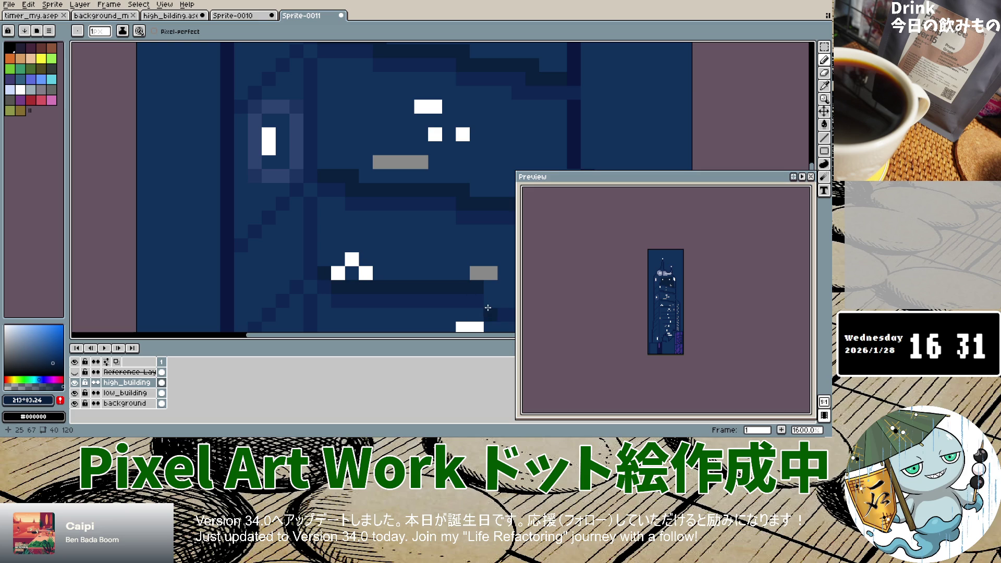
scroll(487, 308, down, 1)
scroll(485, 308, down, 1)
scroll(474, 307, up, 1)
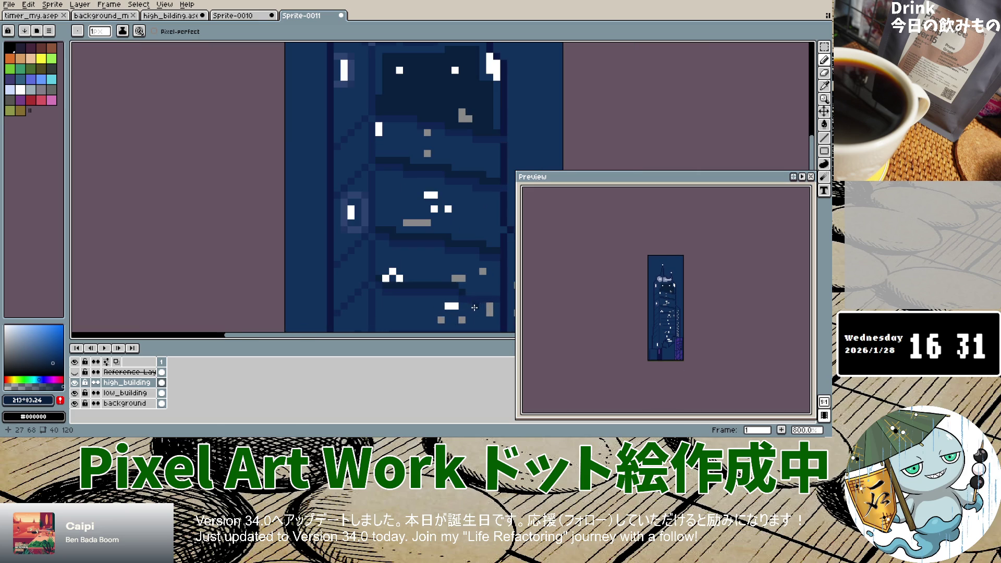
scroll(471, 297, down, 1)
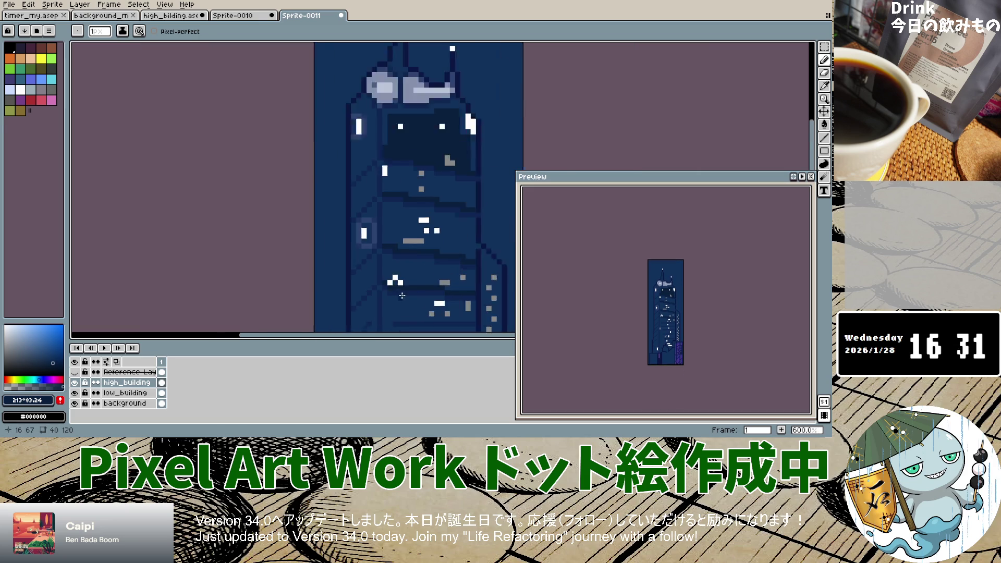
scroll(407, 311, up, 5)
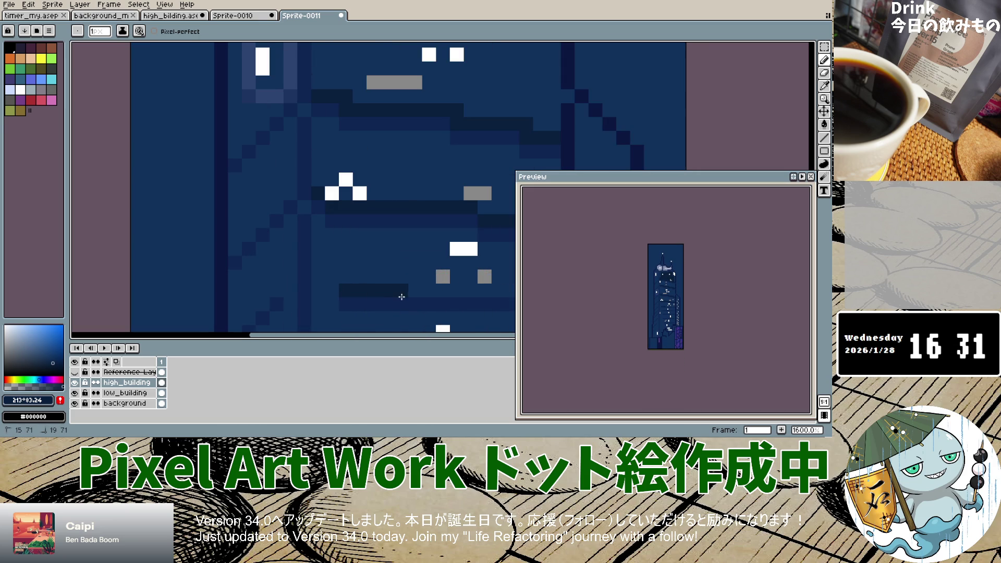
scroll(403, 317, down, 5)
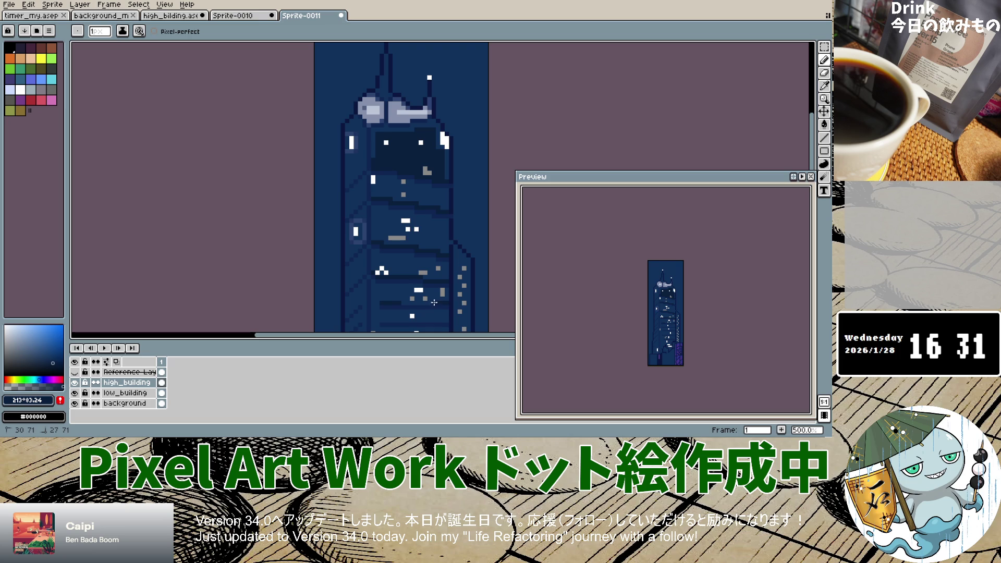
drag(371, 282, 370, 292)
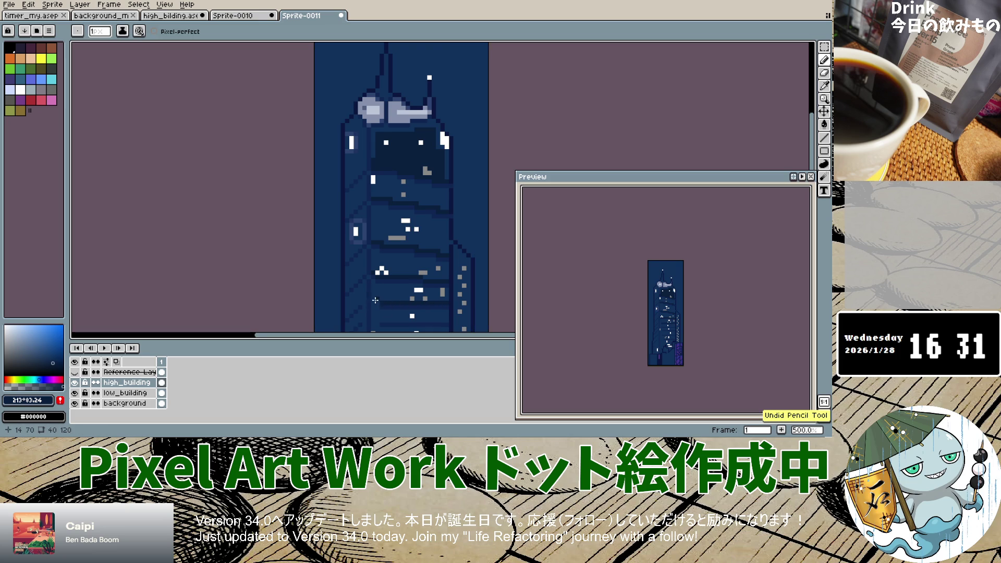
scroll(375, 301, up, 8)
mouse_move(361, 209)
mouse_down()
mouse_move(361, 196)
mouse_move(360, 264)
mouse_move(381, 306)
mouse_up()
scroll(382, 306, down, 8)
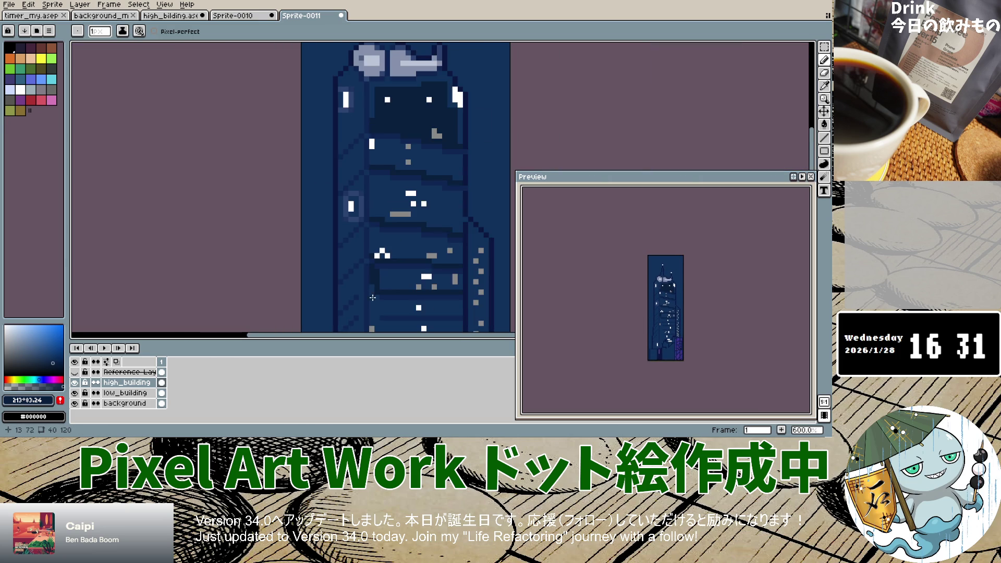
scroll(370, 291, up, 5)
click(365, 272)
mouse_move(366, 271)
mouse_down()
mouse_move(366, 307)
mouse_move(371, 227)
mouse_move(373, 262)
mouse_up()
scroll(366, 307, down, 4)
scroll(366, 307, up, 5)
drag(385, 185, 382, 314)
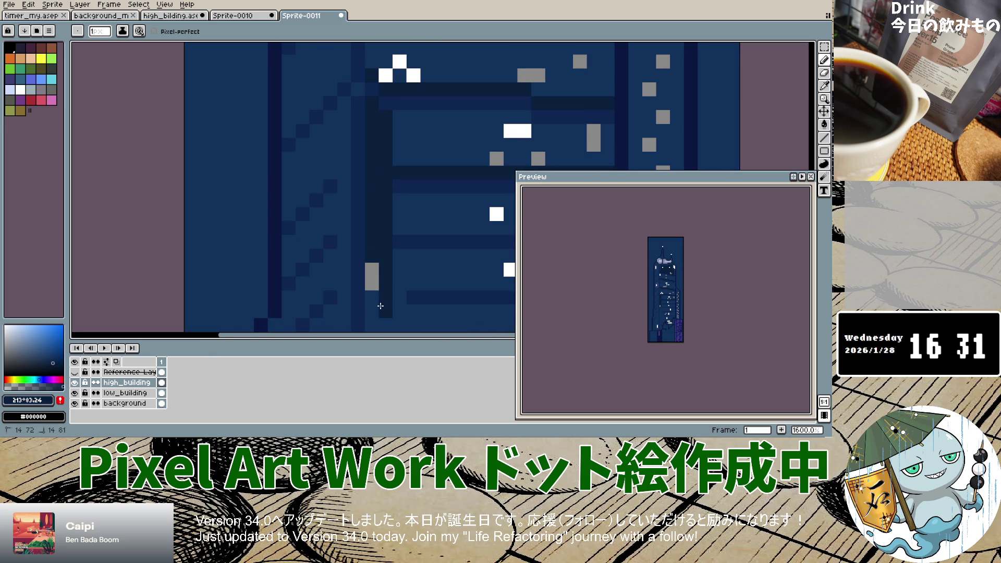
Draw dark blue vertical strokes down the lower panels' inner left edge, filling the lighter column.
scroll(382, 315, down, 4)
scroll(388, 205, up, 3)
drag(374, 181, 373, 297)
scroll(374, 297, down, 5)
scroll(381, 325, up, 1)
scroll(382, 325, up, 4)
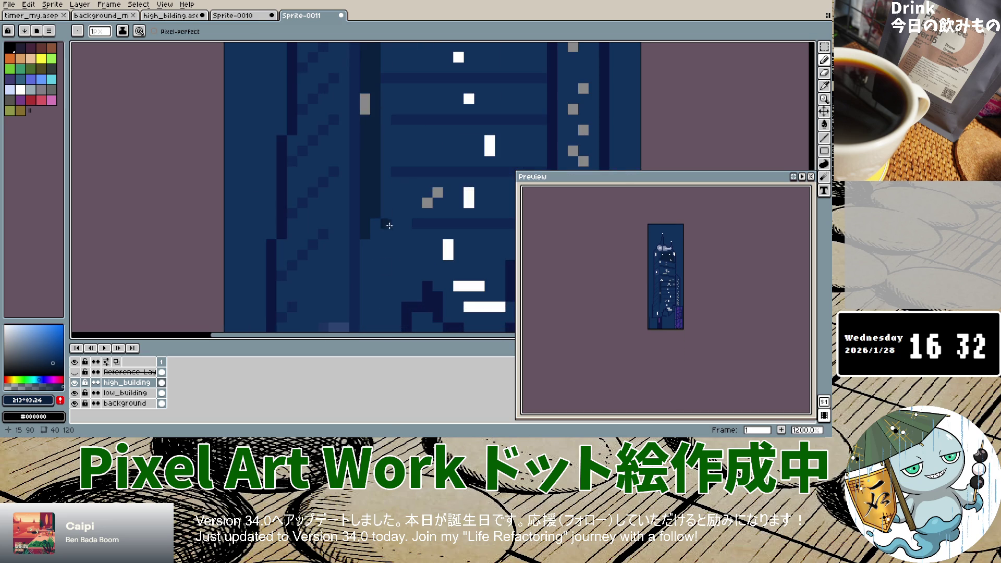
drag(386, 90, 377, 255)
mouse_move(383, 204)
mouse_down()
mouse_move(407, 228)
mouse_move(397, 303)
mouse_up()
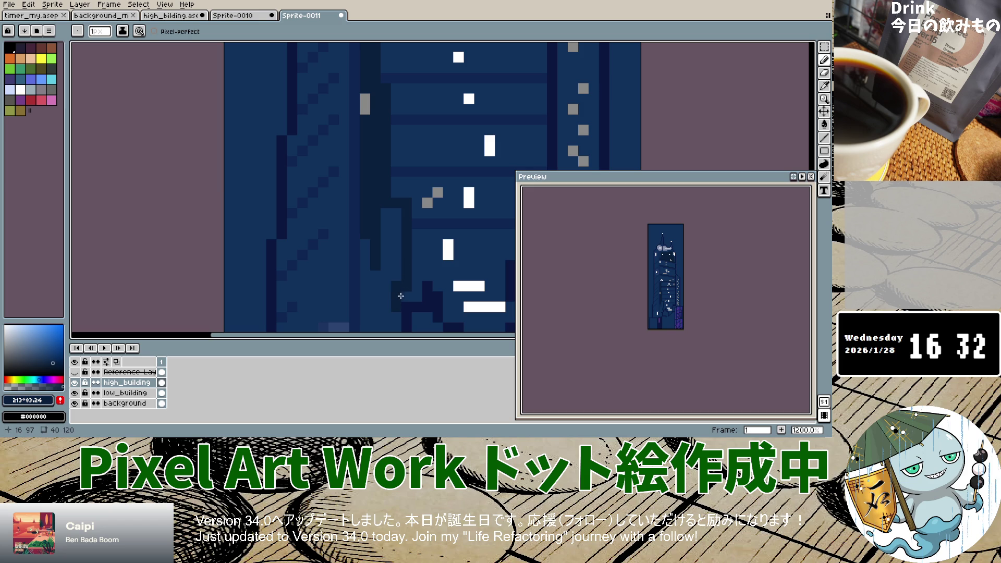
mouse_move(399, 208)
mouse_down()
mouse_move(397, 269)
mouse_move(385, 277)
mouse_move(386, 244)
mouse_up()
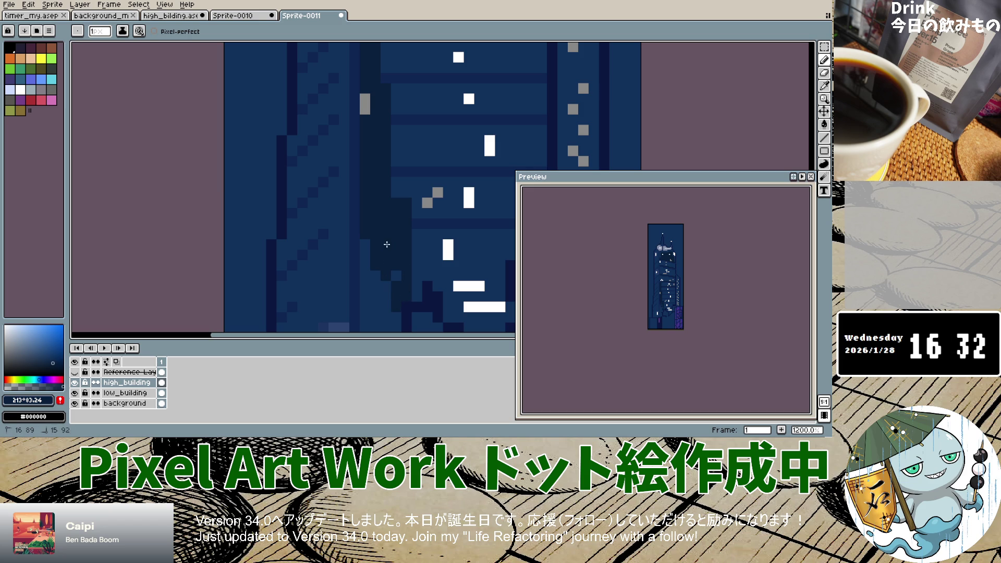
scroll(385, 250, down, 5)
scroll(375, 212, up, 3)
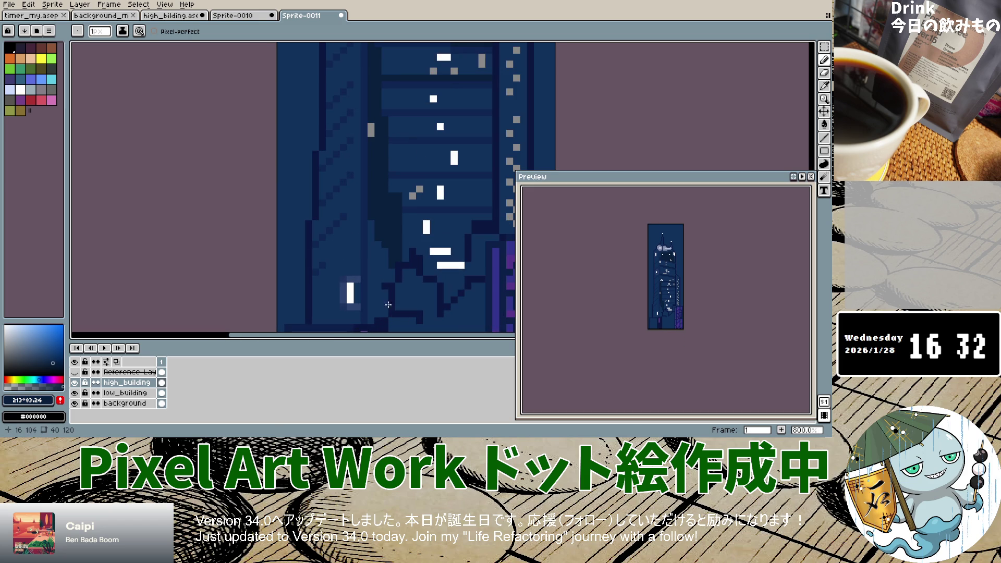
drag(371, 224, 384, 275)
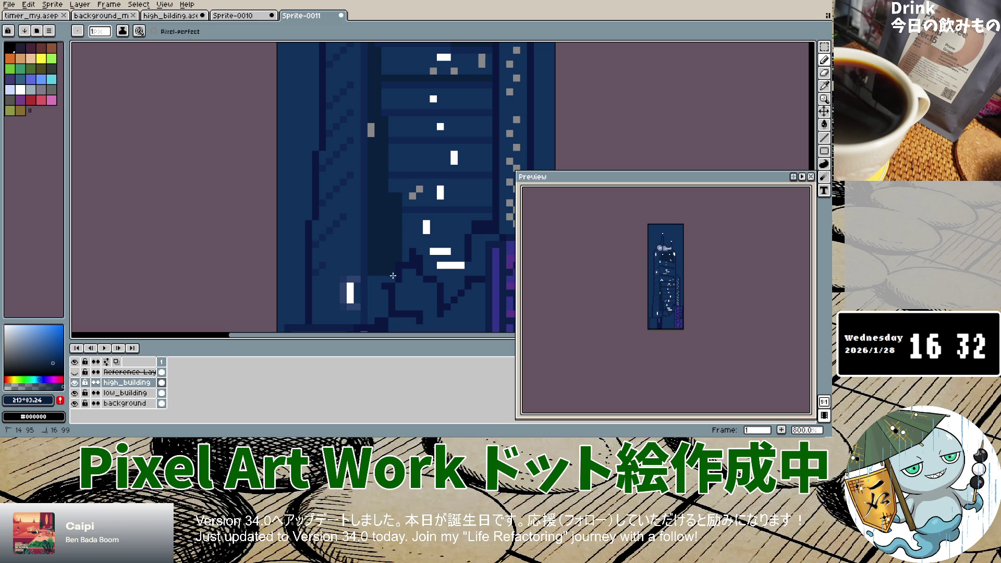
scroll(385, 296, down, 2)
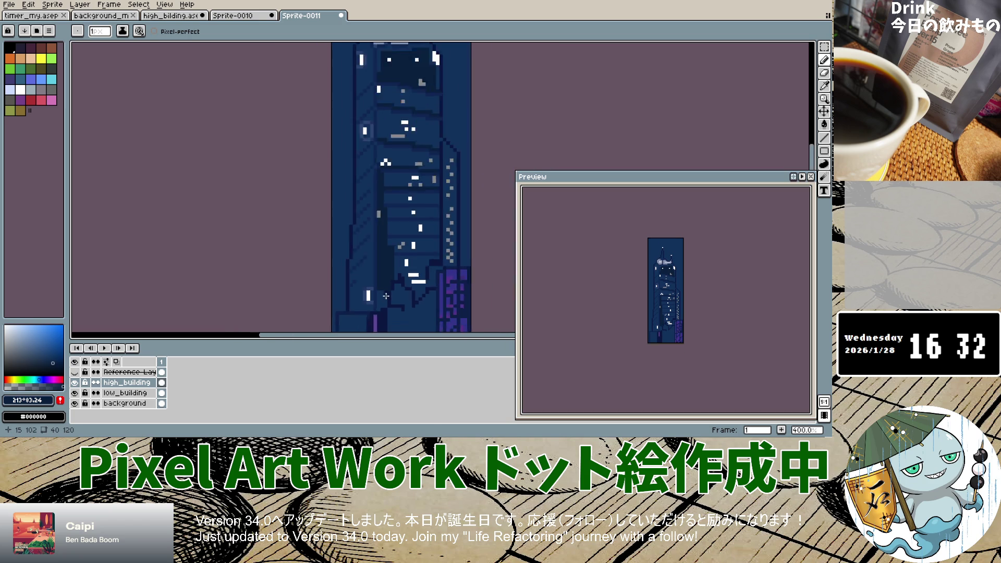
scroll(386, 295, up, 2)
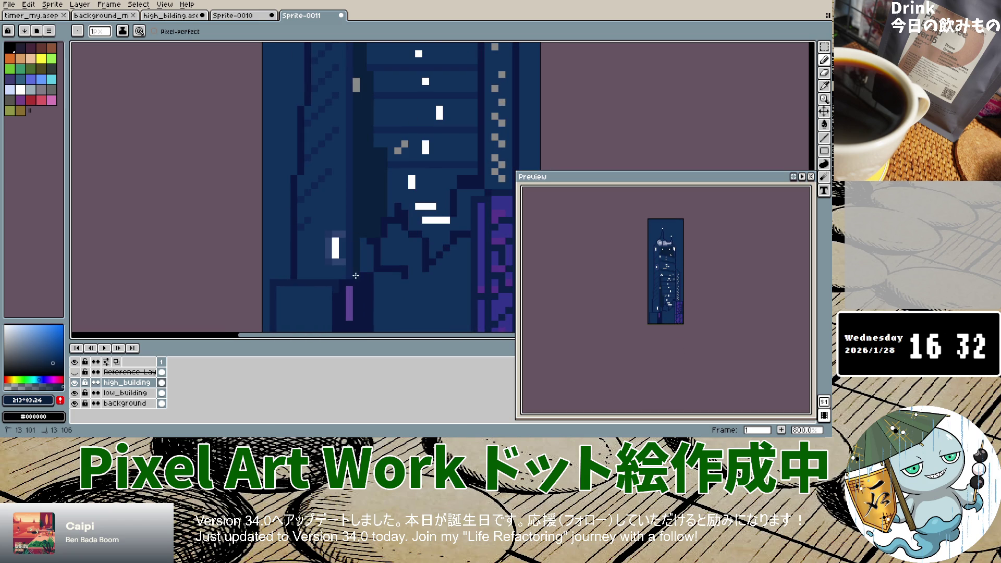
drag(368, 245, 368, 252)
scroll(380, 256, down, 2)
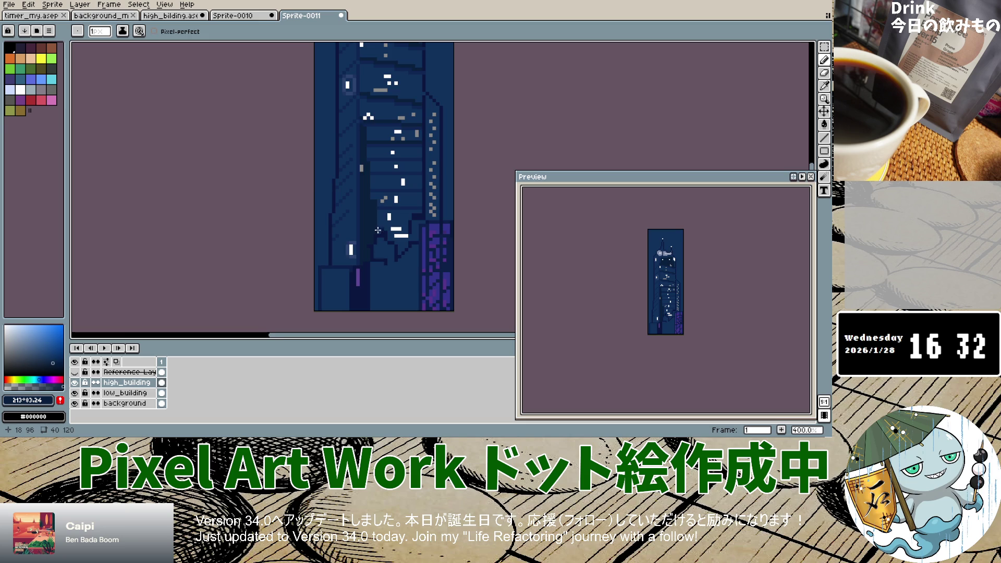
scroll(378, 230, down, 4)
scroll(378, 213, up, 3)
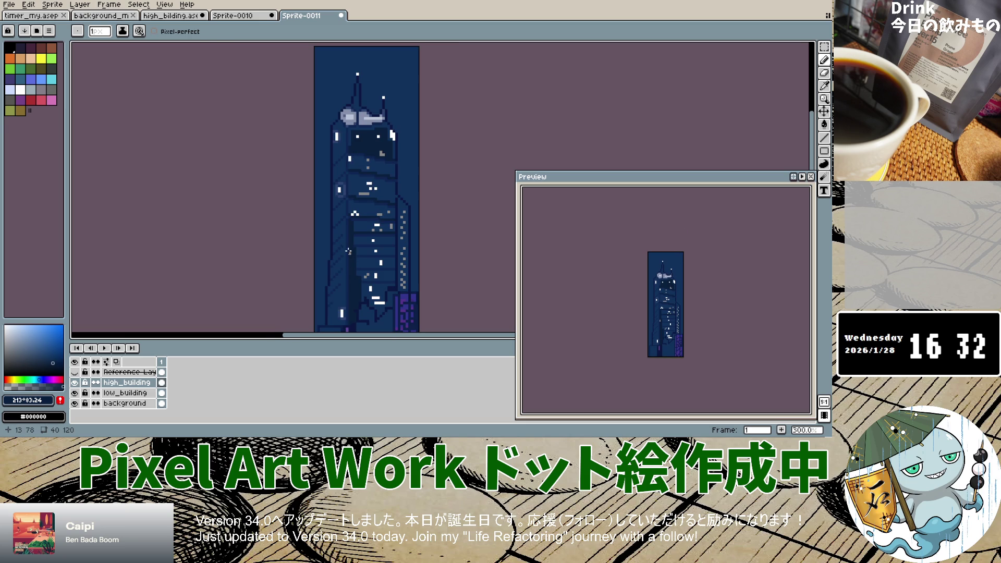
Flick the reference layer on and off to compare the shading, leaving it shown.
click(75, 372)
click(75, 371)
click(75, 372)
click(74, 372)
click(75, 371)
click(74, 371)
click(75, 371)
click(74, 372)
click(75, 372)
click(75, 371)
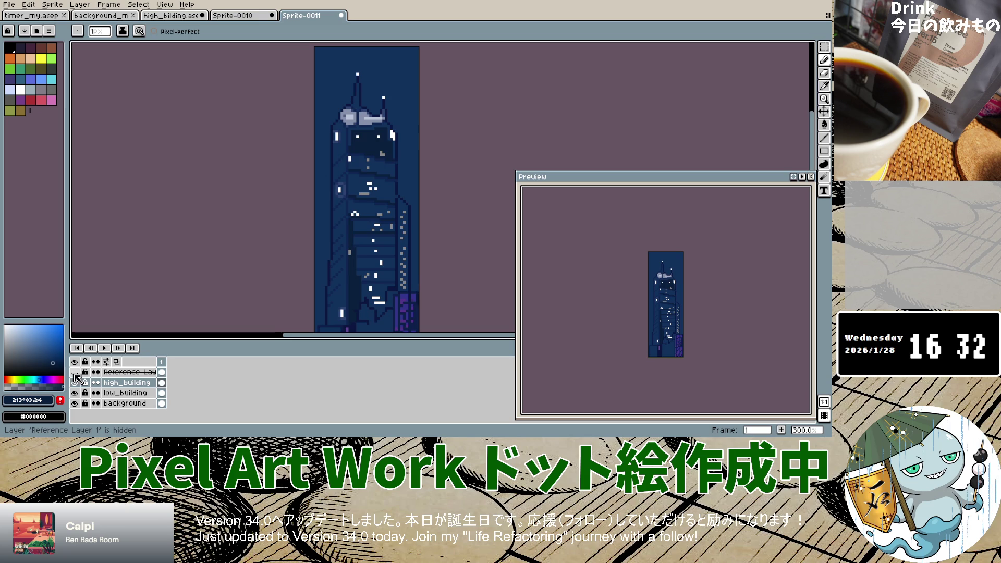
click(74, 372)
click(75, 372)
click(75, 372)
click(74, 372)
click(74, 372)
click(74, 371)
scroll(380, 181, up, 4)
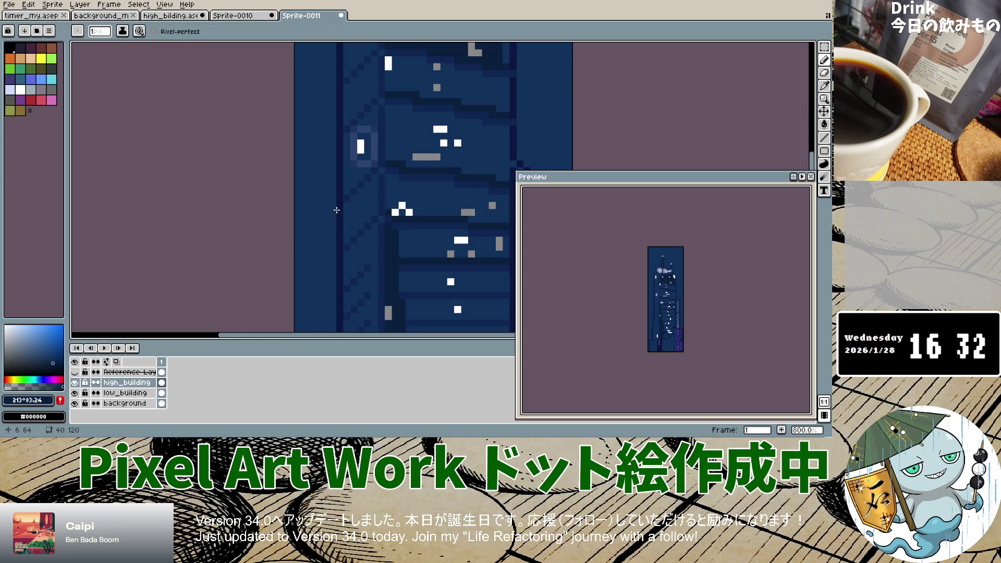
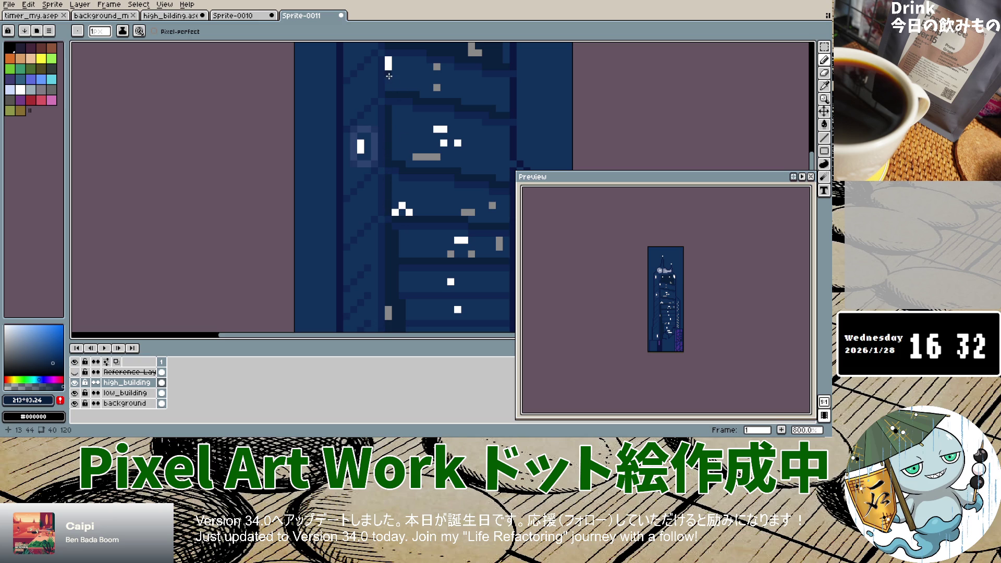
Flip Reference Layer 1 on and off to compare the tower, leaving it hidden.
scroll(391, 83, down, 2)
scroll(399, 99, down, 2)
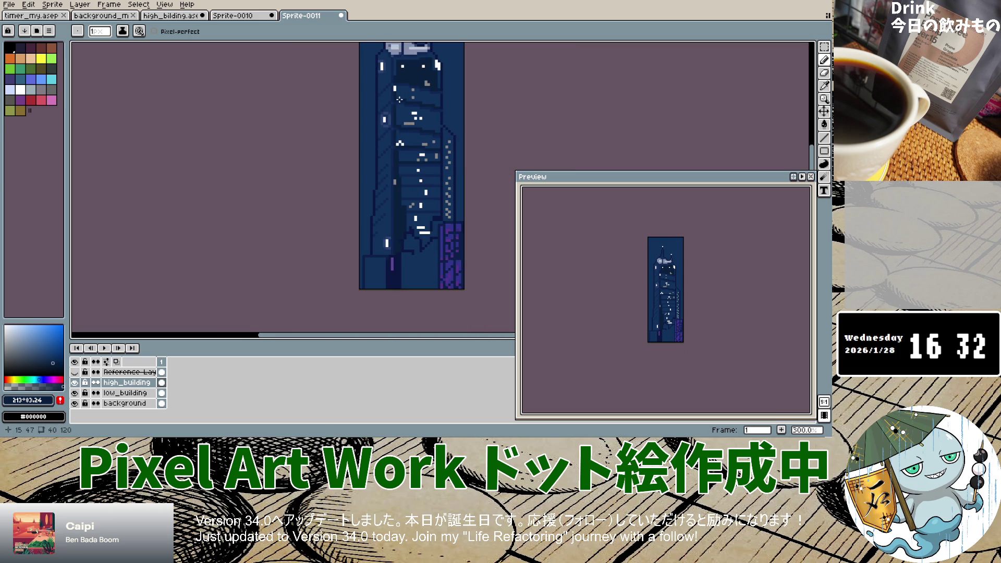
scroll(399, 99, up, 1)
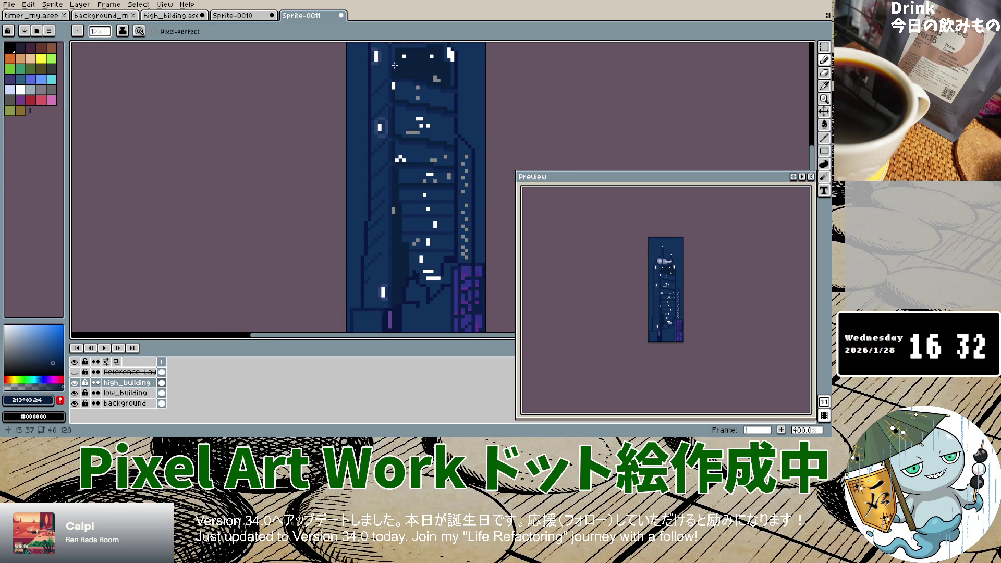
scroll(394, 62, up, 6)
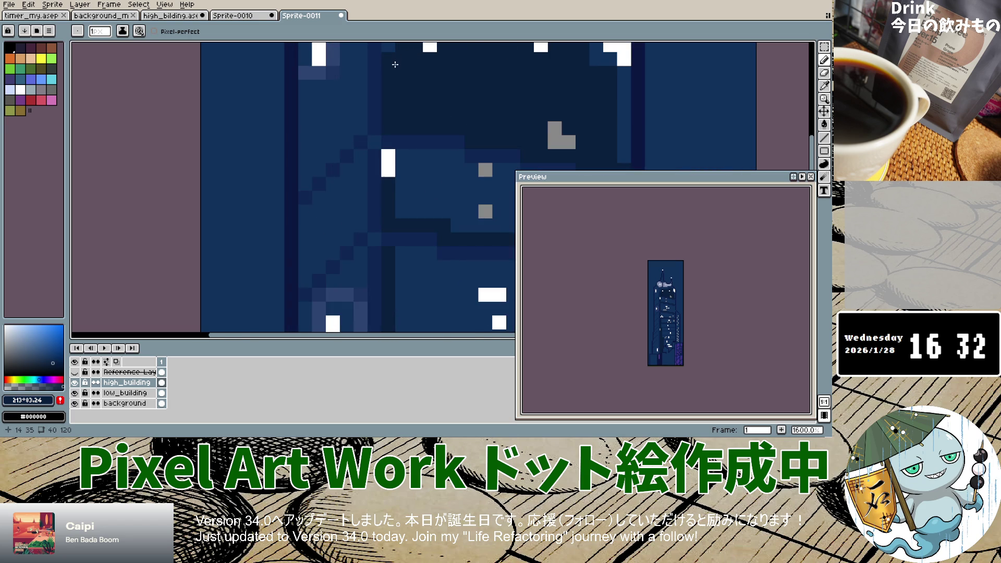
scroll(395, 64, down, 5)
scroll(394, 61, down, 2)
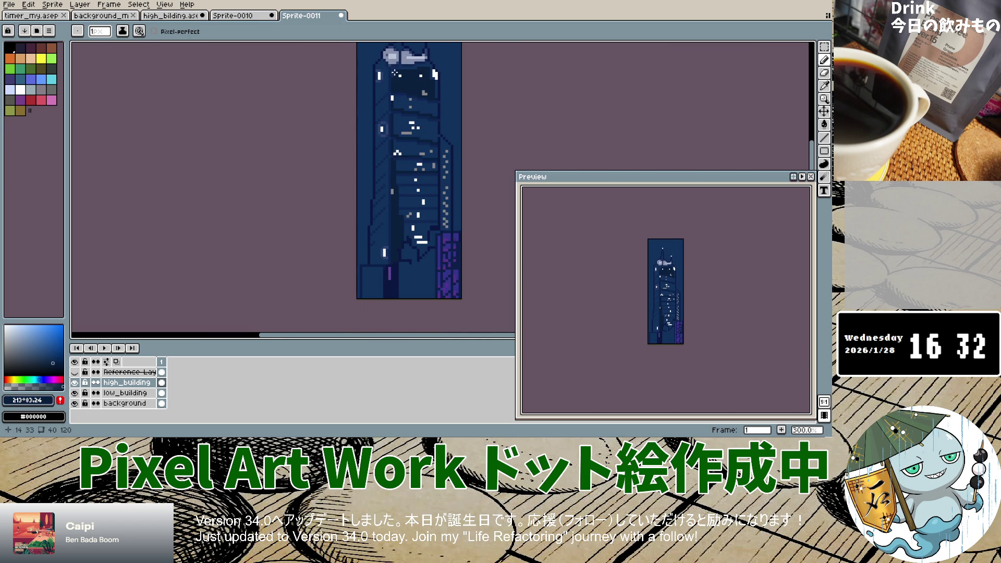
scroll(395, 86, up, 2)
scroll(393, 78, up, 2)
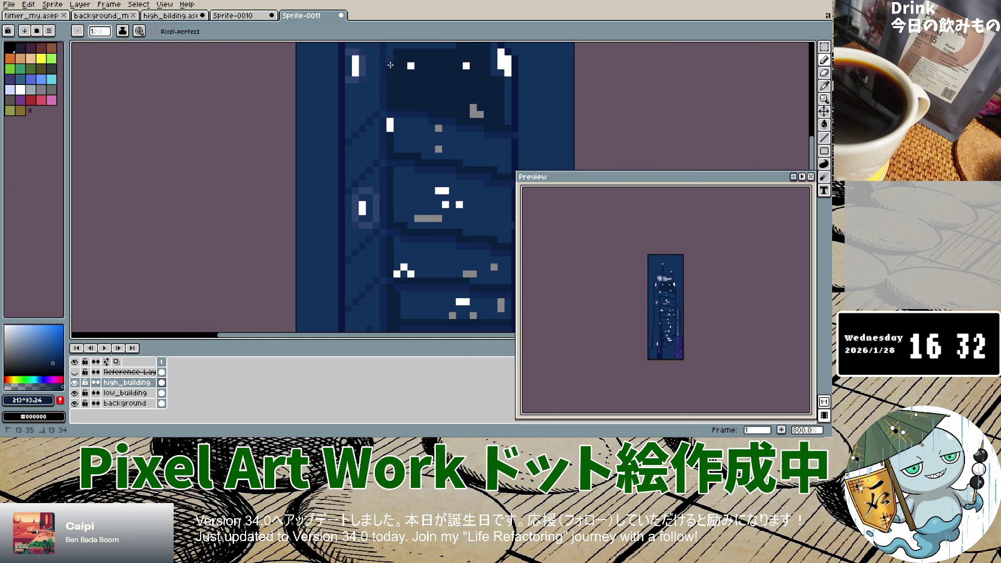
scroll(396, 64, down, 2)
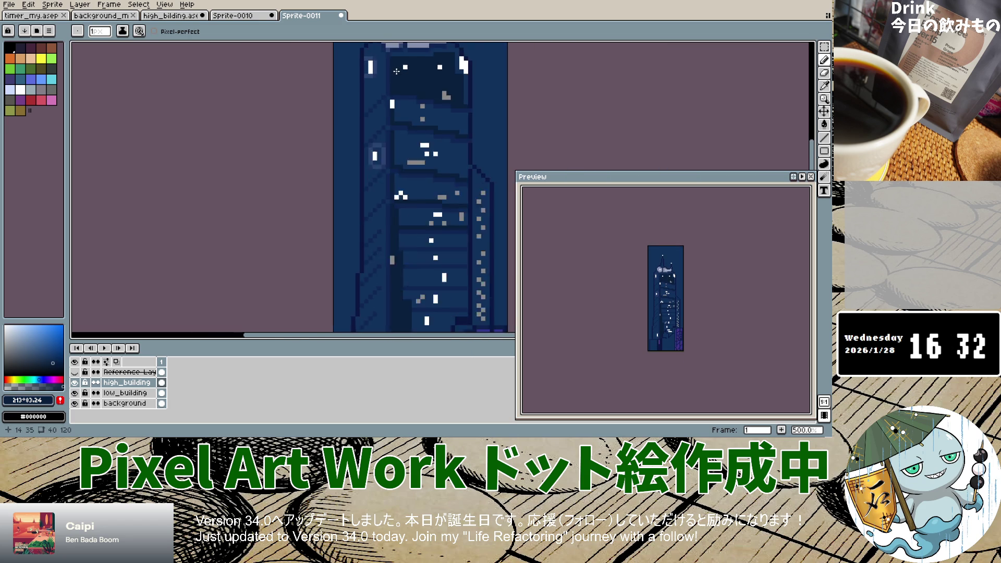
scroll(396, 70, down, 2)
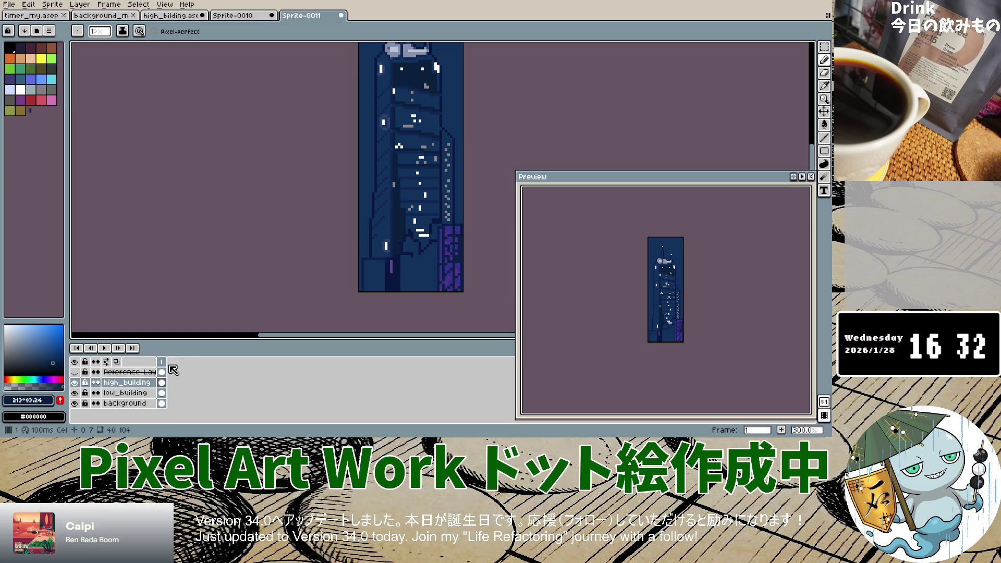
click(75, 372)
click(75, 372)
click(75, 372)
click(75, 373)
click(75, 372)
click(75, 372)
click(75, 372)
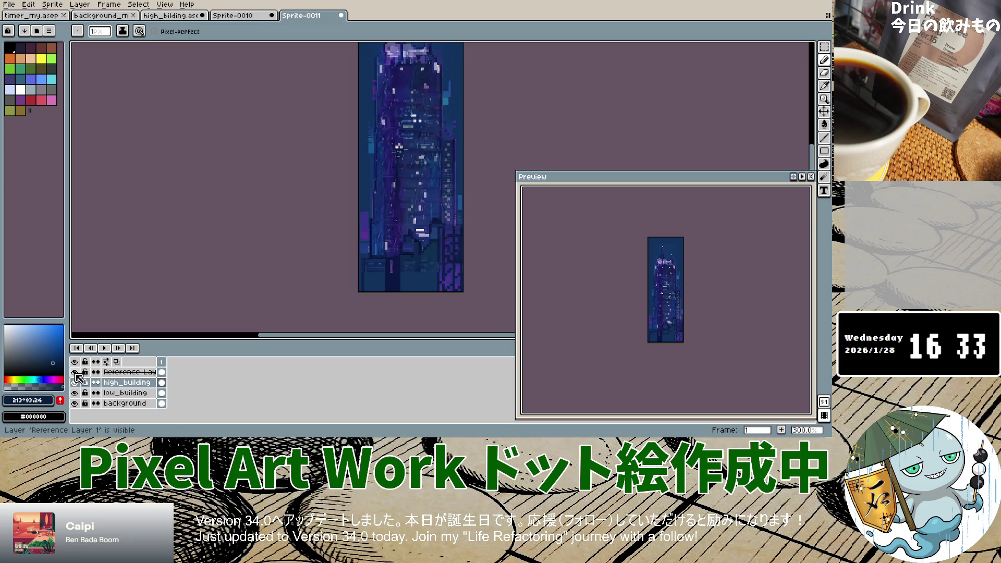
click(75, 373)
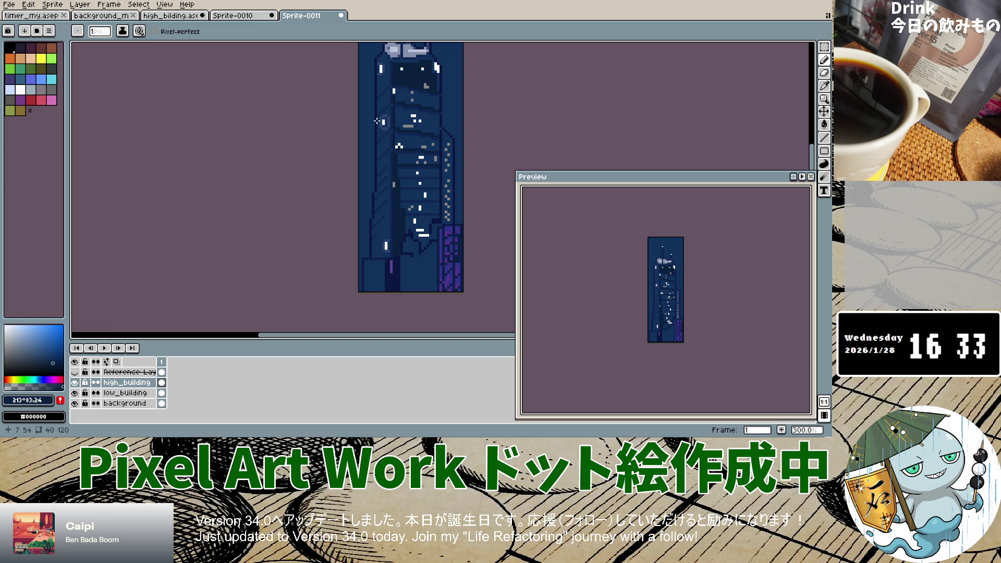
click(75, 372)
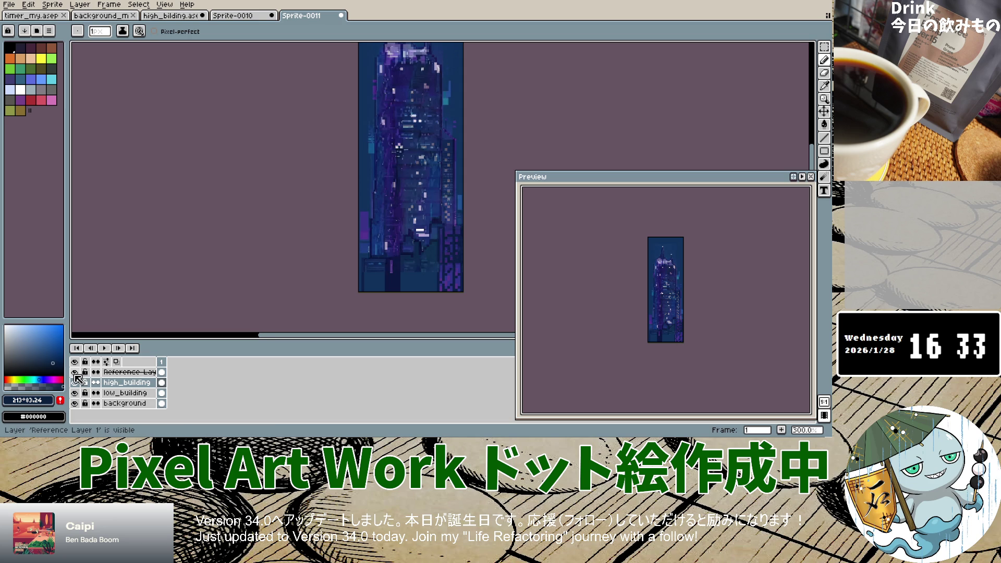
click(75, 372)
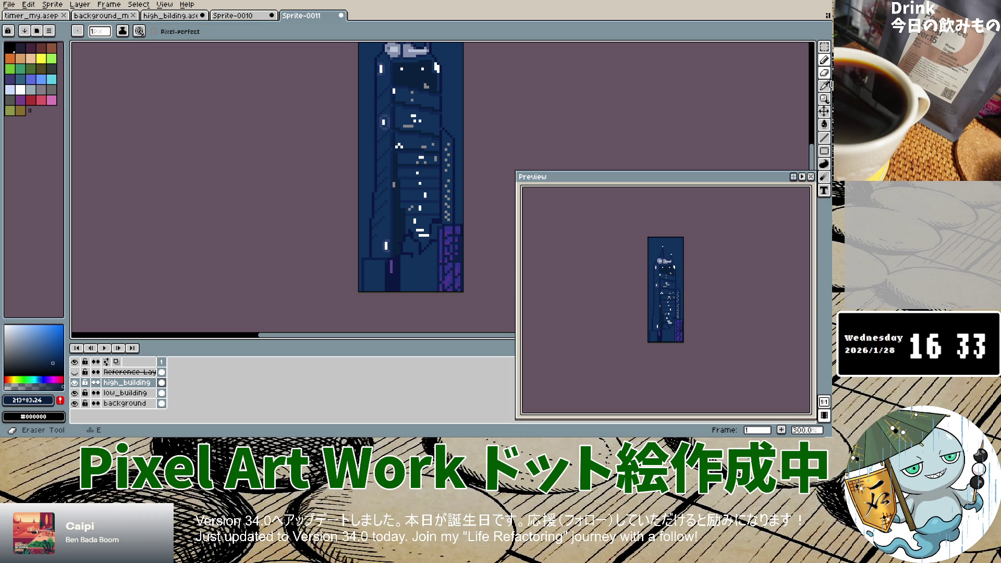
Sample dark navy #052654 from the tower as the drawing colour.
click(824, 85)
click(453, 78)
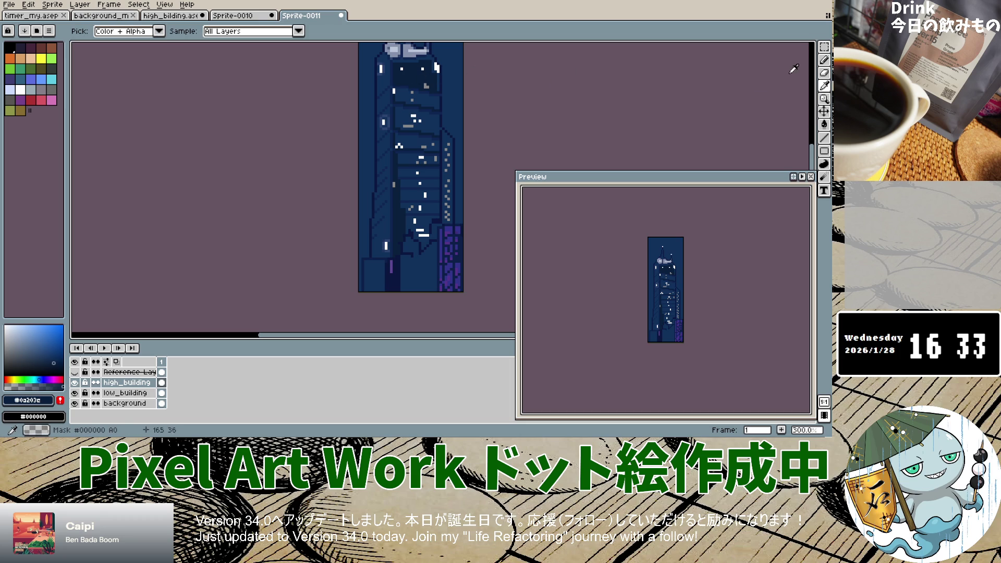
click(44, 356)
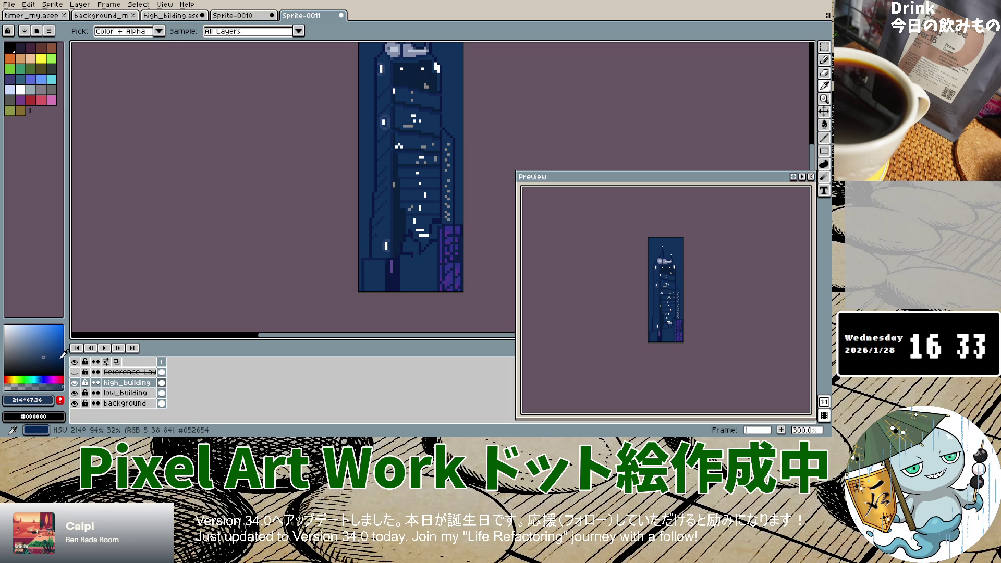
click(824, 60)
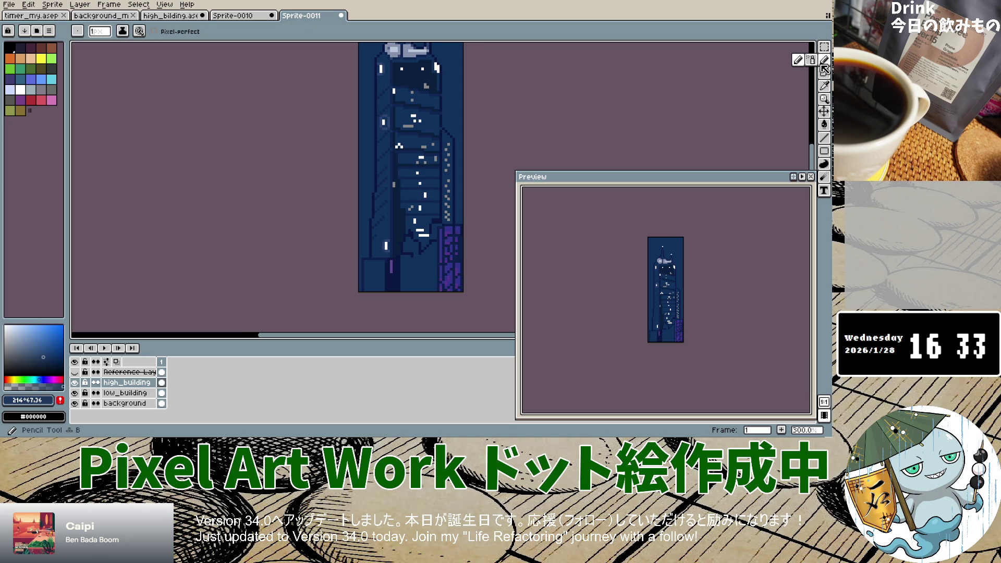
Slightly fine-tune the navy drawing colour and paint a dark band along the upper facade.
scroll(406, 107, up, 3)
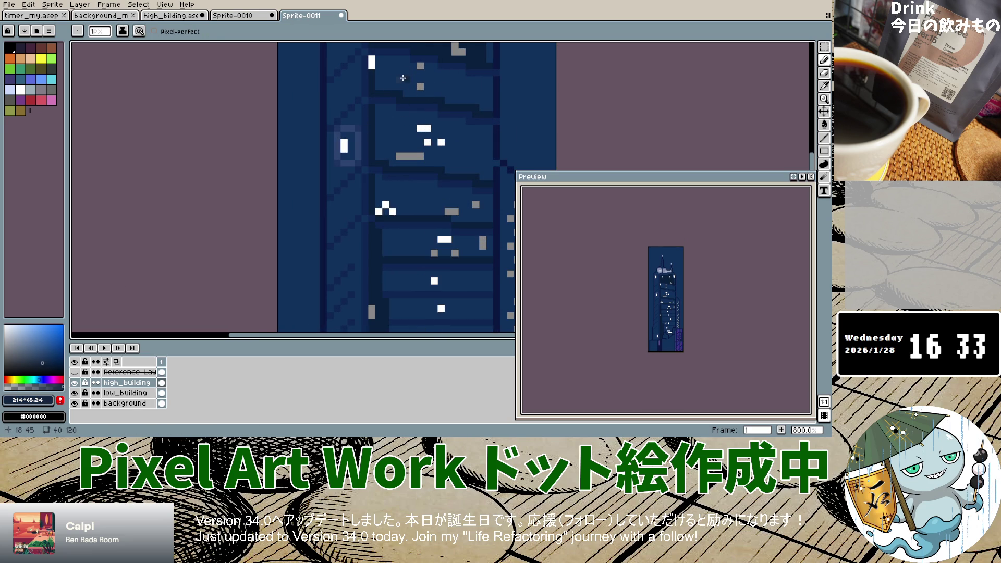
click(41, 360)
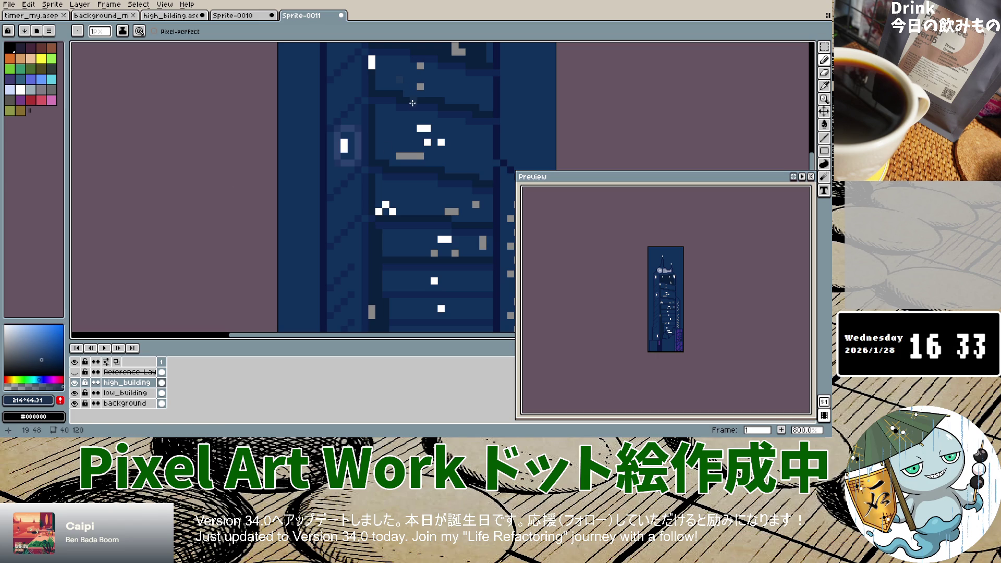
scroll(401, 83, up, 5)
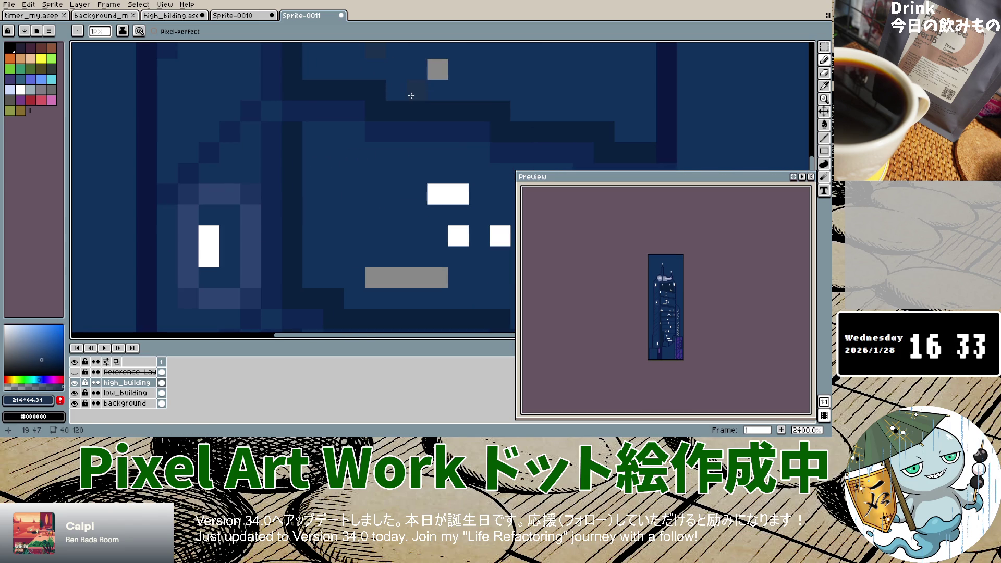
scroll(397, 87, up, 2)
scroll(394, 89, down, 3)
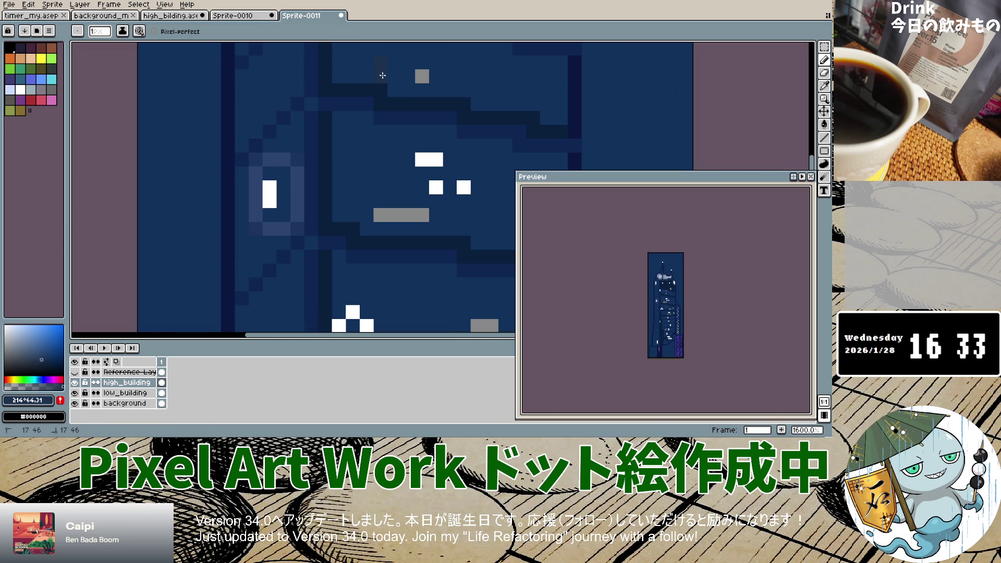
scroll(355, 76, down, 2)
scroll(365, 76, up, 1)
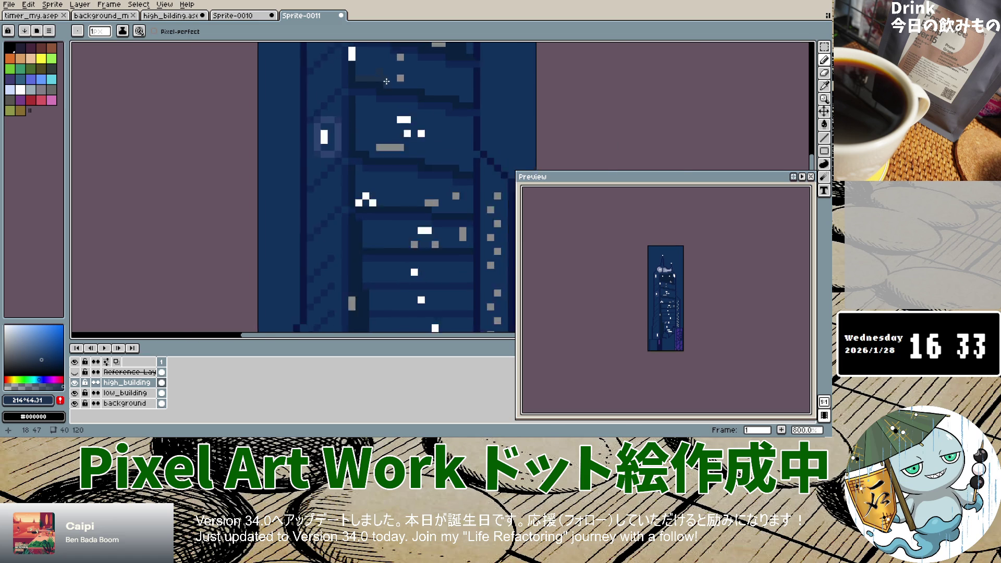
scroll(376, 76, up, 1)
scroll(383, 76, up, 1)
scroll(383, 76, down, 2)
scroll(380, 77, down, 2)
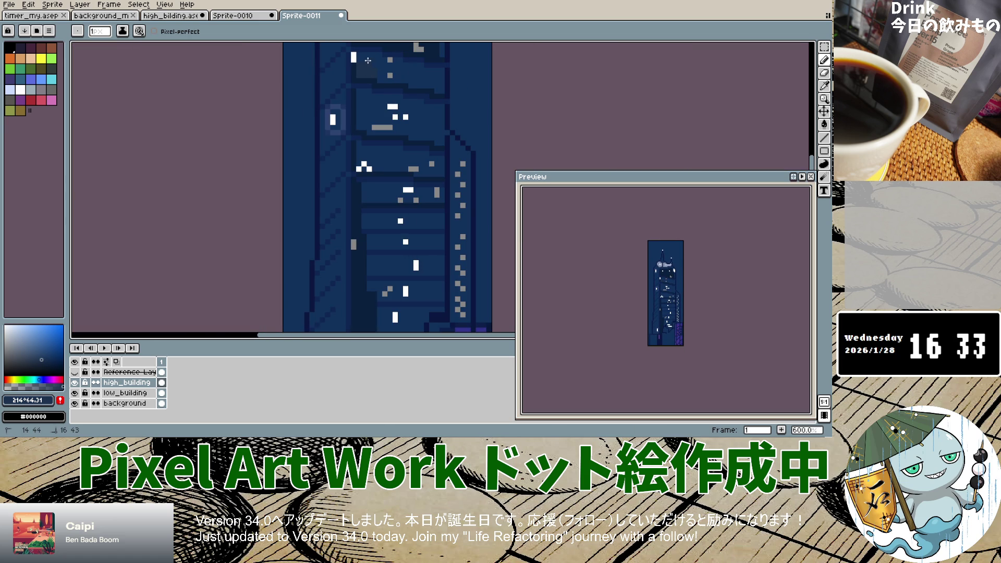
scroll(374, 58, up, 3)
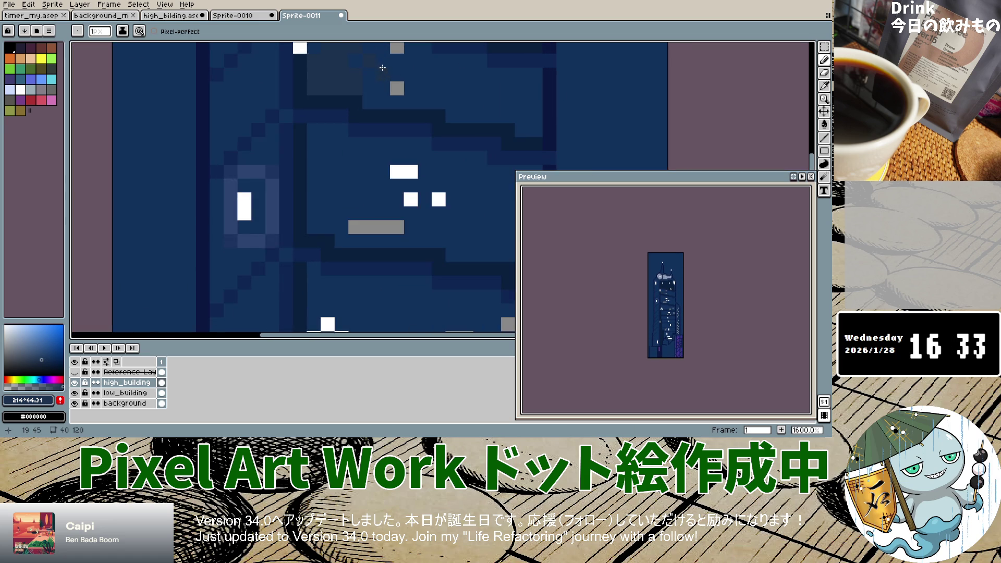
scroll(365, 68, up, 2)
scroll(370, 77, down, 3)
scroll(371, 77, up, 2)
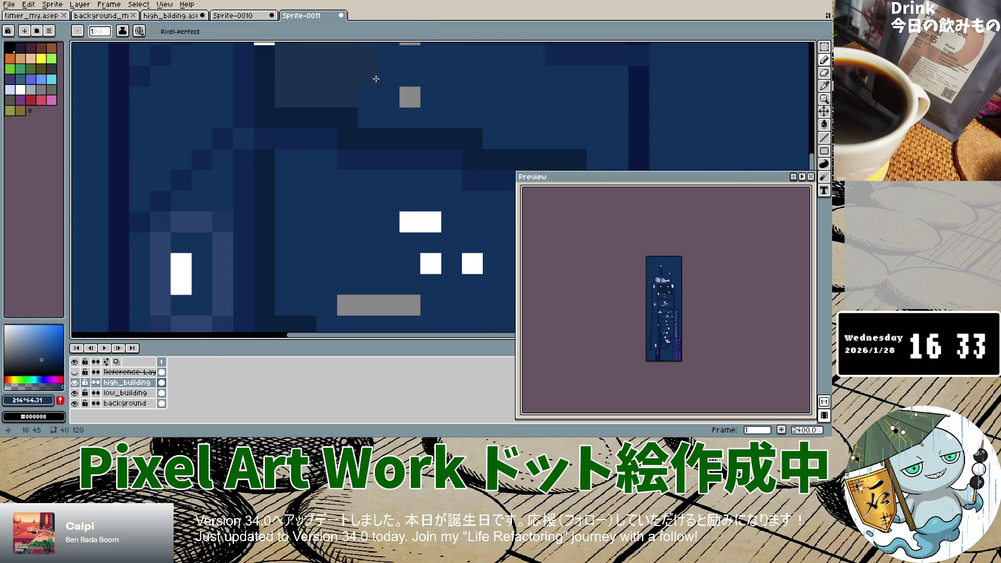
scroll(374, 77, down, 2)
scroll(373, 74, up, 4)
drag(370, 60, 414, 135)
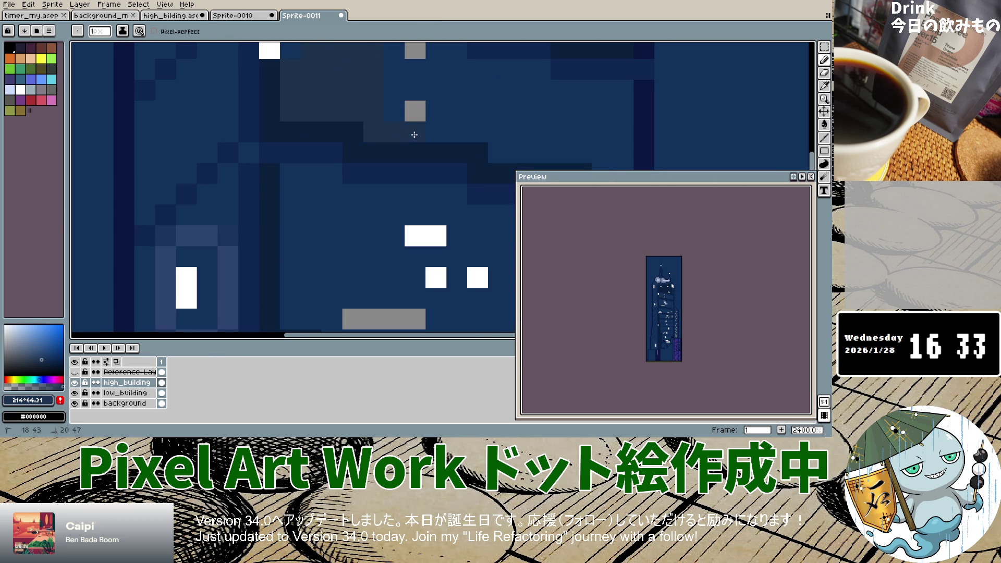
Darken a column of navy pixels grey-blue near the tower's top window.
drag(405, 87, 454, 69)
scroll(454, 69, up, 1)
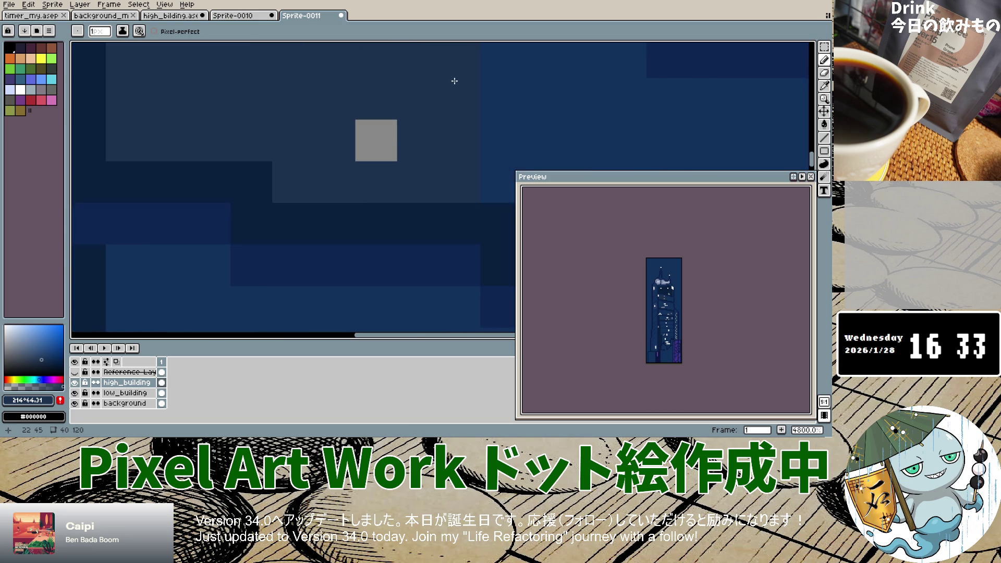
scroll(459, 73, down, 5)
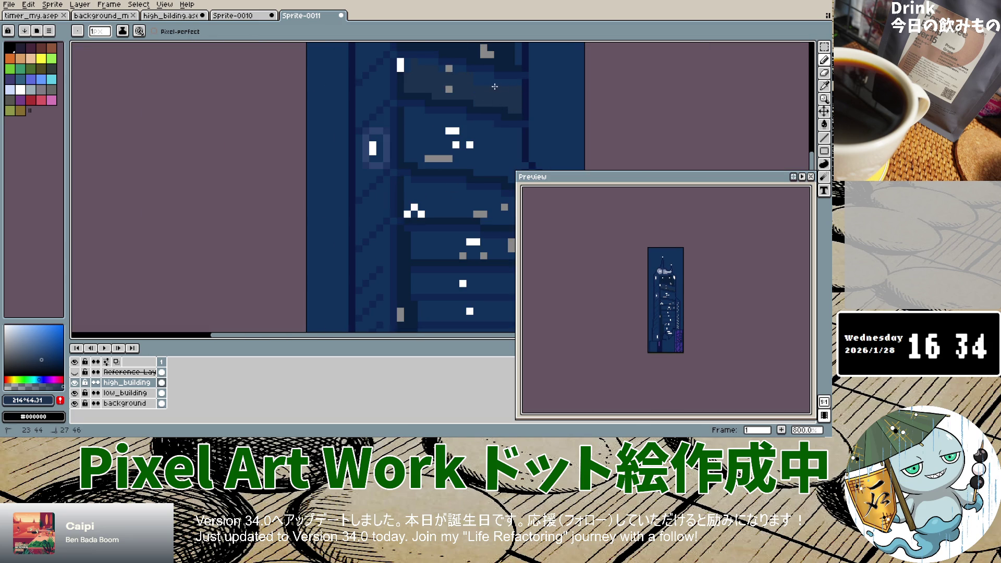
Draw a dark line across the upper facade and two short dark pixel rows.
scroll(482, 82, down, 3)
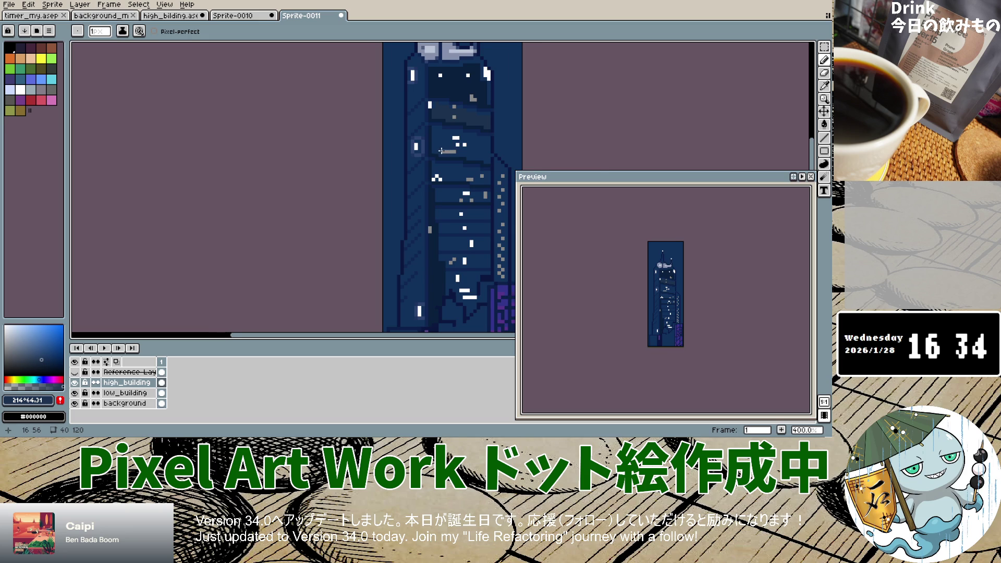
scroll(441, 151, up, 3)
click(425, 114)
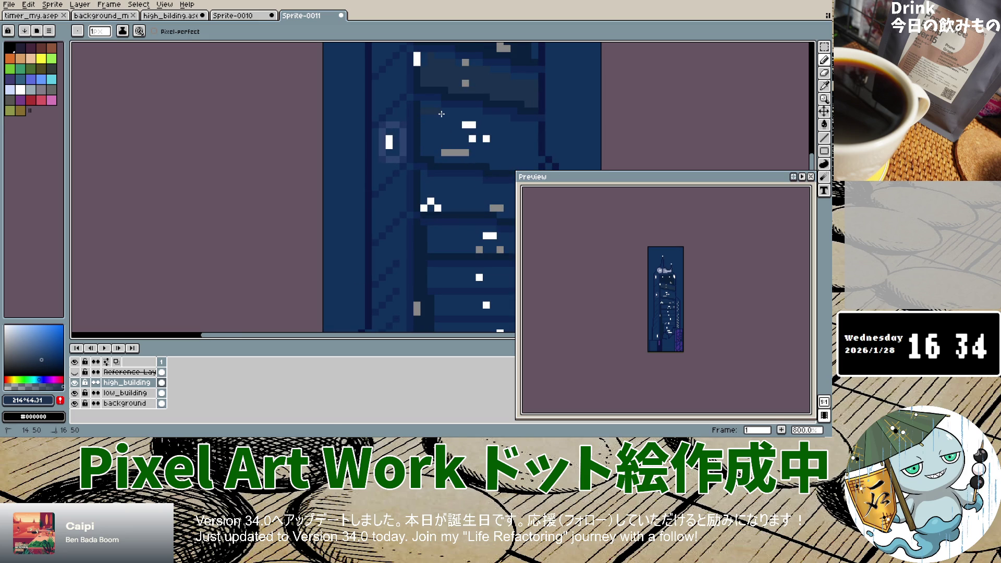
scroll(441, 141, up, 2)
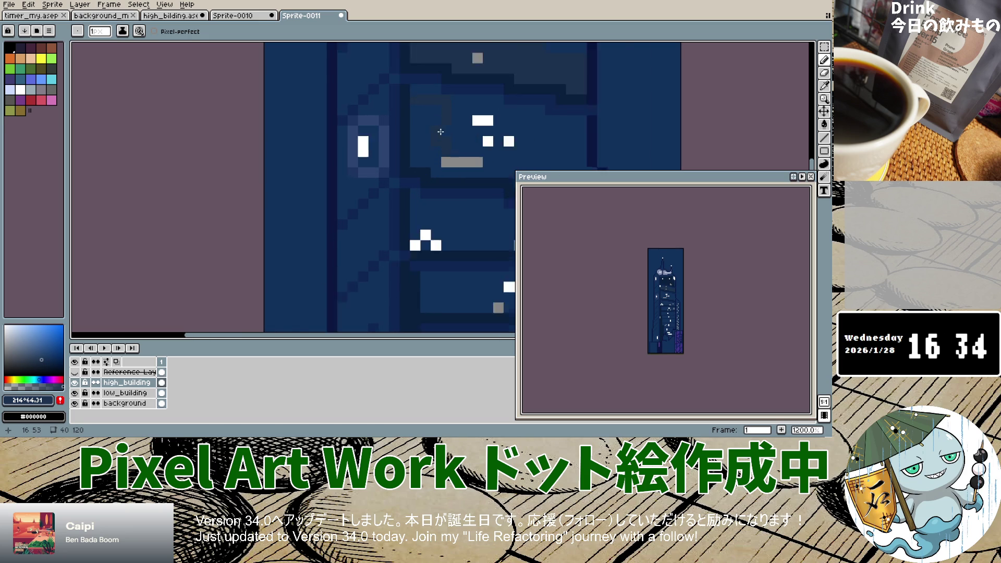
scroll(441, 141, up, 3)
key(ctrl+z)
drag(392, 71, 506, 91)
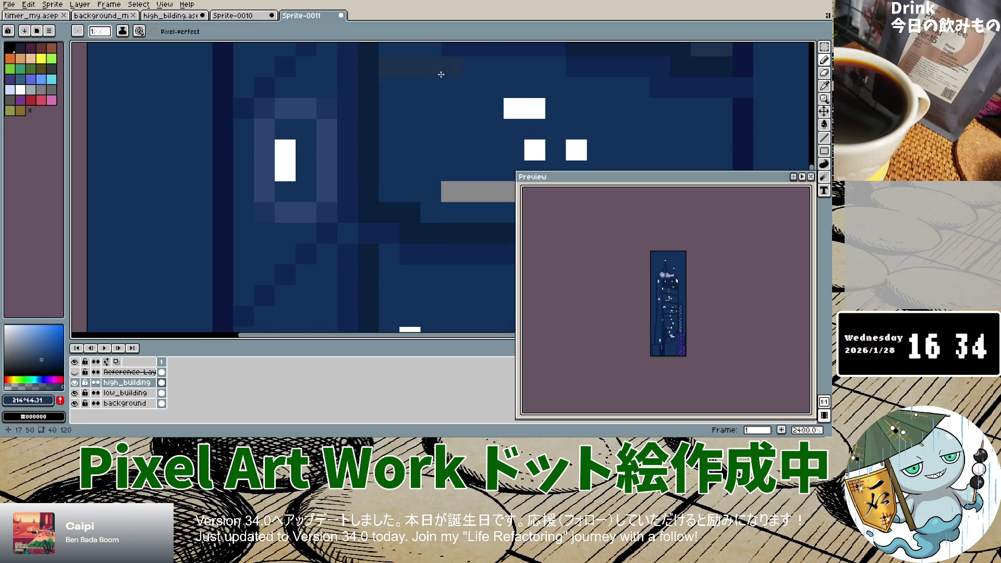
mouse_move(576, 108)
mouse_down()
mouse_move(639, 108)
mouse_move(709, 128)
mouse_up()
Darken a vertical pixel strip and add a short horizontal line on the tower.
scroll(478, 150, down, 3)
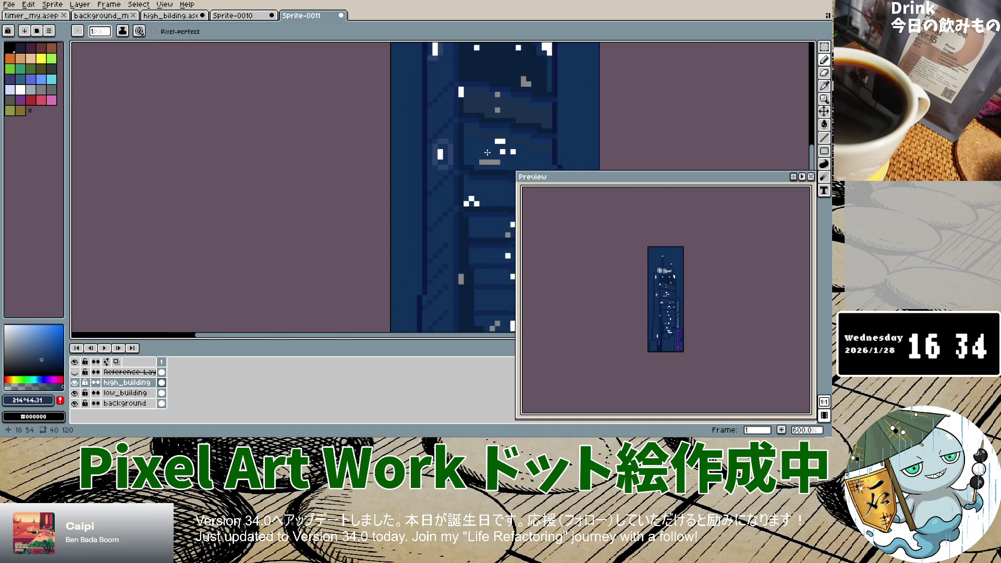
scroll(478, 150, up, 2)
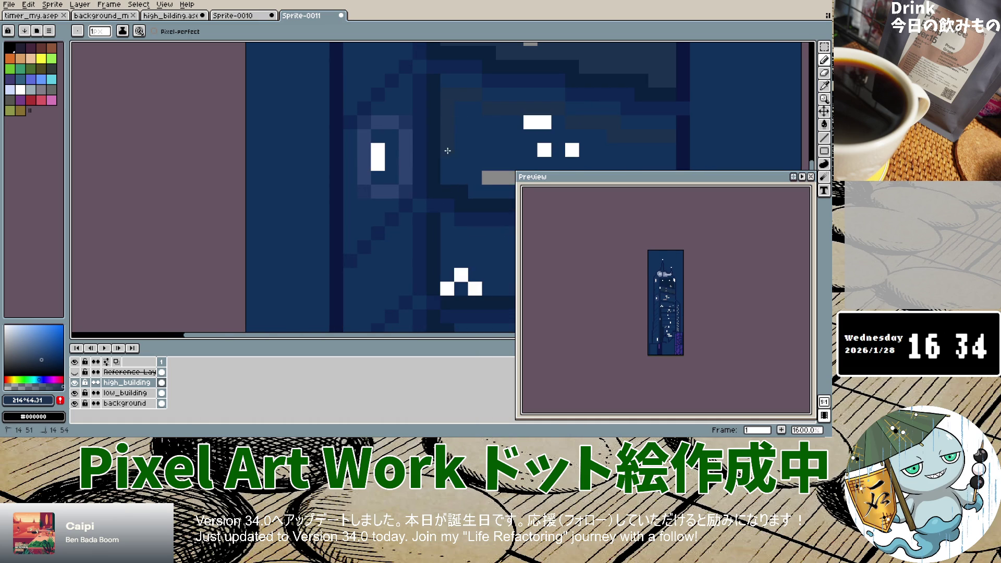
drag(476, 98, 464, 135)
scroll(461, 165, down, 4)
scroll(484, 138, up, 2)
drag(483, 126, 545, 129)
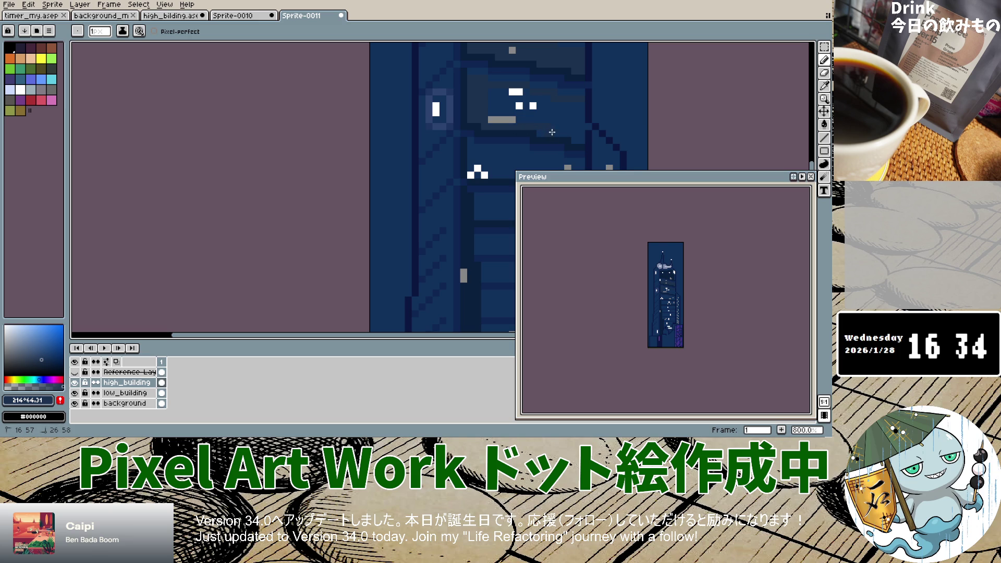
Add another vertical strip, a short line by the windows, and a floor line.
scroll(552, 132, up, 5)
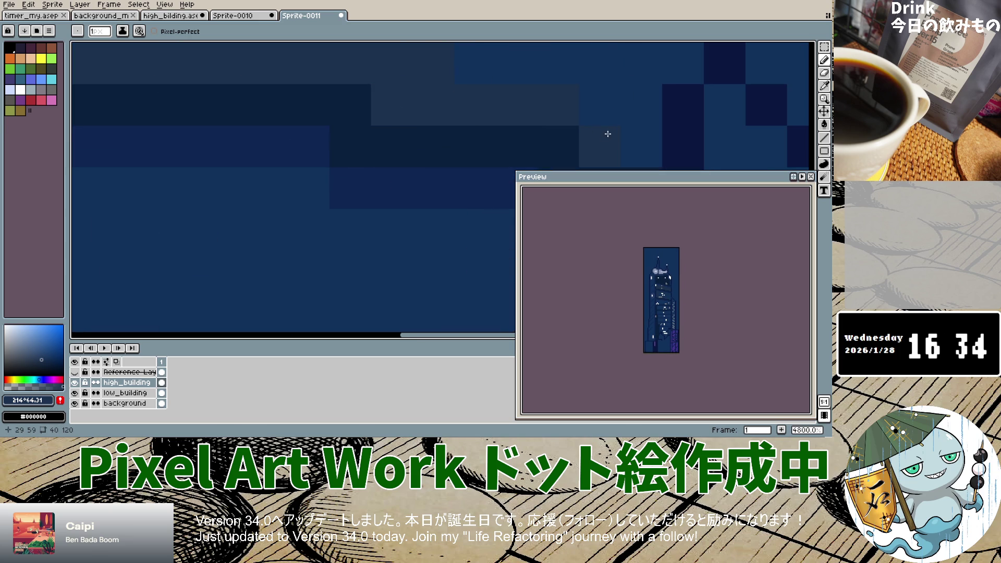
scroll(634, 130, down, 5)
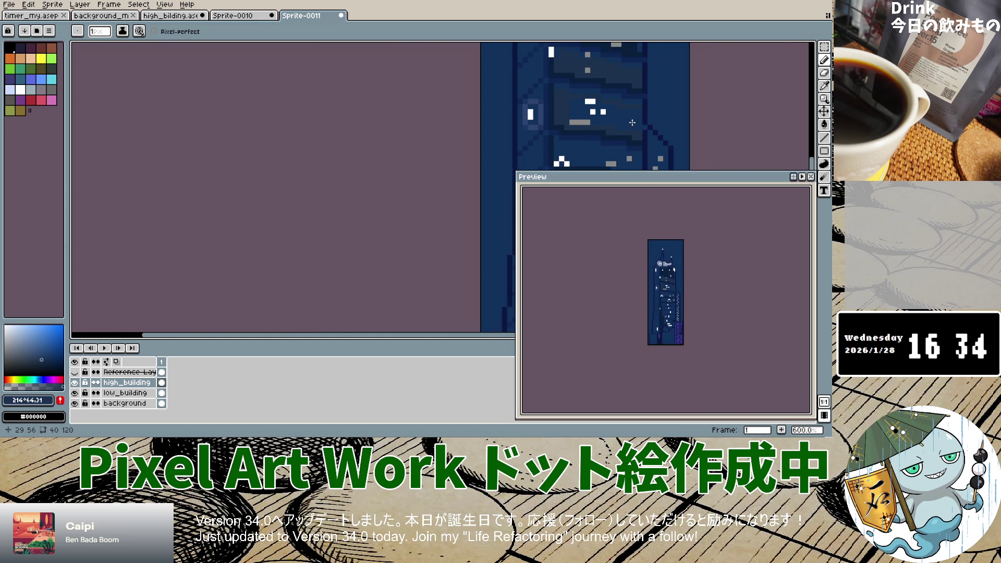
scroll(632, 113, up, 2)
drag(647, 104, 647, 140)
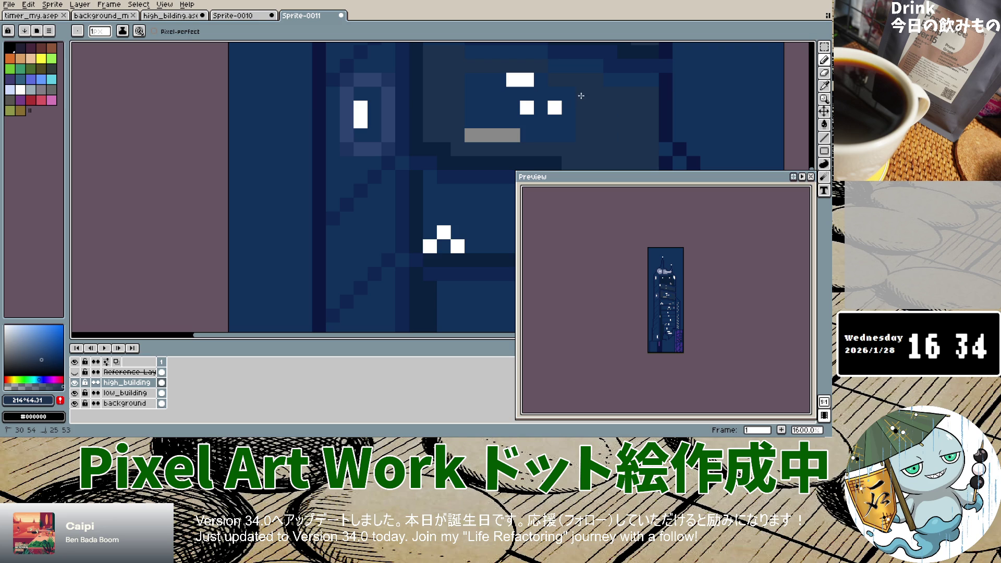
scroll(571, 98, down, 3)
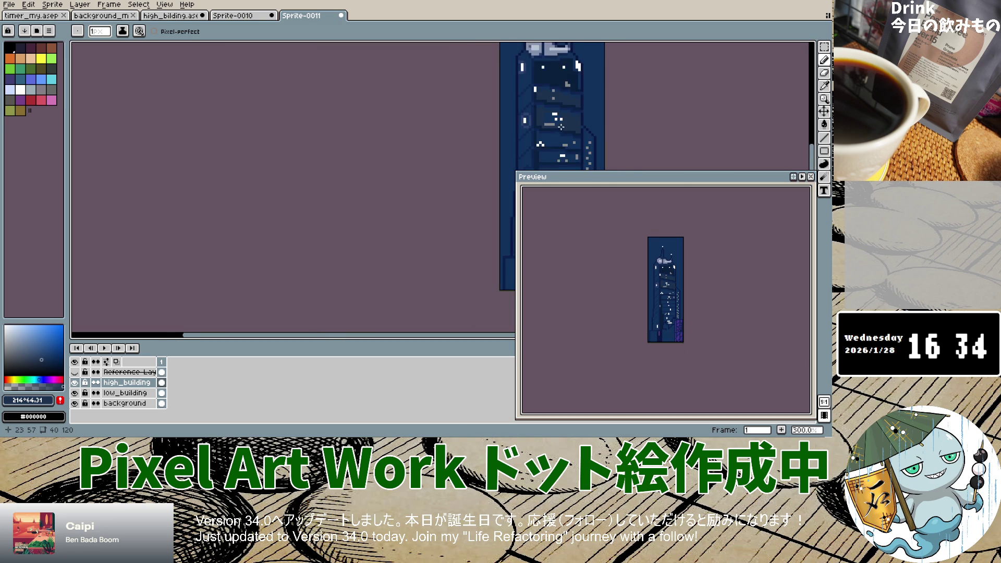
scroll(559, 121, up, 3)
mouse_move(541, 111)
mouse_down()
mouse_move(559, 111)
mouse_move(544, 124)
mouse_up()
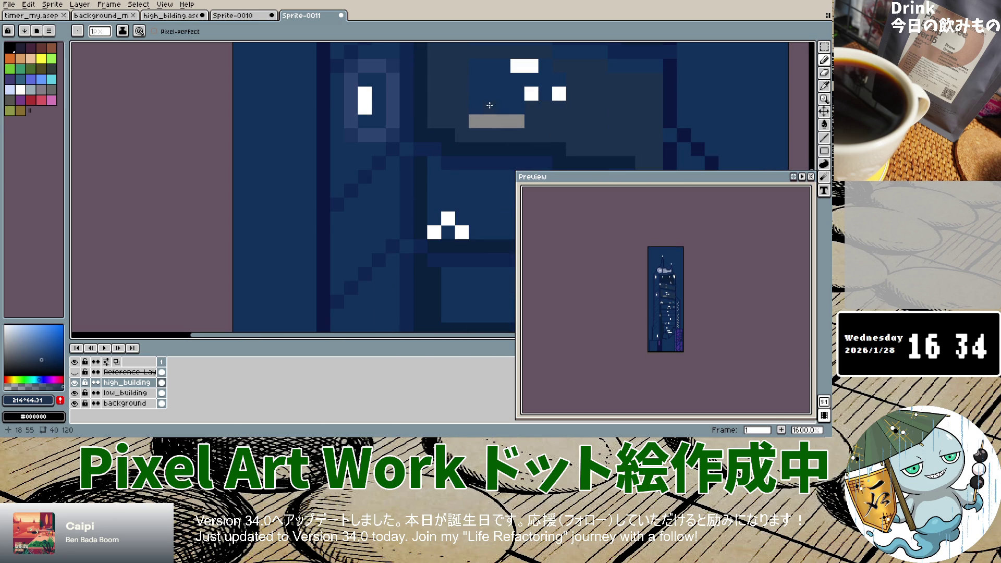
mouse_move(490, 78)
mouse_down()
mouse_move(563, 79)
mouse_move(484, 84)
mouse_up()
scroll(544, 105, down, 7)
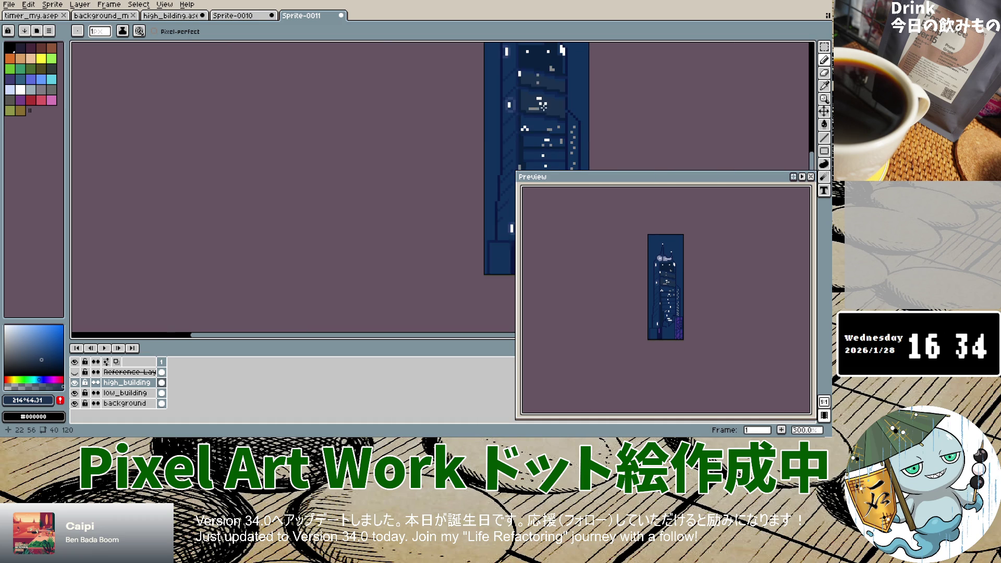
Draw a light horizontal strip along the floor at row 61.
scroll(543, 106, up, 4)
scroll(468, 107, down, 4)
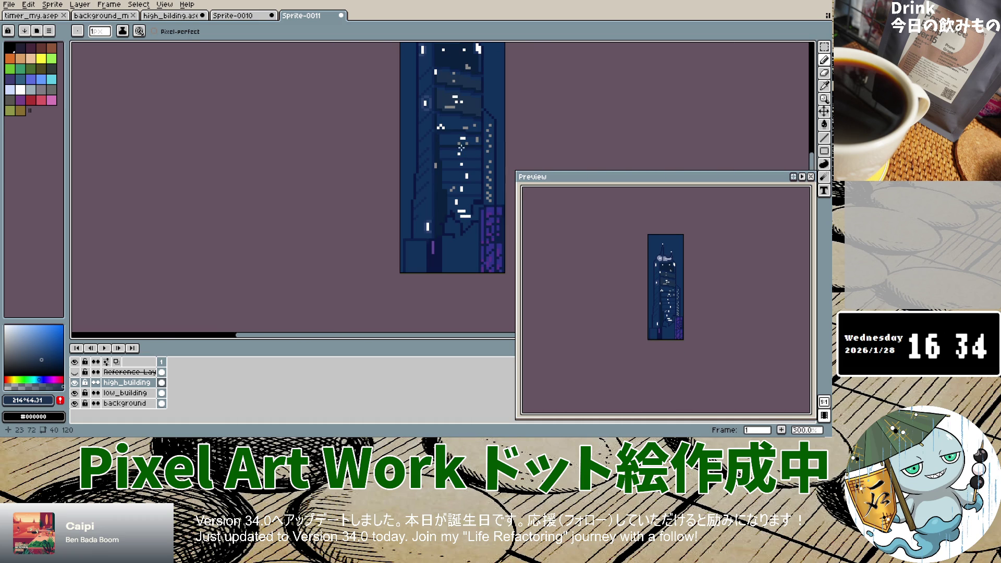
scroll(458, 137, down, 1)
scroll(446, 86, down, 2)
scroll(445, 85, up, 6)
scroll(444, 84, down, 6)
scroll(443, 82, up, 5)
scroll(443, 82, down, 4)
scroll(432, 104, up, 5)
scroll(411, 127, down, 7)
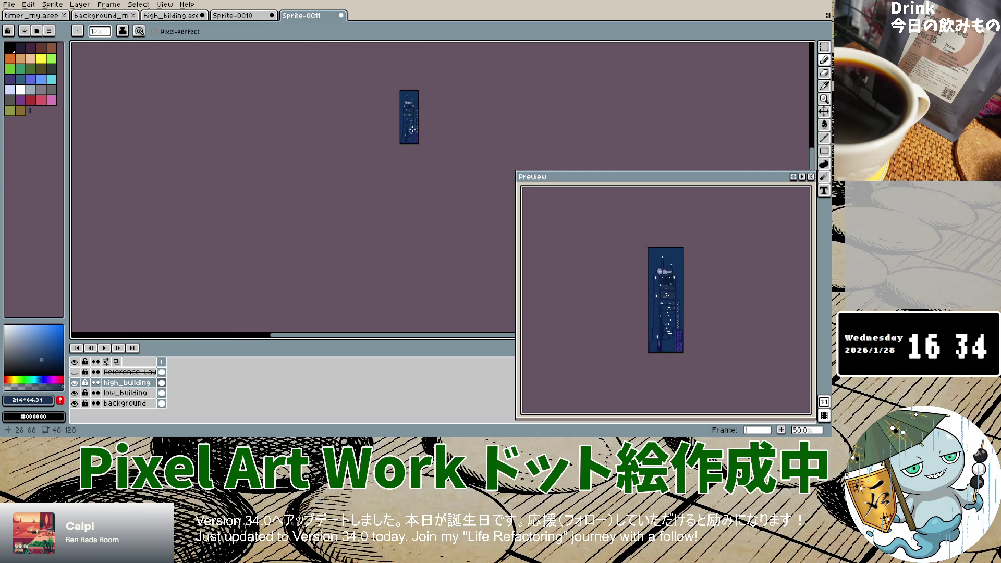
scroll(402, 120, up, 5)
scroll(349, 97, up, 1)
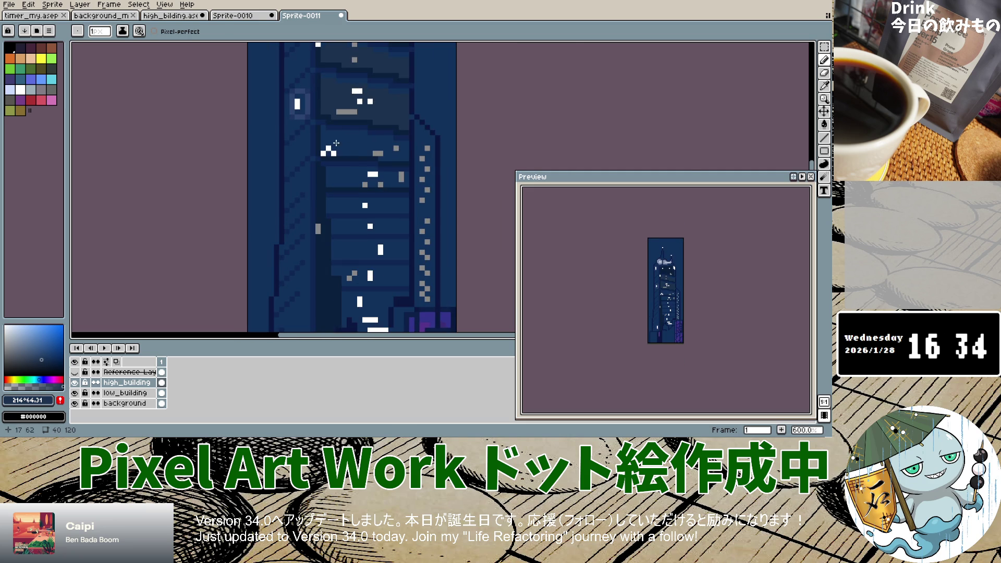
scroll(337, 143, up, 4)
drag(296, 139, 322, 139)
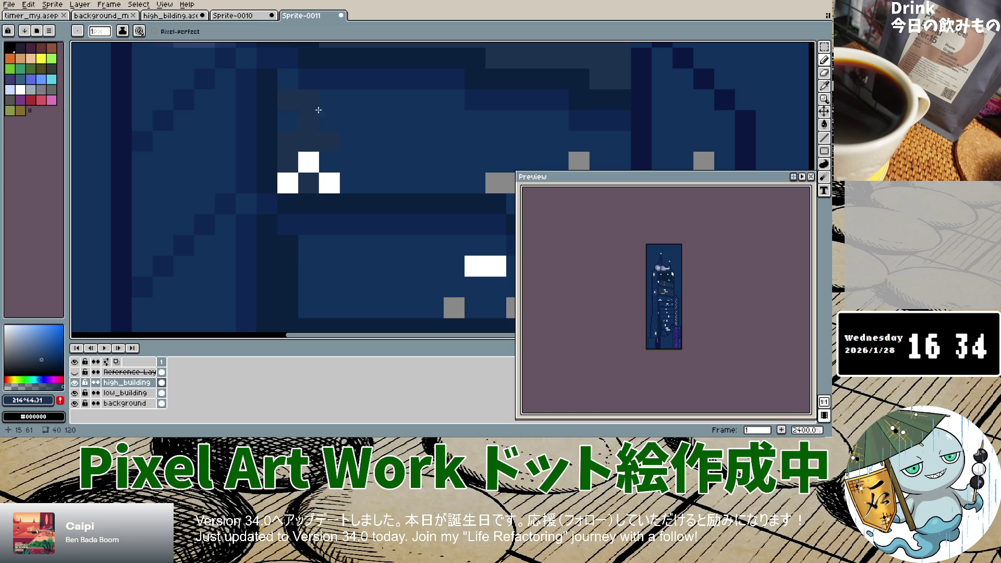
drag(308, 114, 379, 115)
drag(448, 115, 449, 116)
Paint a dark stroke between the grey windows and a dark floor line across the tower.
scroll(545, 154, down, 6)
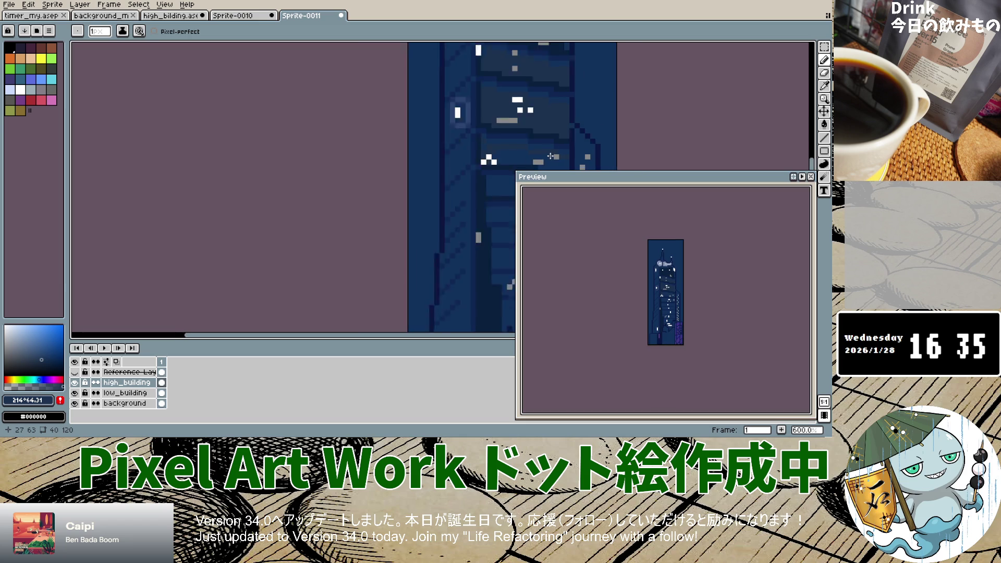
scroll(548, 156, up, 6)
scroll(516, 155, down, 4)
scroll(516, 162, up, 2)
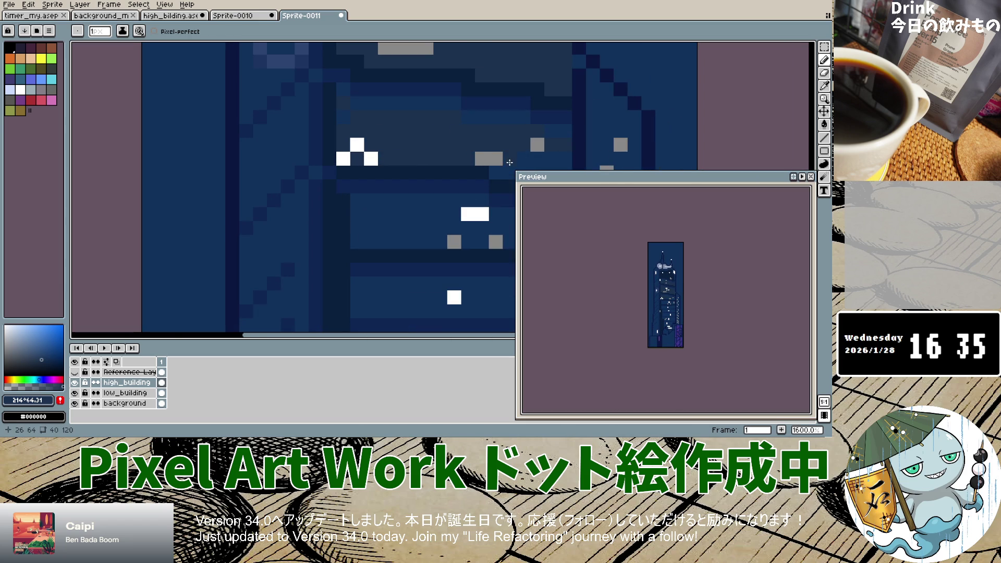
scroll(565, 158, down, 5)
scroll(542, 115, up, 5)
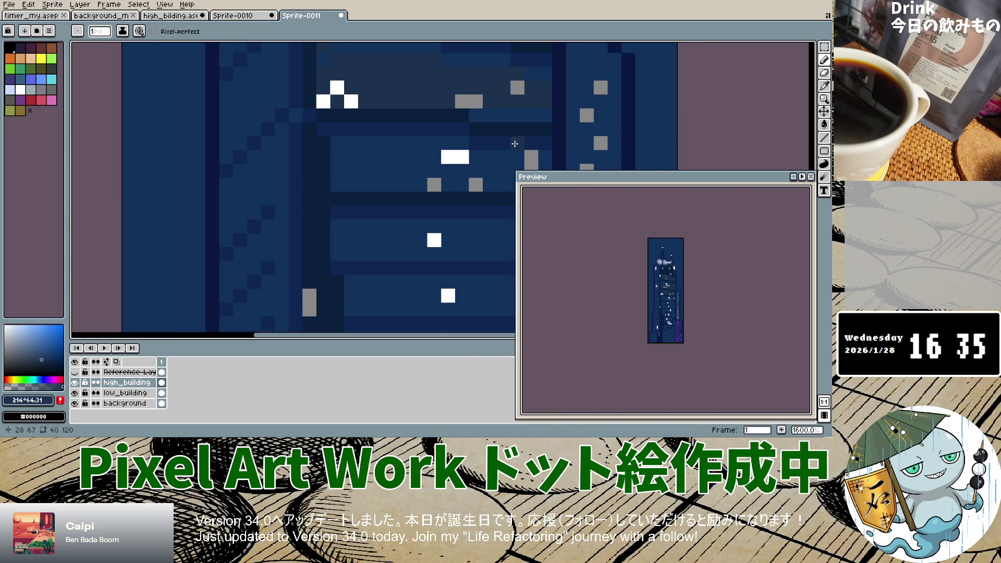
scroll(541, 113, down, 5)
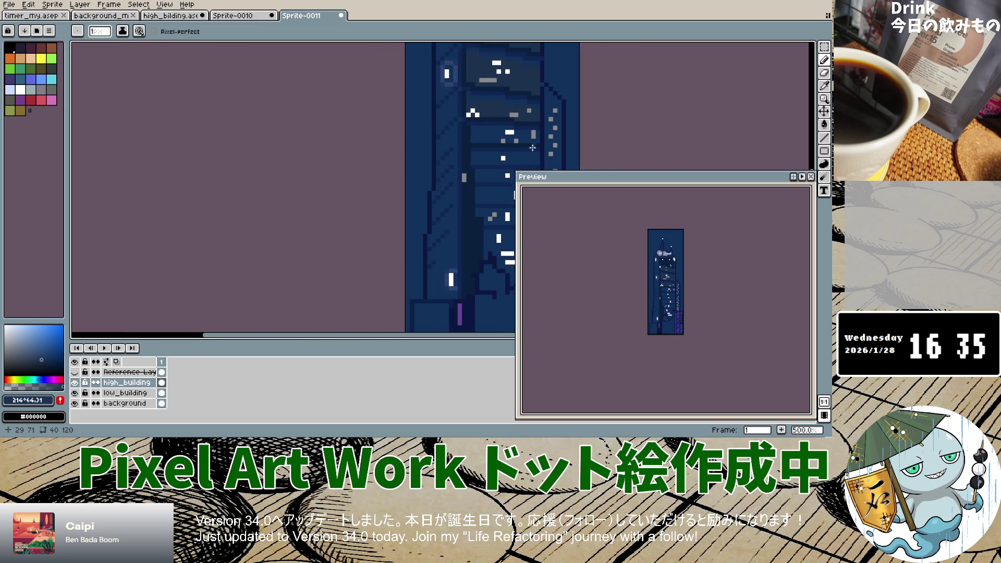
scroll(516, 125, up, 8)
scroll(472, 96, down, 2)
scroll(467, 84, down, 1)
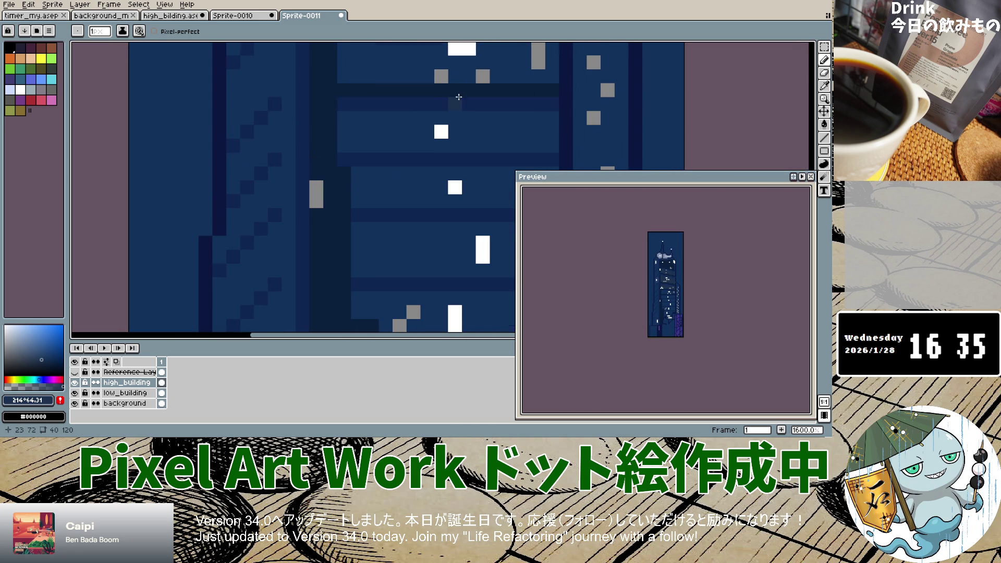
drag(464, 78, 469, 78)
scroll(551, 78, up, 1)
scroll(551, 73, down, 1)
scroll(549, 60, up, 1)
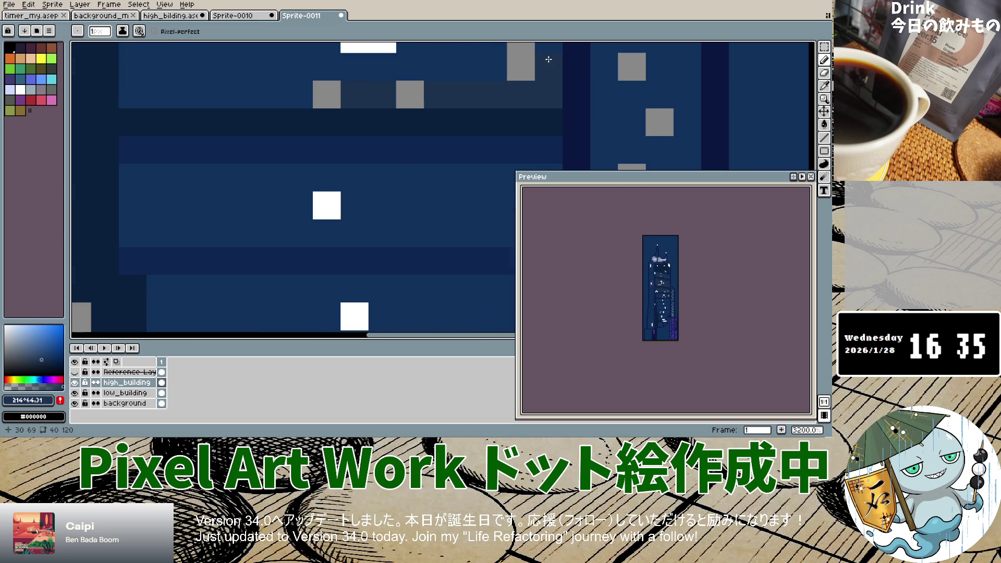
drag(548, 59, 192, 69)
Draw dark floor lines and a shaded band across the tower's lower floors.
scroll(295, 89, down, 1)
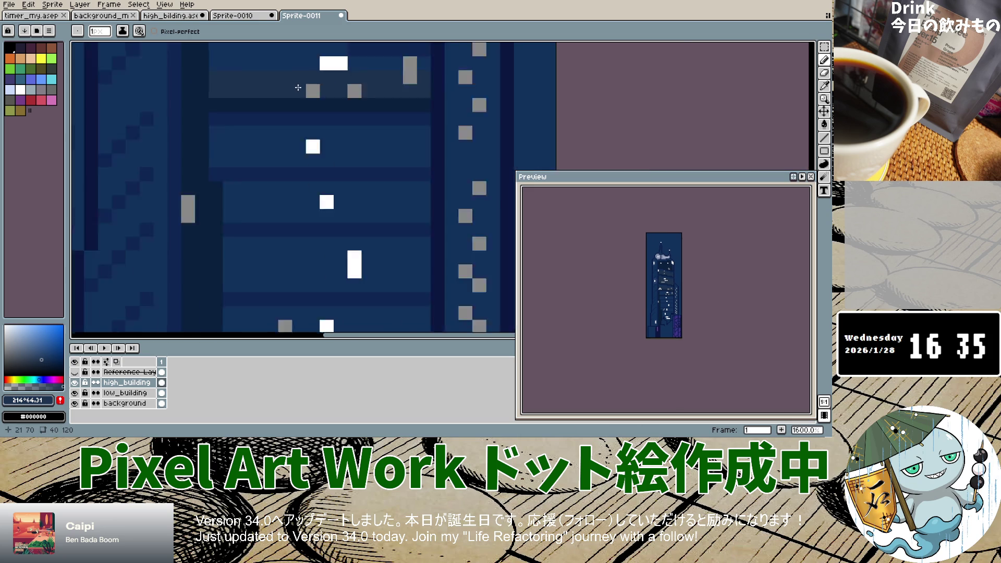
scroll(268, 98, up, 2)
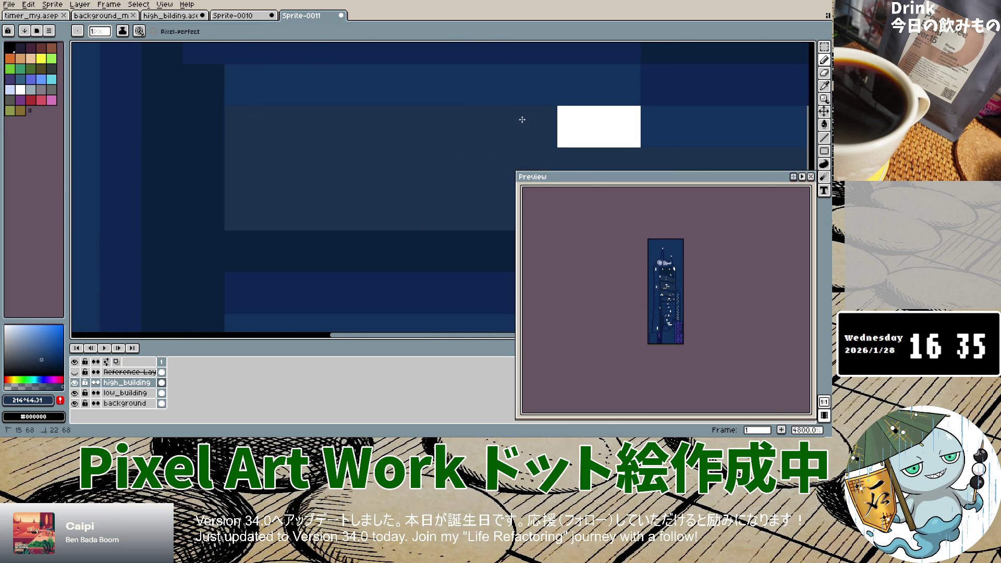
scroll(680, 131, down, 5)
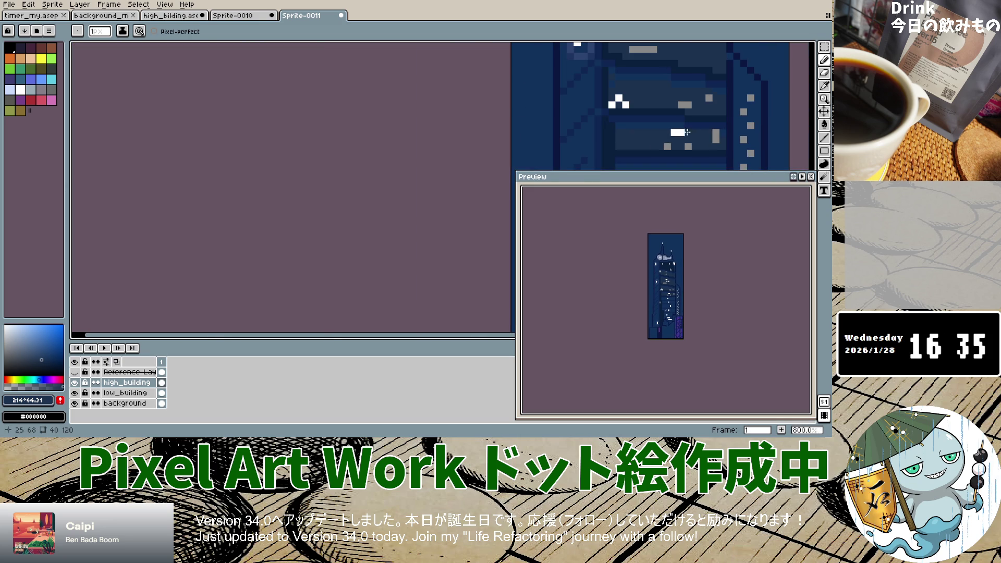
scroll(727, 133, up, 4)
scroll(601, 123, down, 5)
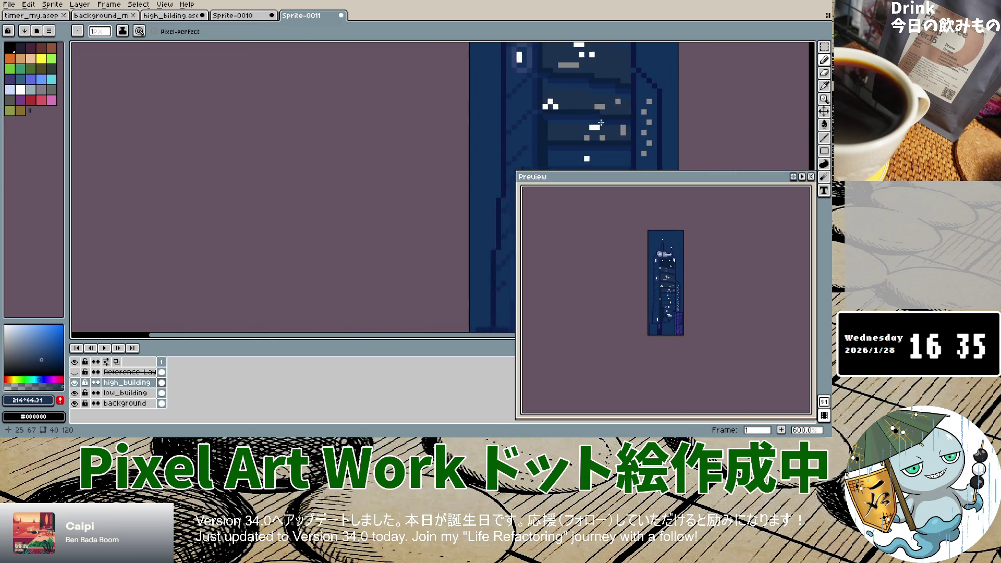
scroll(577, 133, down, 1)
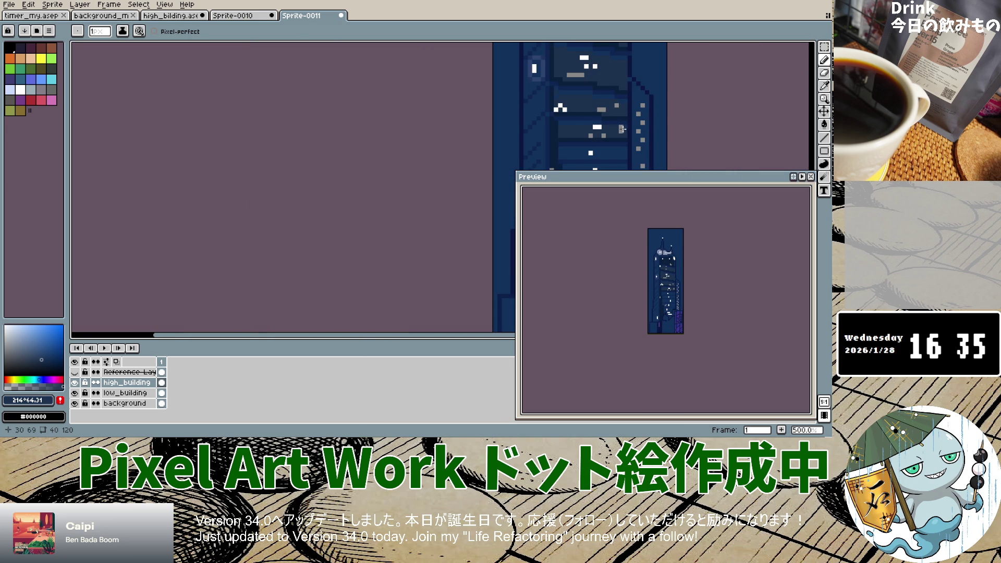
scroll(612, 131, up, 3)
scroll(611, 130, up, 2)
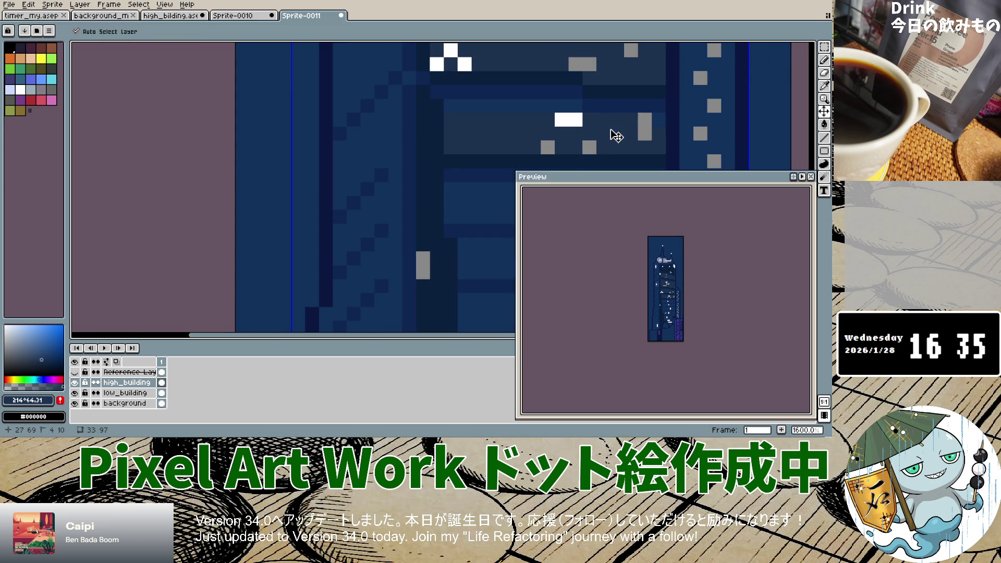
scroll(610, 126, down, 5)
scroll(516, 148, up, 1)
scroll(516, 148, up, 4)
scroll(516, 149, down, 5)
scroll(495, 110, up, 1)
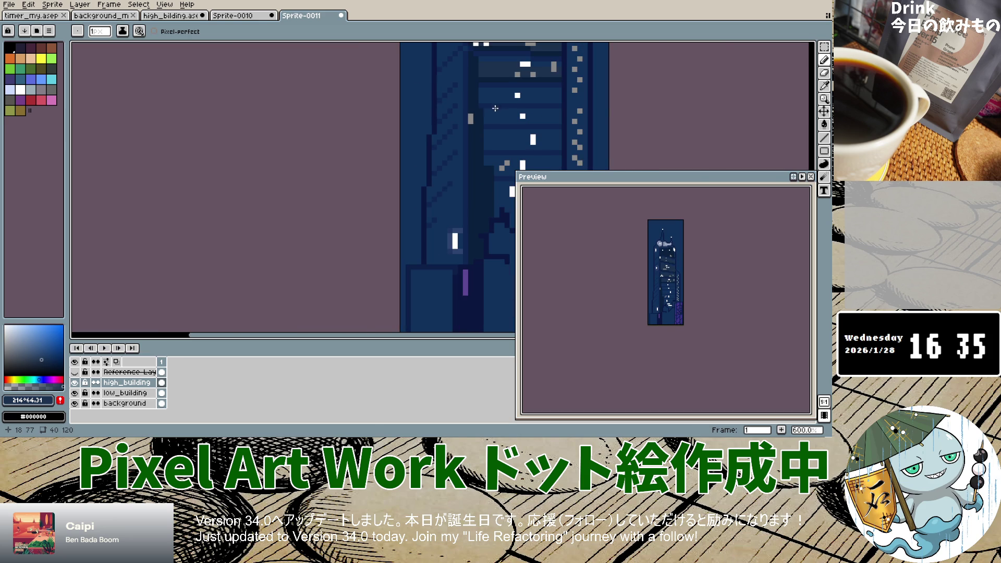
scroll(489, 98, up, 1)
scroll(489, 98, up, 1)
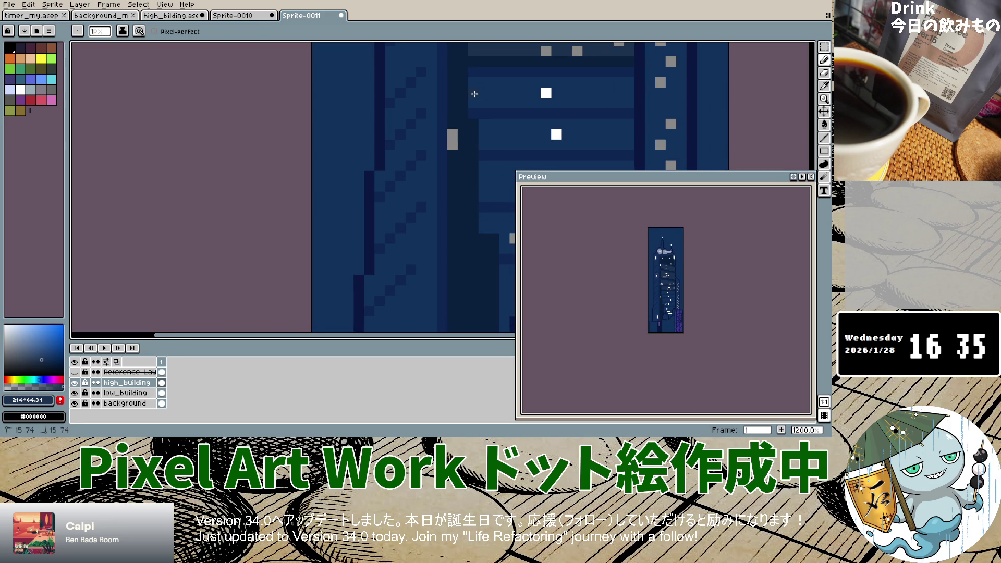
mouse_move(558, 94)
mouse_down()
mouse_move(614, 97)
mouse_move(611, 82)
mouse_up()
drag(547, 82, 480, 86)
mouse_move(514, 125)
mouse_down()
mouse_move(620, 123)
mouse_move(621, 145)
mouse_up()
drag(497, 134, 573, 135)
Add a short line near the tower's base and darken a stray pixel.
scroll(616, 134, down, 7)
scroll(548, 151, up, 4)
click(534, 116)
mouse_move(594, 115)
mouse_down()
mouse_move(605, 116)
mouse_move(585, 131)
mouse_move(533, 125)
mouse_up()
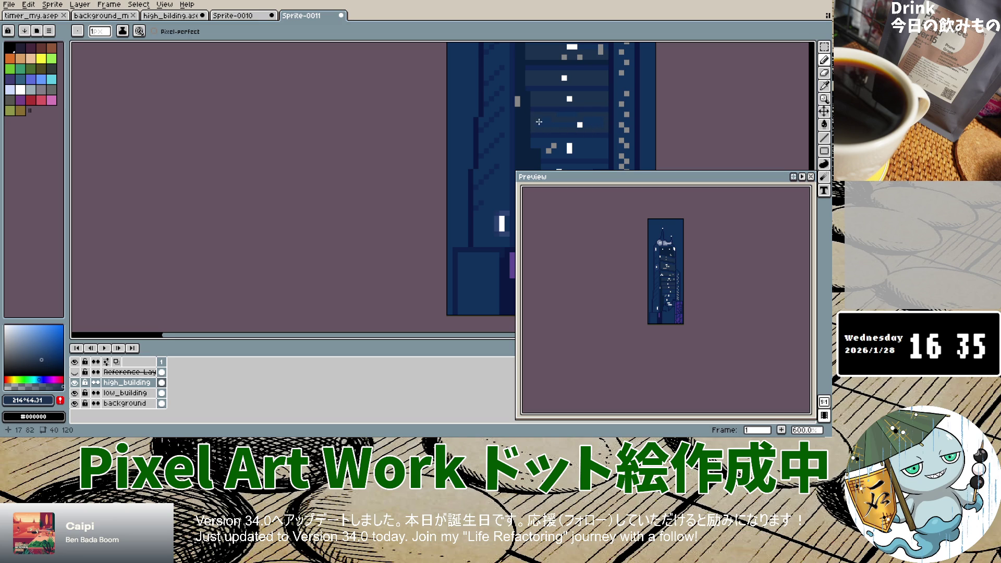
scroll(539, 121, up, 8)
click(479, 148)
Add a small light-blue block to the tower.
scroll(672, 138, down, 4)
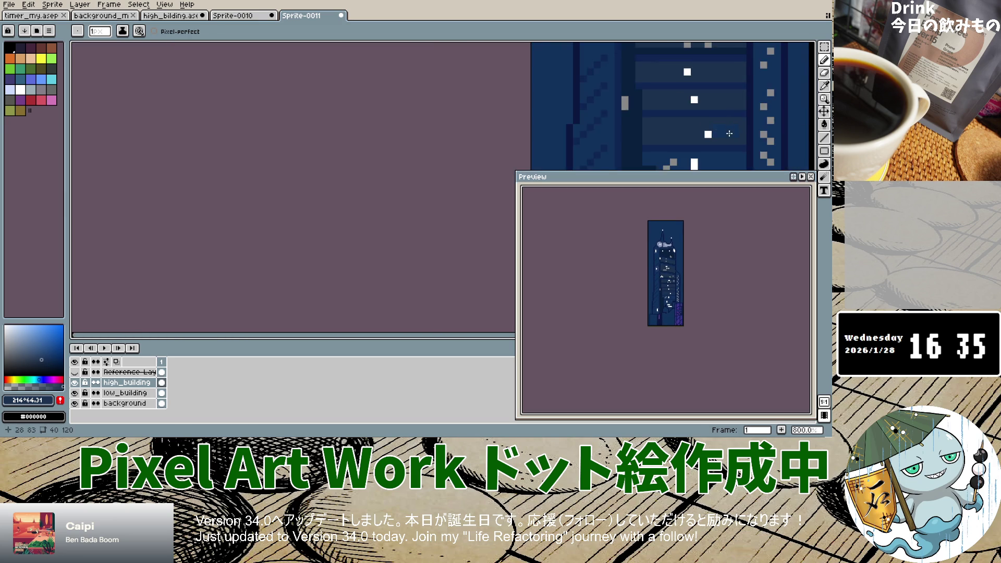
scroll(664, 112, up, 3)
drag(664, 109, 718, 111)
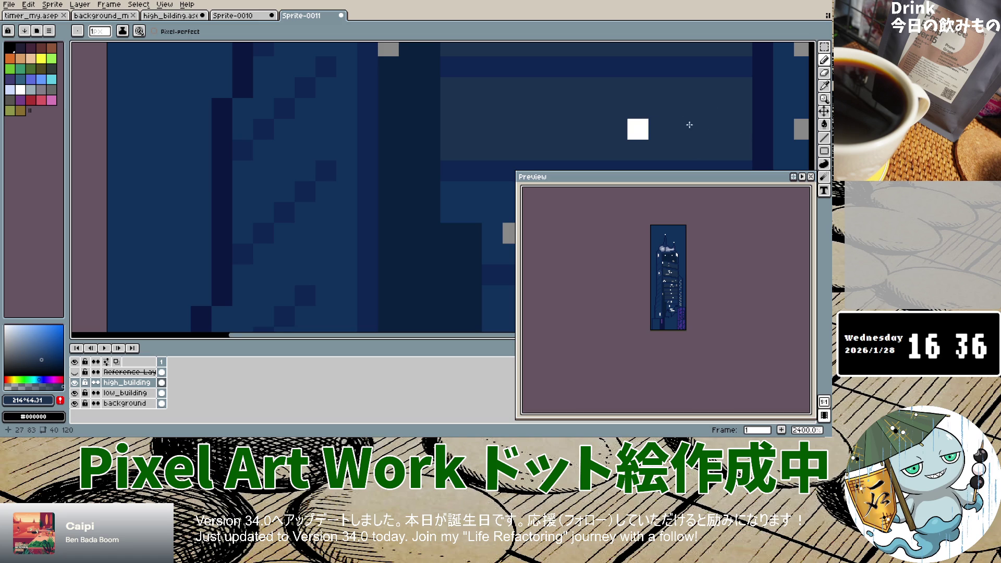
Move the Preview window to the top-left, off the building.
scroll(689, 125, down, 4)
scroll(689, 124, down, 4)
scroll(688, 146, up, 1)
scroll(688, 156, up, 2)
mouse_move(686, 182)
mouse_down()
mouse_move(395, 107)
mouse_move(270, 42)
mouse_up()
scroll(689, 140, up, 7)
Add a dark blue pixel beside the grey window, undoing one mistakenly darkened window pixel.
scroll(495, 198, down, 4)
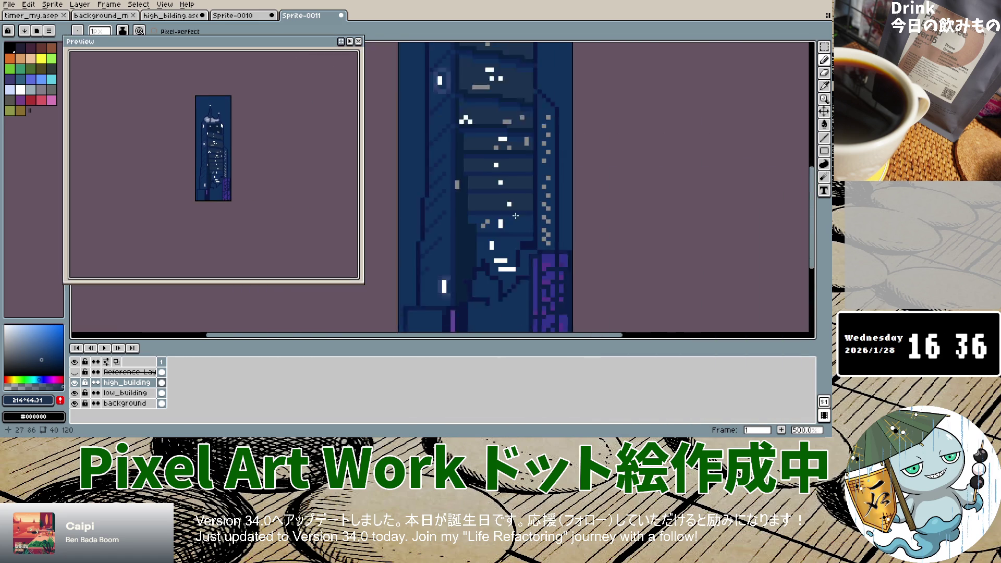
scroll(515, 216, up, 2)
scroll(482, 237, up, 3)
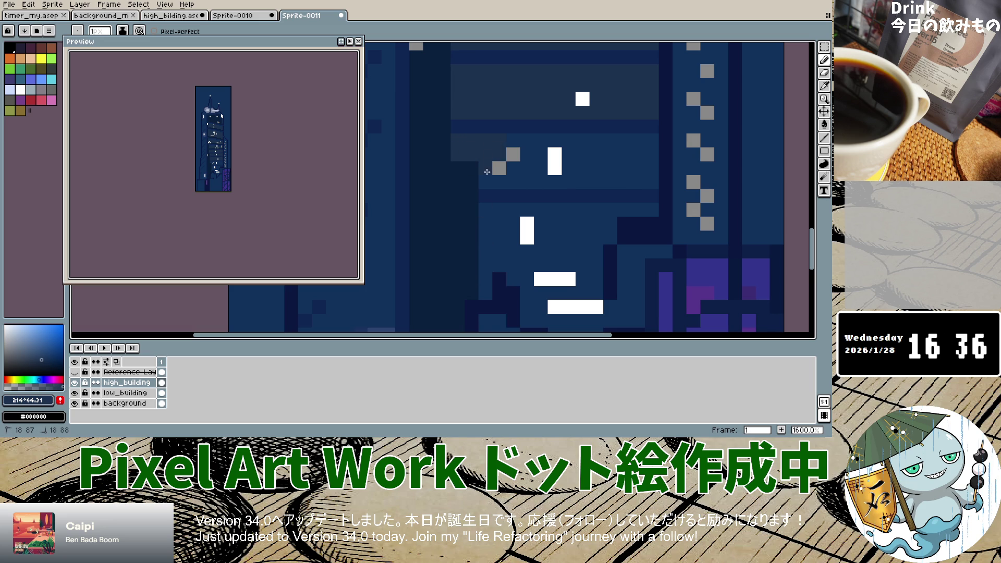
click(527, 154)
scroll(647, 165, down, 8)
scroll(589, 175, up, 1)
scroll(562, 180, up, 1)
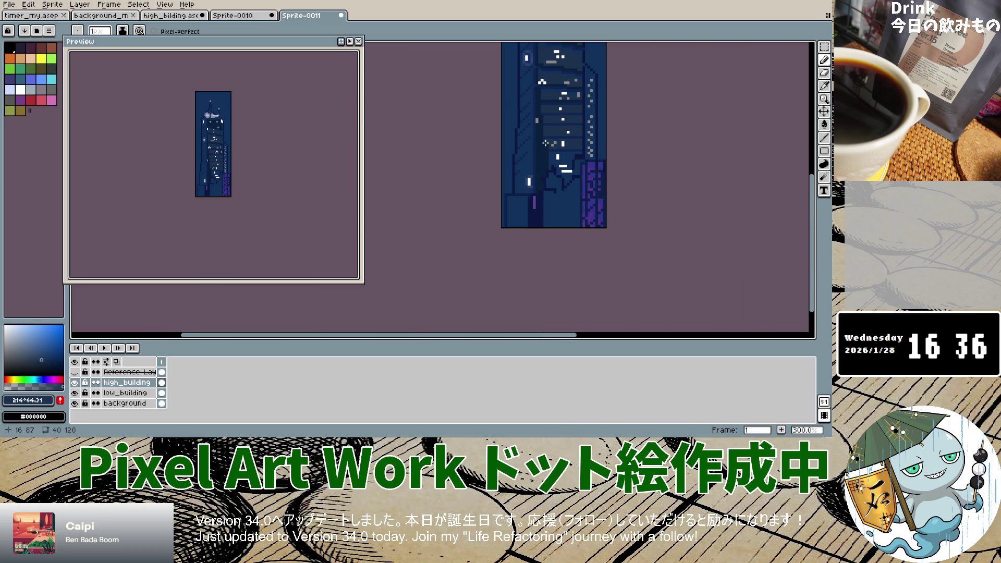
scroll(546, 141, up, 3)
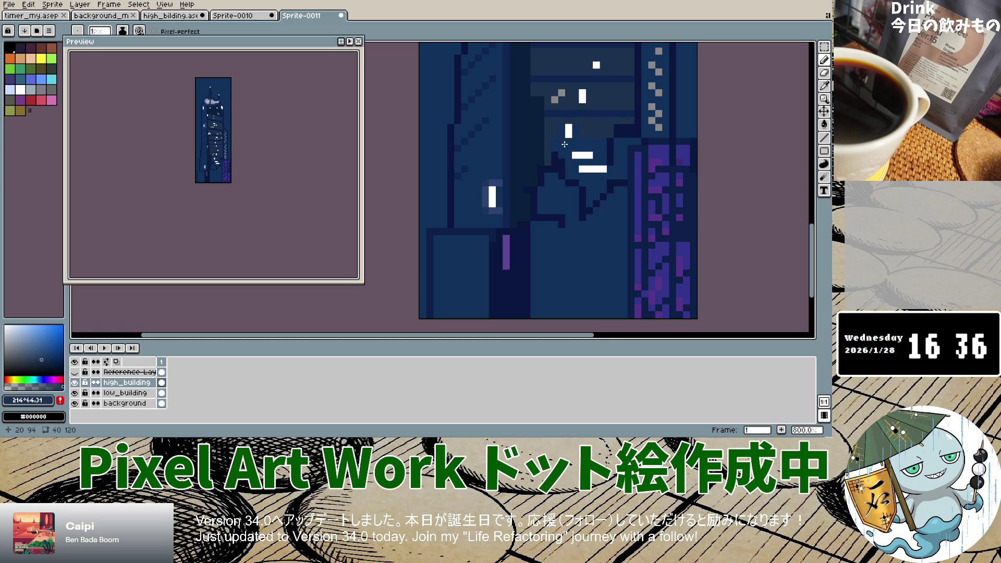
scroll(564, 145, up, 2)
scroll(557, 129, down, 2)
click(563, 107)
key(ctrl+z)
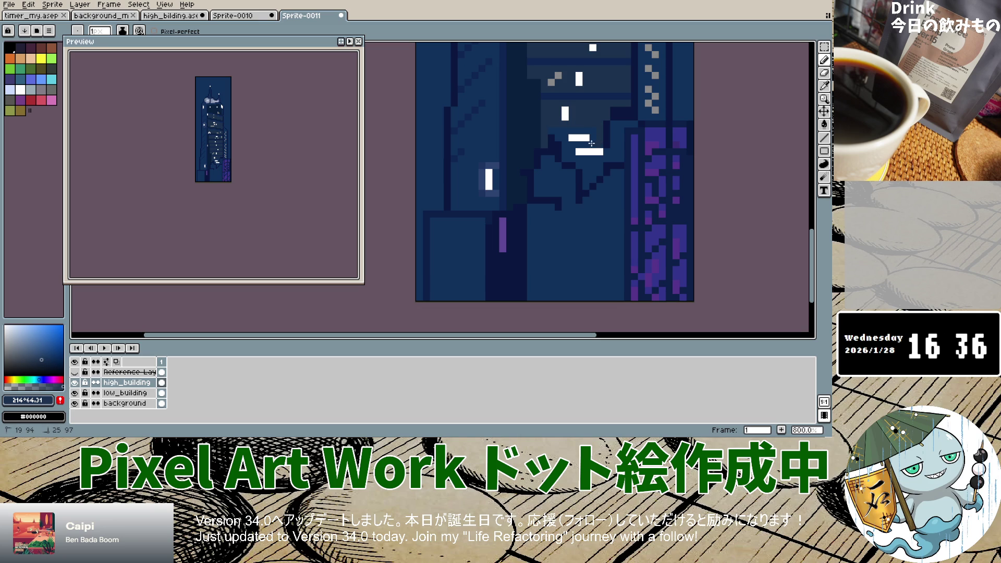
Repaint the medium-blue block in dark slate and add slate columns down the lower tower.
scroll(562, 139, up, 5)
drag(554, 112, 654, 111)
drag(575, 170, 574, 187)
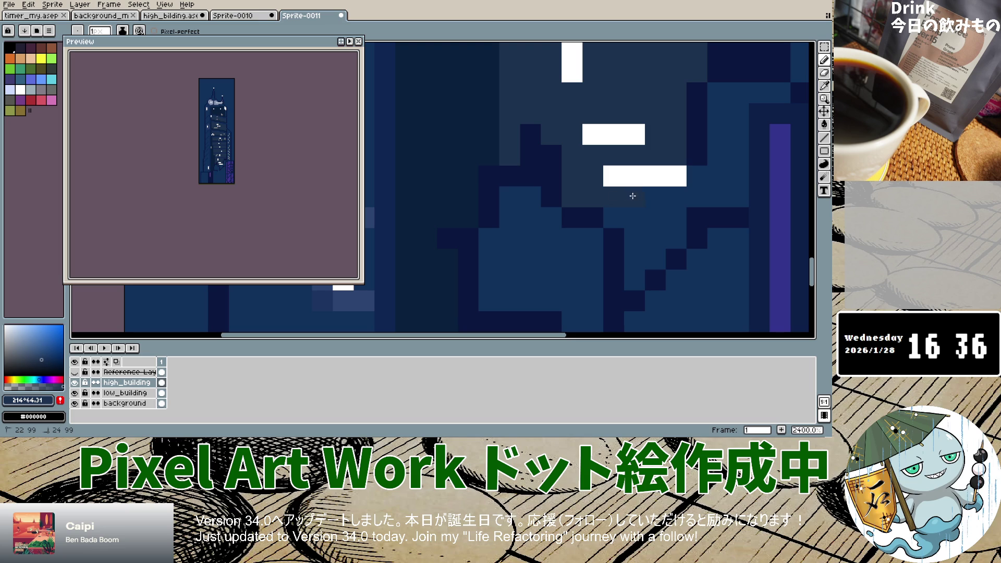
drag(724, 170, 728, 158)
drag(737, 96, 741, 190)
Add a few more darker slate pixels to the shading below the windows.
scroll(614, 216, down, 2)
scroll(611, 216, up, 2)
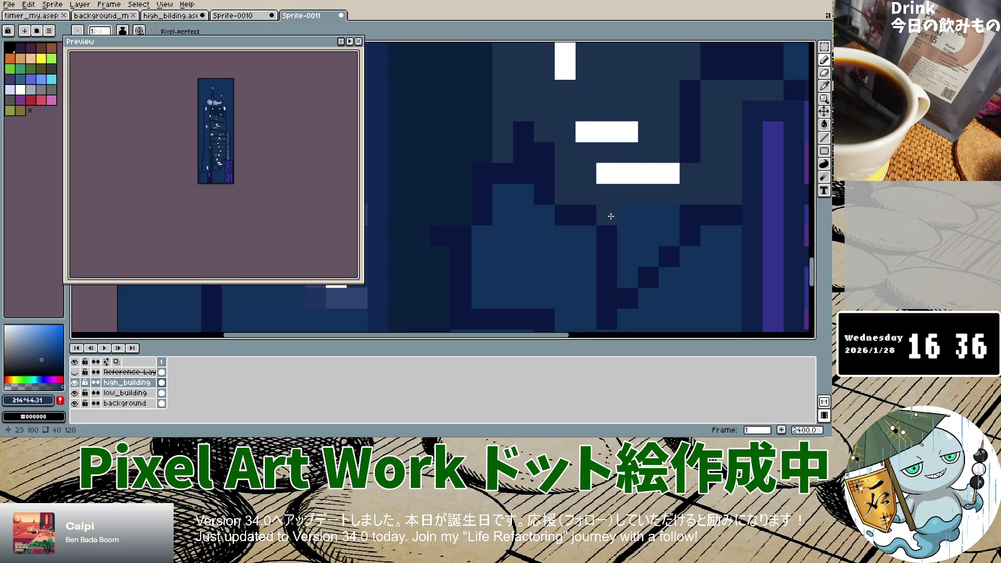
drag(659, 237, 627, 236)
click(629, 265)
scroll(639, 218, down, 7)
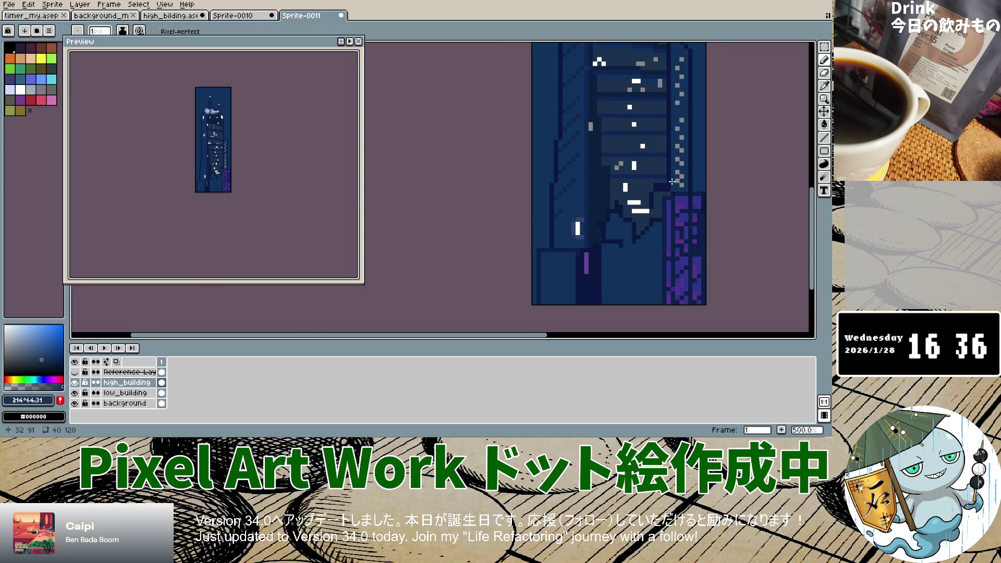
scroll(675, 156, down, 3)
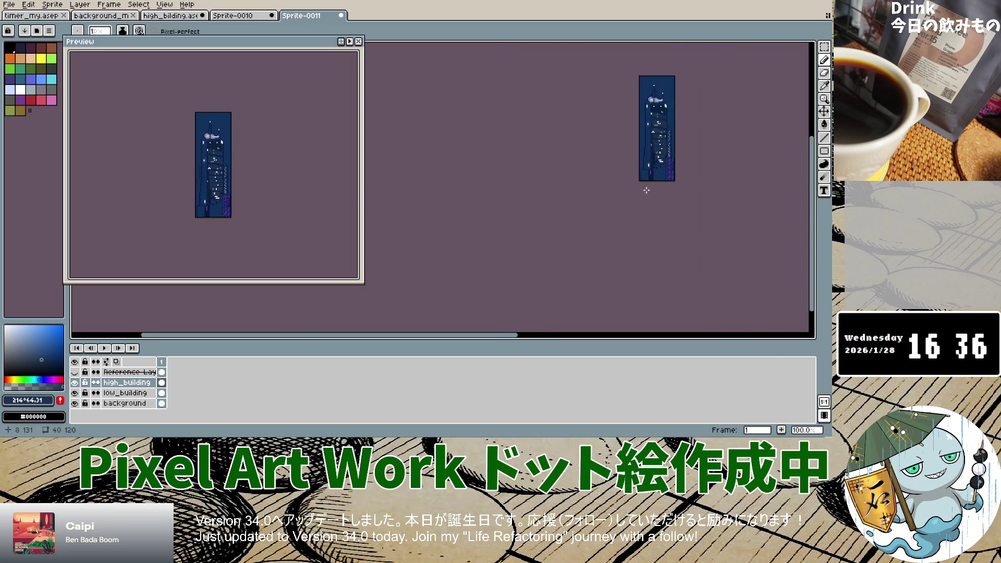
Draw a one-pixel line and a dark vertical stroke down toward the sprite's bottom.
scroll(671, 153, up, 4)
drag(698, 91, 698, 86)
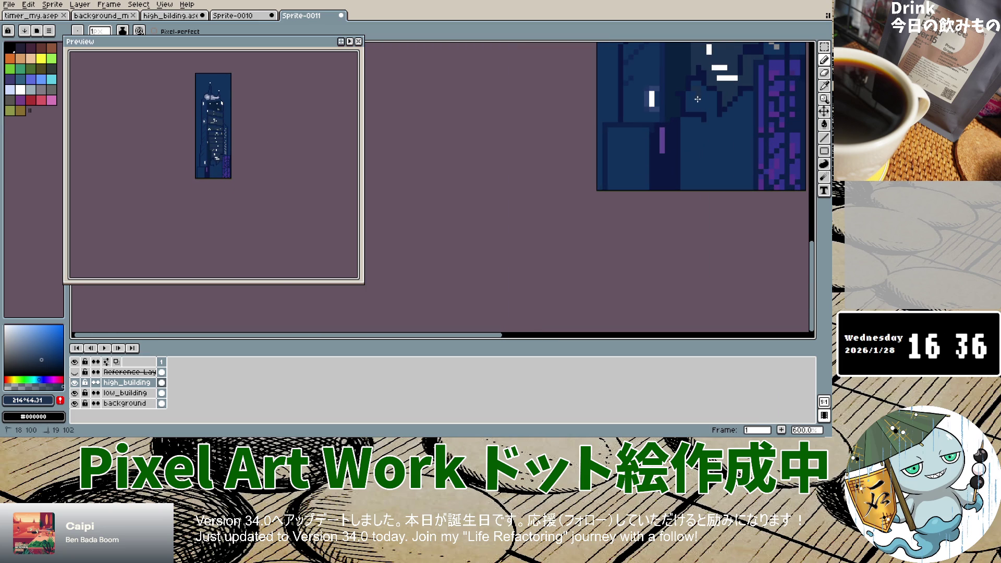
scroll(697, 99, up, 3)
scroll(555, 68, down, 1)
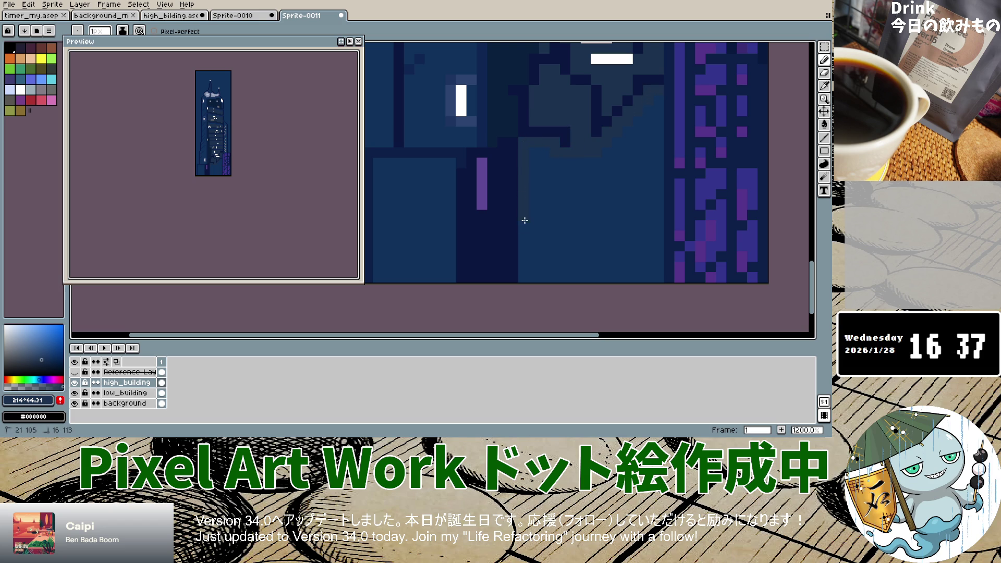
drag(524, 220, 525, 282)
click(658, 99)
drag(654, 159, 655, 199)
drag(656, 239, 656, 273)
scroll(595, 160, down, 3)
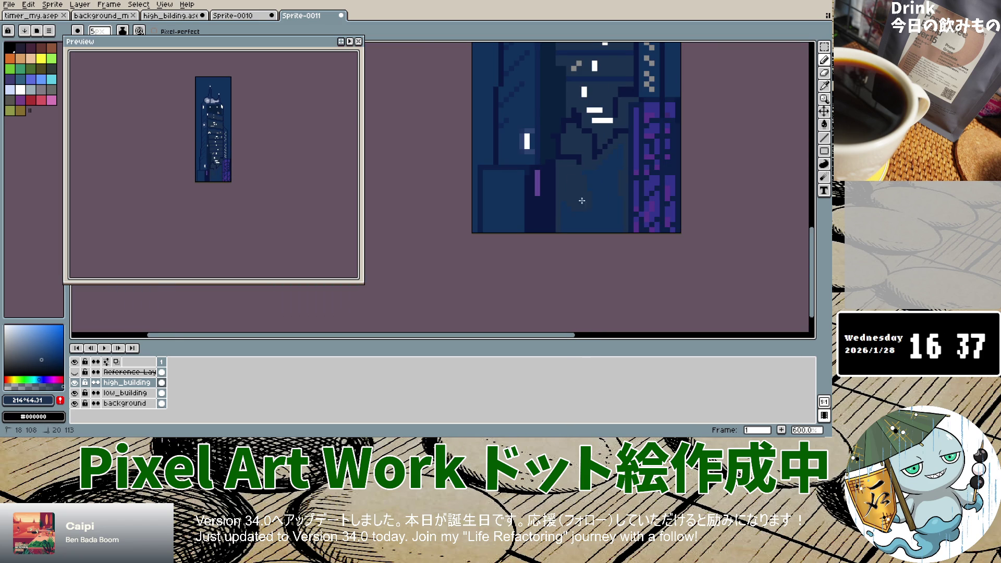
Undo the stroke, then fill dark slate down the lower section and across the base with a 4px brush.
key(ctrl+z)
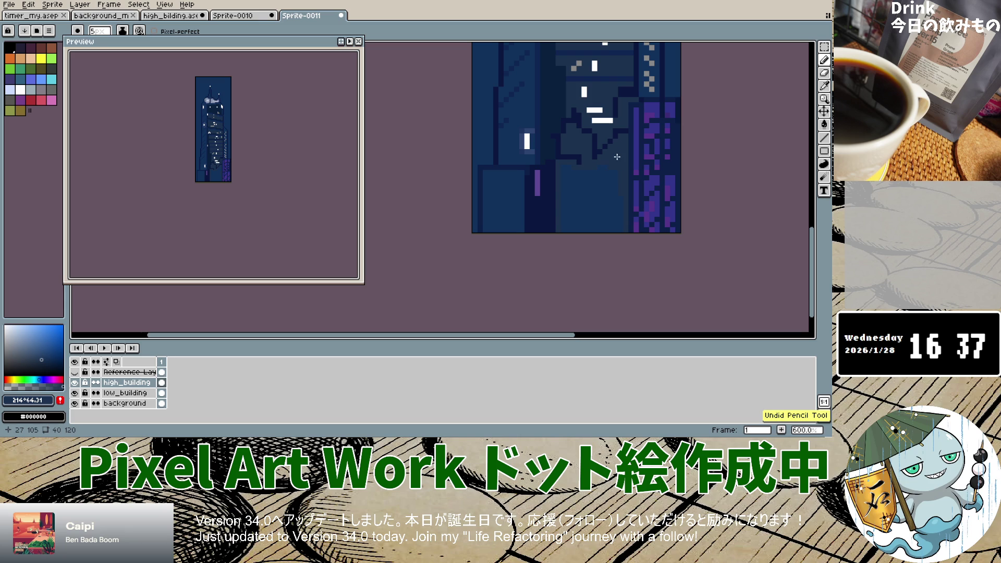
key(minus)
mouse_move(619, 155)
mouse_down()
mouse_move(612, 182)
mouse_move(581, 176)
mouse_move(568, 201)
mouse_up()
drag(617, 240, 586, 234)
key(ctrl)
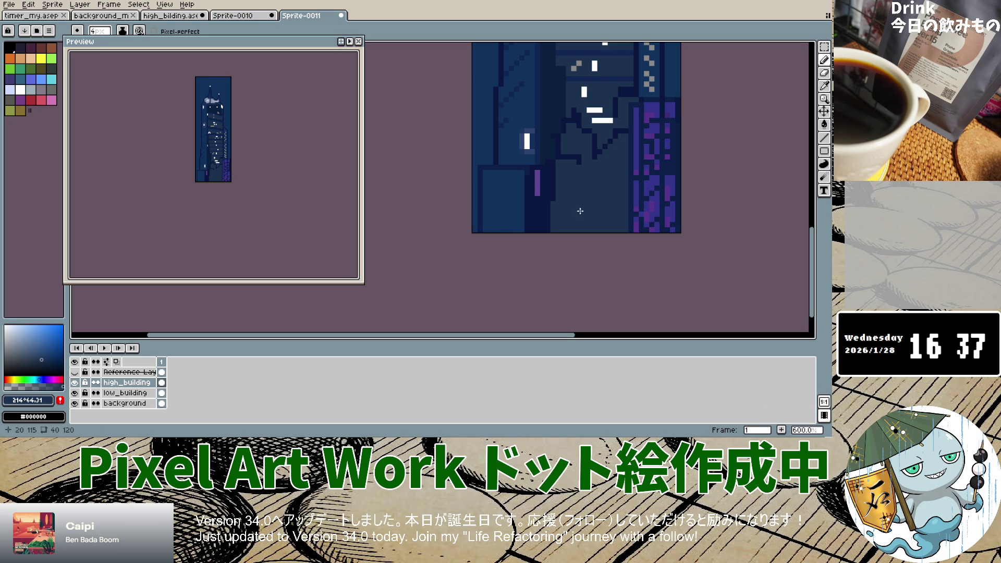
scroll(589, 191, down, 2)
scroll(602, 174, down, 3)
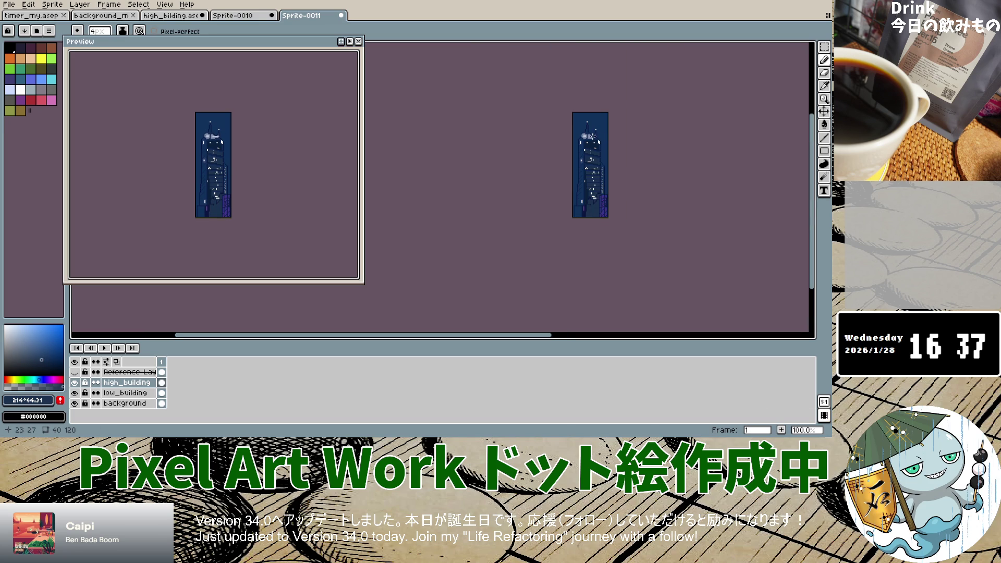
Show the reference image over the sprite to compare, then hide it again.
scroll(591, 135, up, 1)
scroll(590, 135, up, 4)
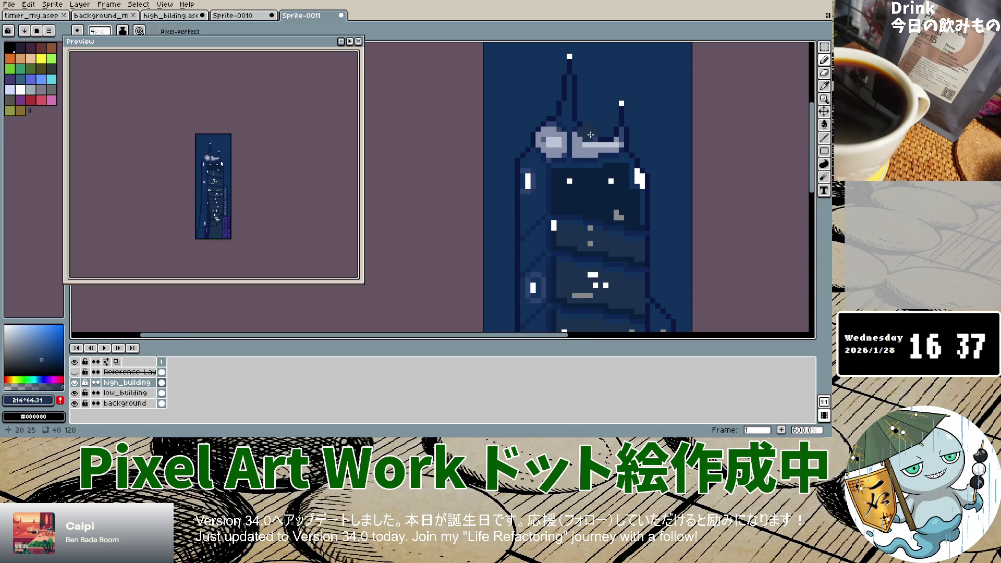
scroll(590, 135, down, 5)
scroll(579, 182, up, 5)
scroll(578, 184, down, 4)
scroll(578, 184, down, 2)
scroll(579, 184, up, 3)
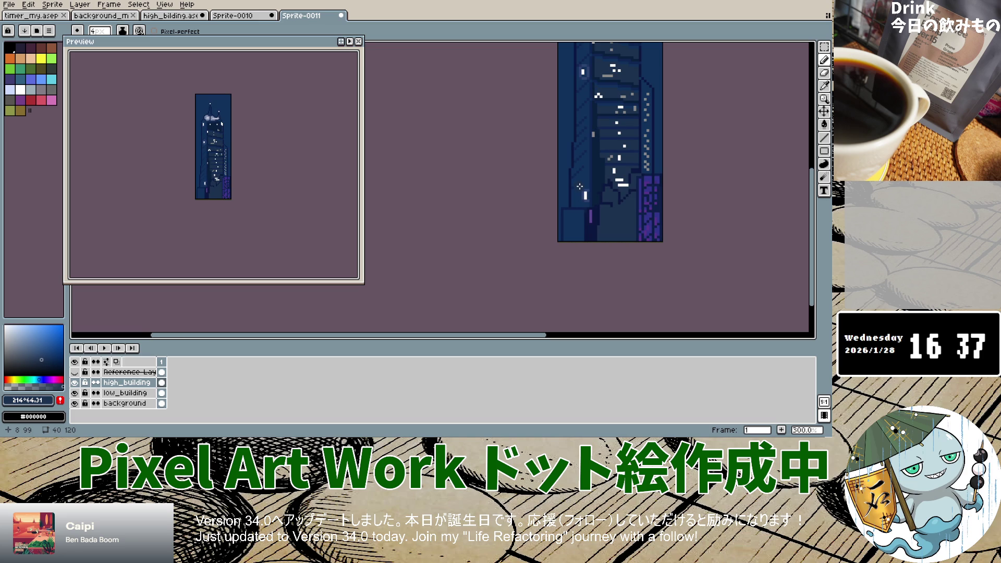
click(75, 372)
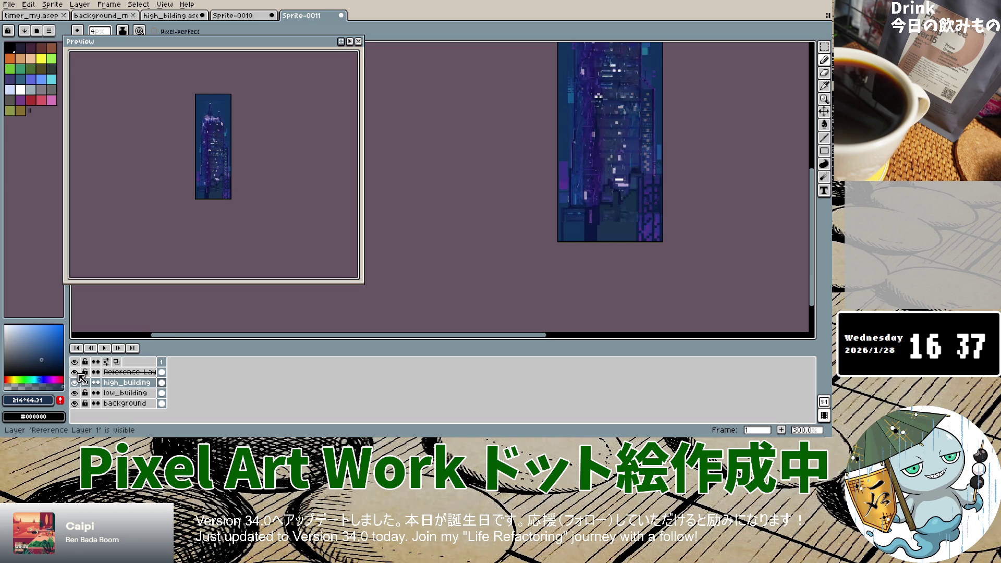
click(75, 372)
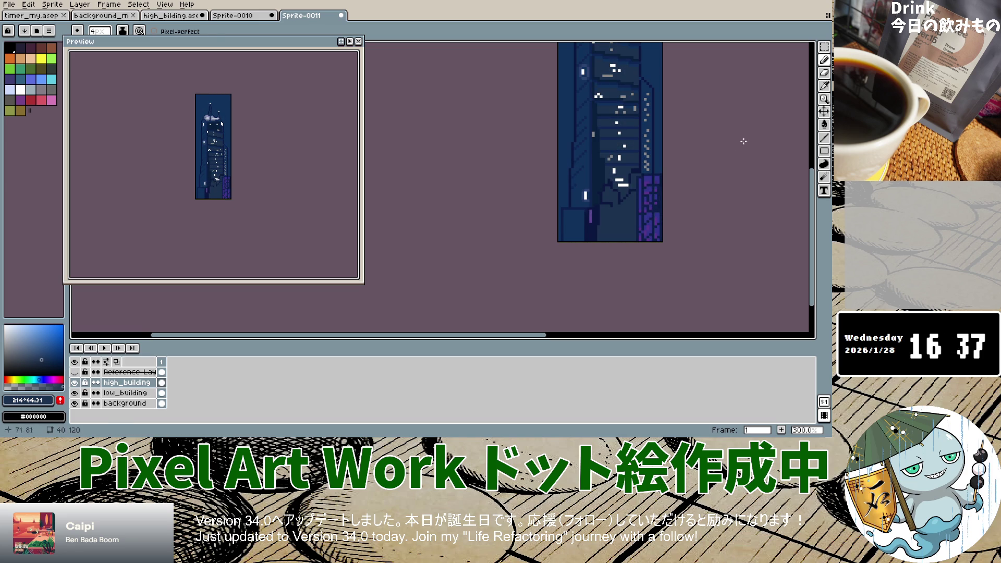
Sample the tower's dark blue with the Eyedropper, lighten and soften it, then return to the Pencil.
click(824, 86)
click(605, 125)
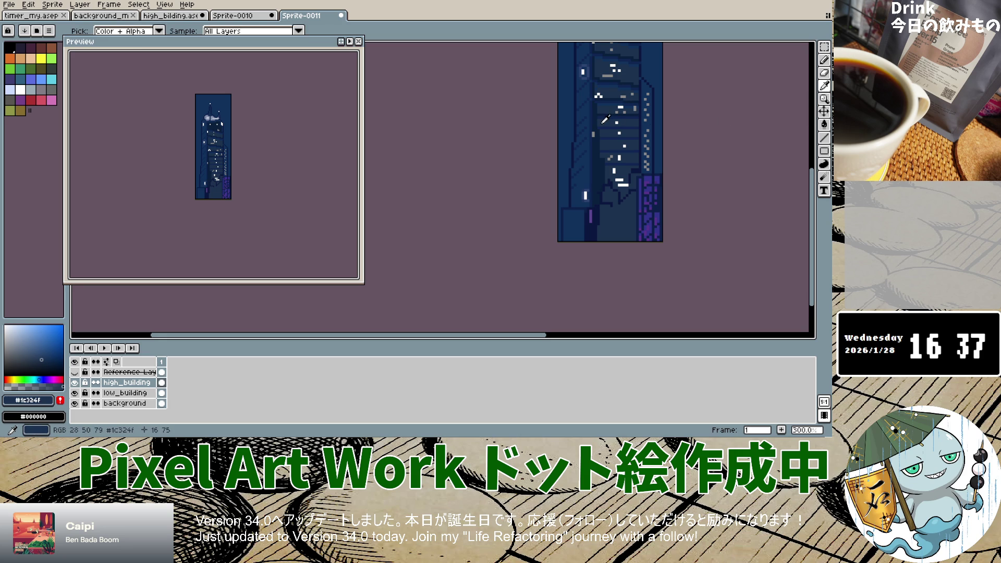
click(38, 357)
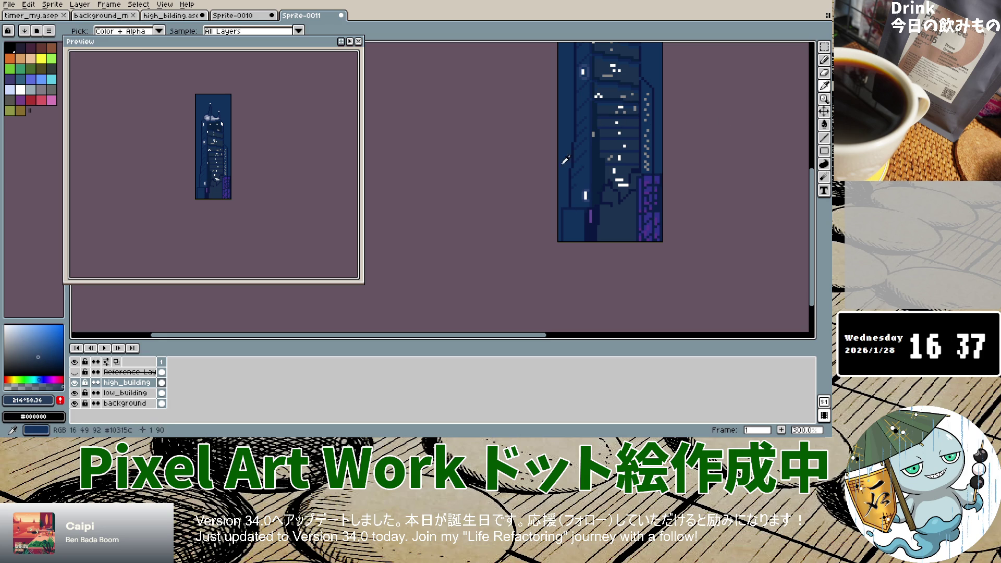
click(824, 60)
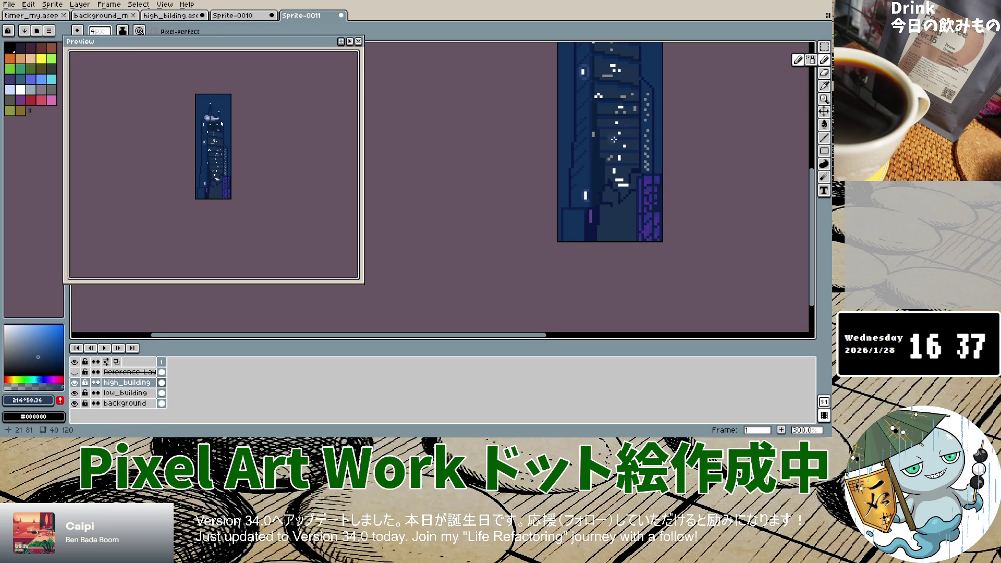
With a 3px brush, paint a lighter blue patch and diagonal highlight on the tower's left face.
scroll(587, 147, up, 2)
key(minus)
key(minus)
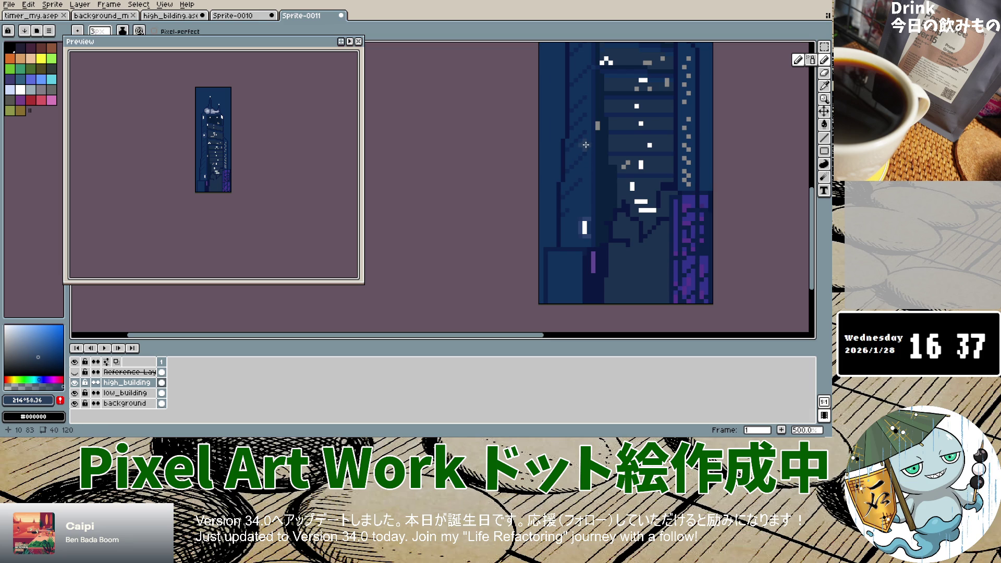
scroll(586, 144, up, 4)
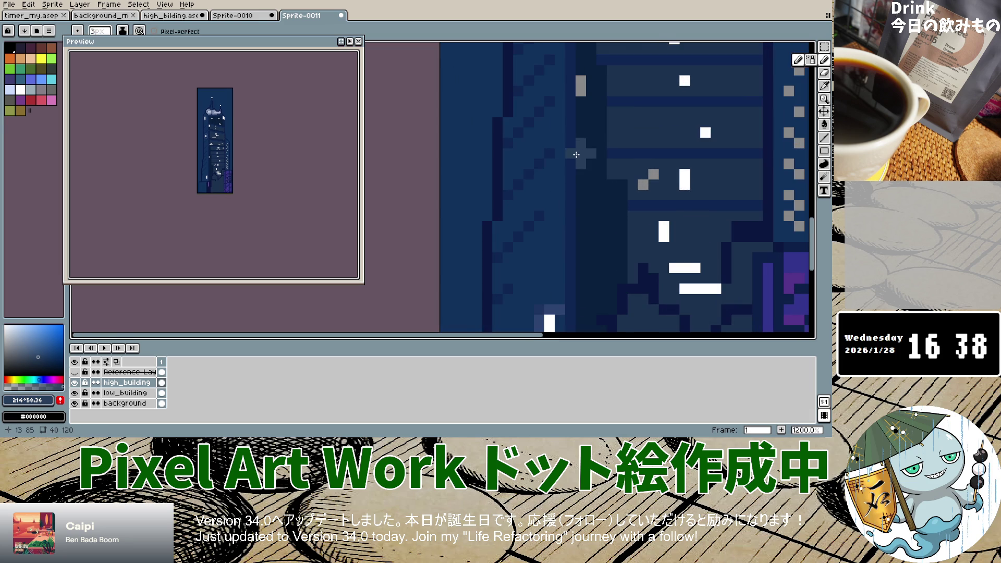
key(v)
key(b)
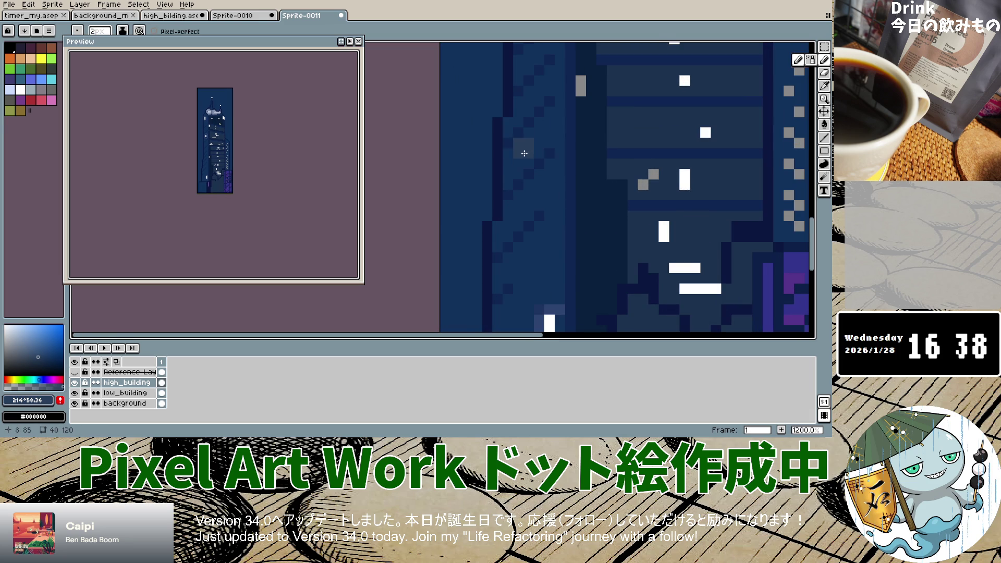
mouse_move(516, 160)
mouse_down()
mouse_move(514, 171)
mouse_move(563, 134)
mouse_up()
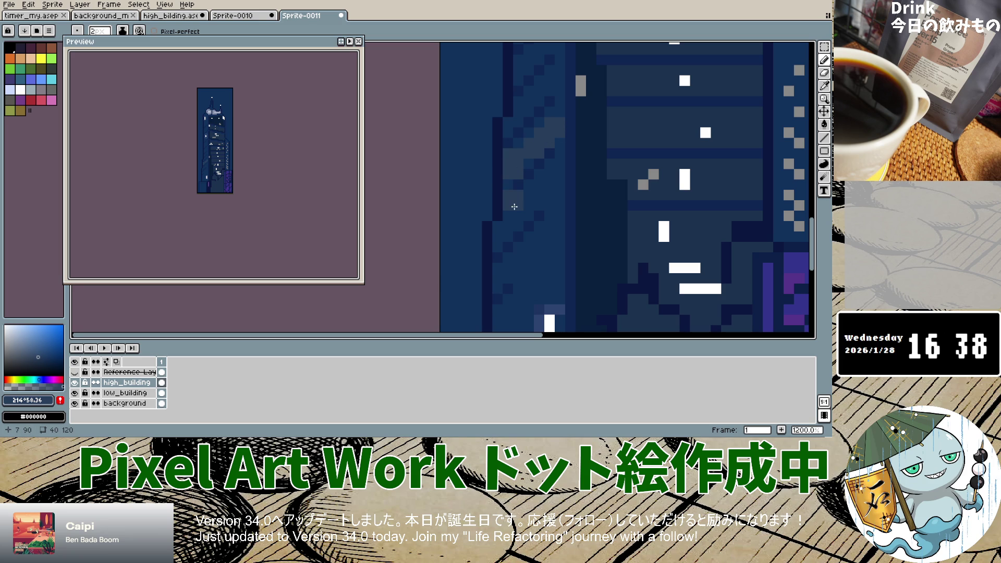
drag(517, 216, 550, 196)
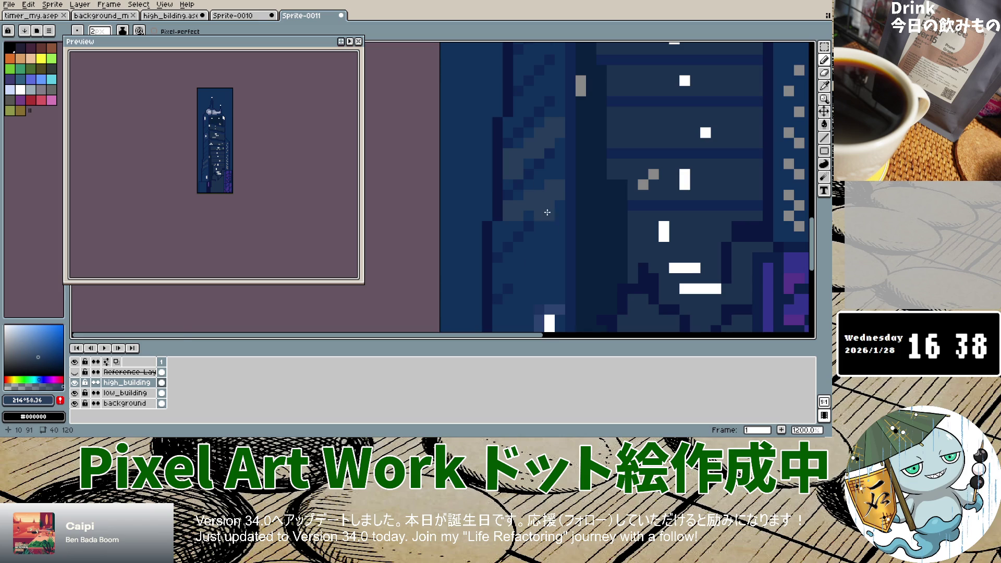
Draw a lighter blue highlight strip down the tower's left edge and widen the grey-blue block.
key(2)
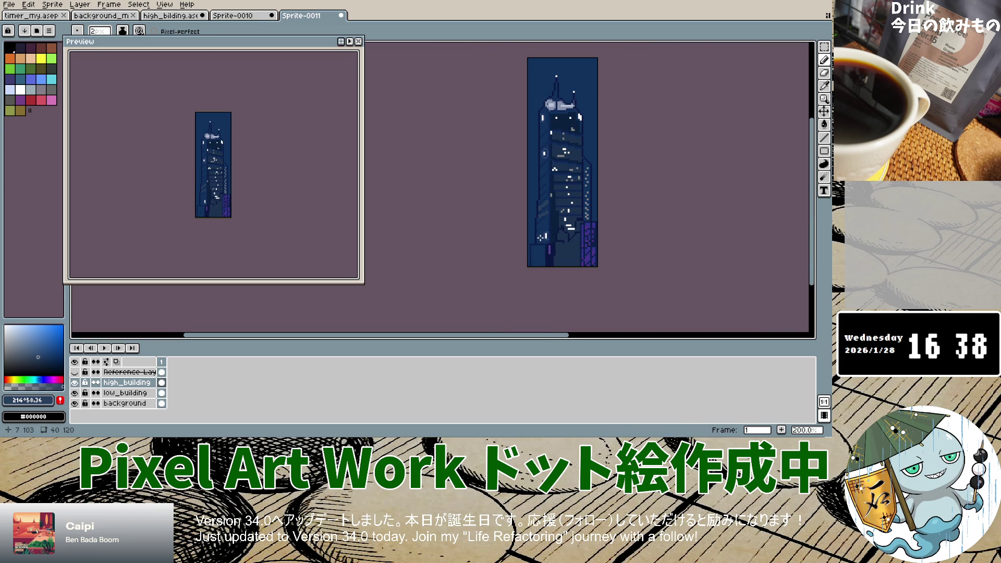
scroll(543, 86, up, 4)
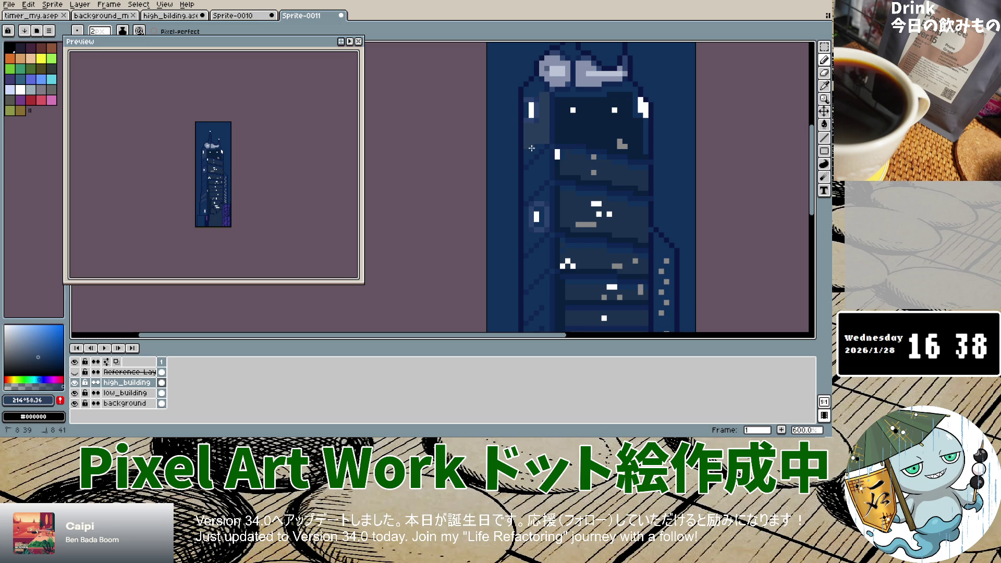
scroll(524, 166, down, 1)
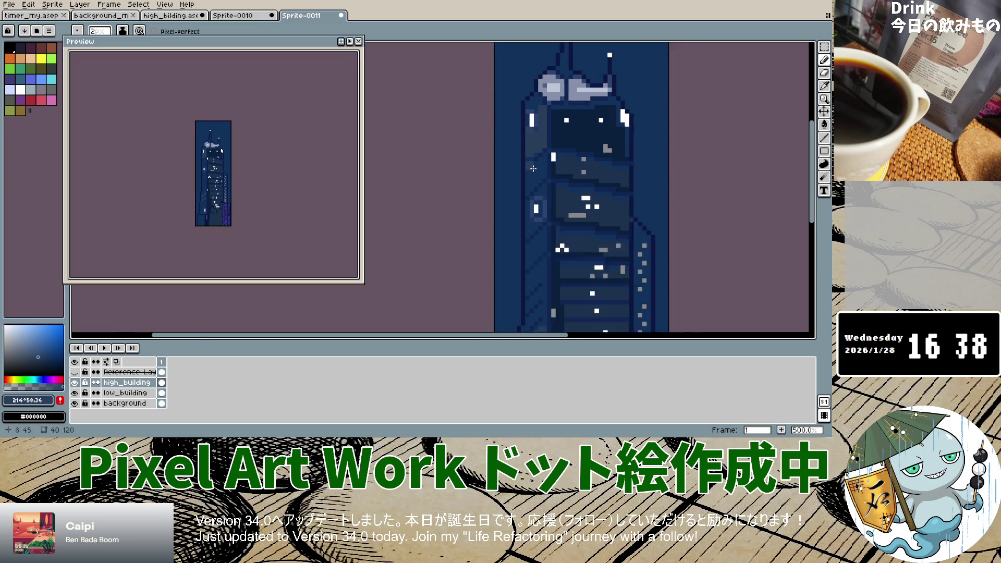
scroll(522, 169, down, 1)
scroll(522, 171, up, 1)
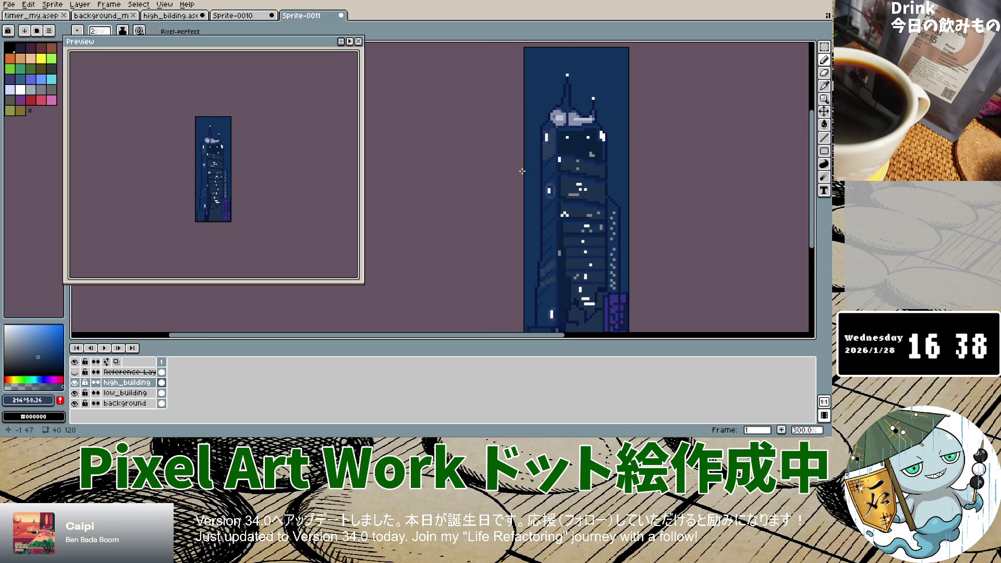
scroll(522, 171, up, 3)
scroll(541, 176, up, 1)
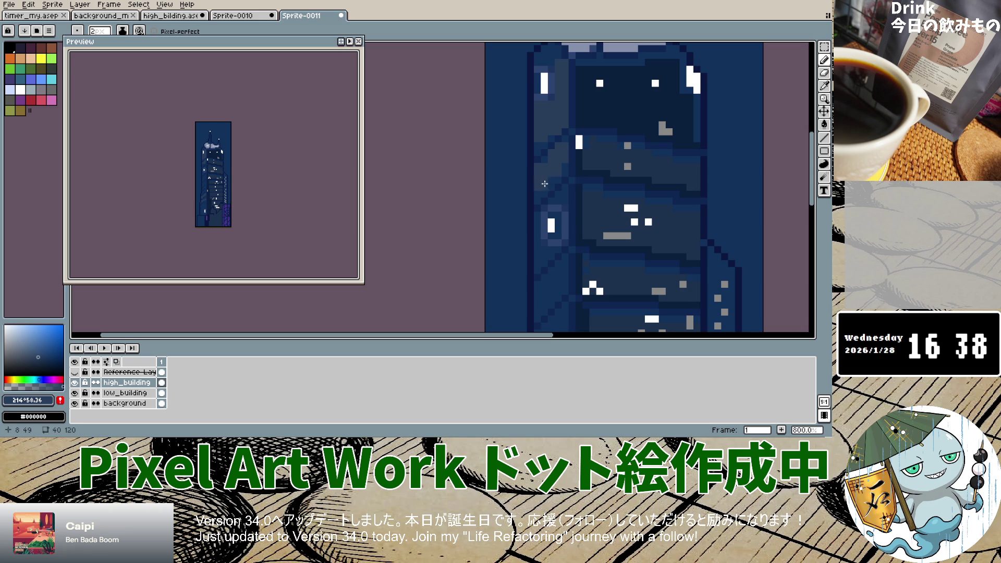
scroll(551, 179, down, 4)
scroll(547, 182, up, 4)
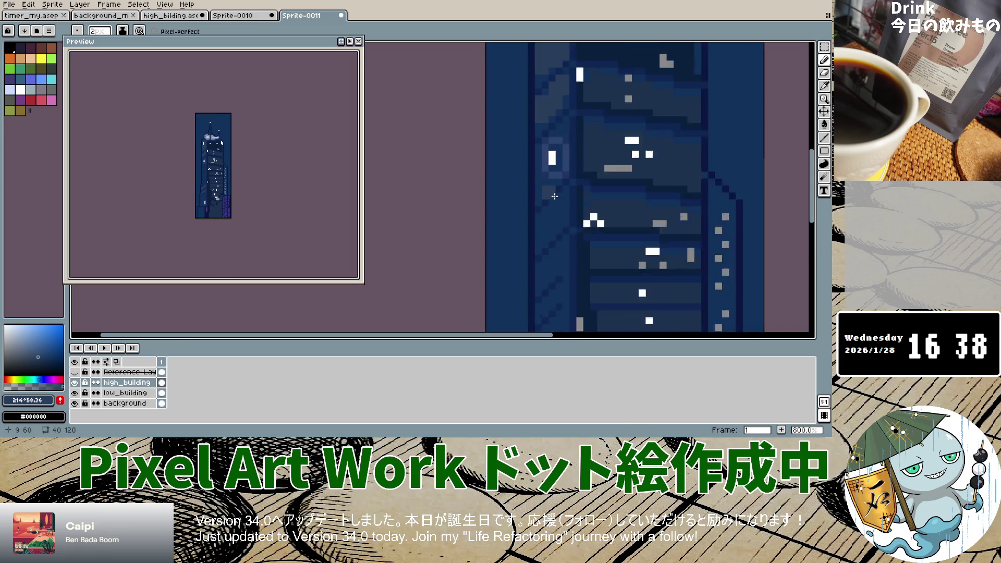
scroll(536, 188, up, 2)
drag(534, 216, 537, 256)
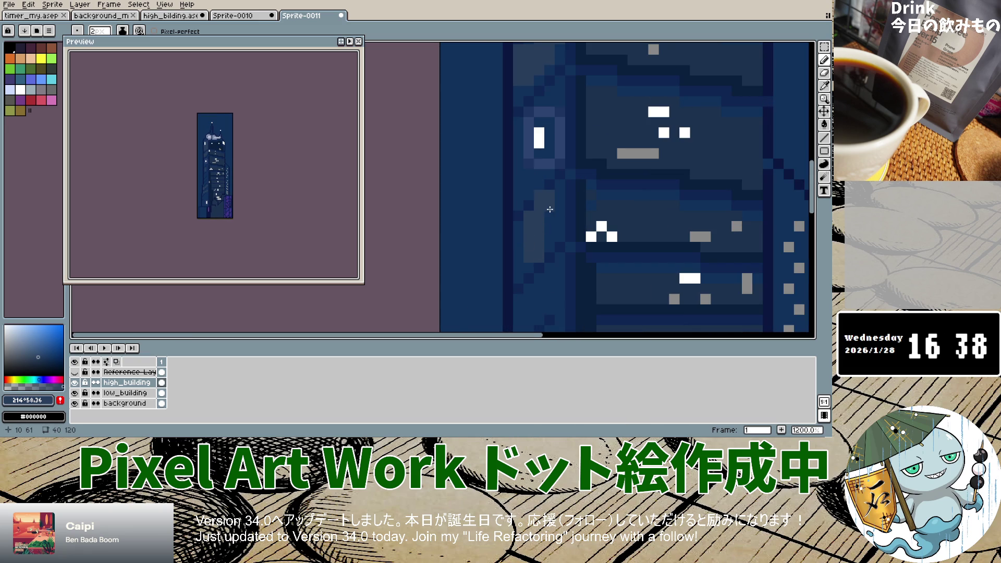
click(547, 209)
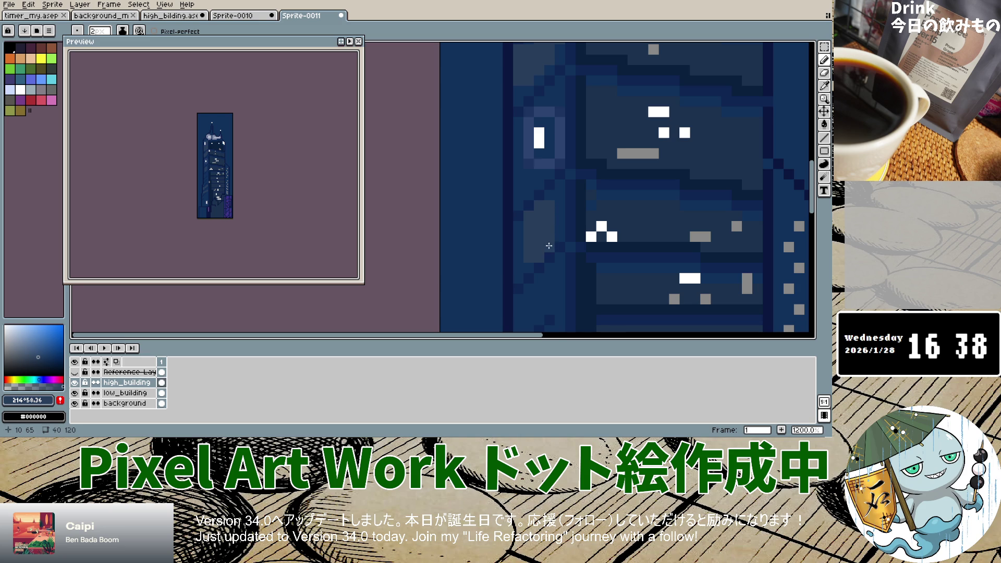
scroll(545, 263, down, 4)
scroll(544, 266, up, 4)
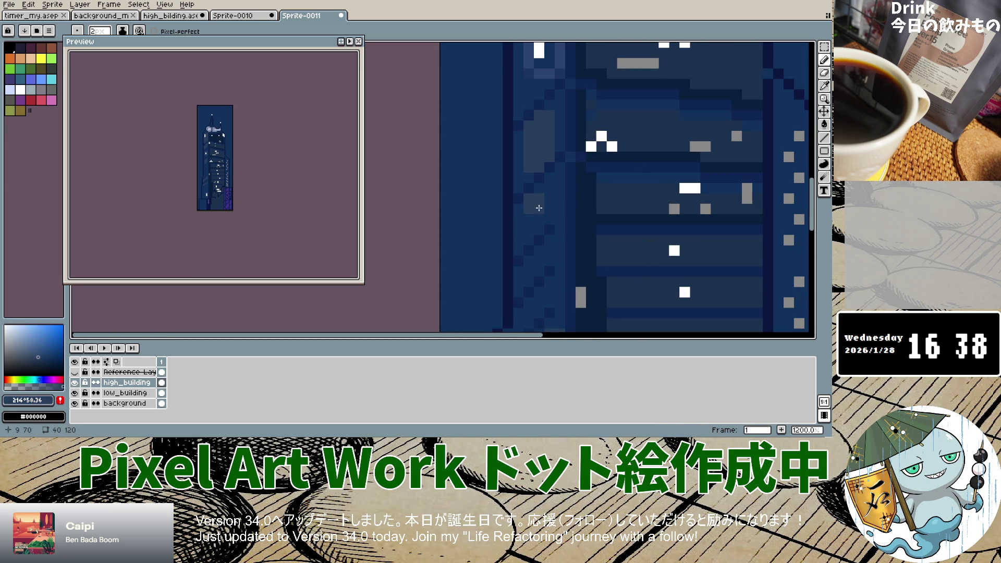
drag(539, 189, 553, 222)
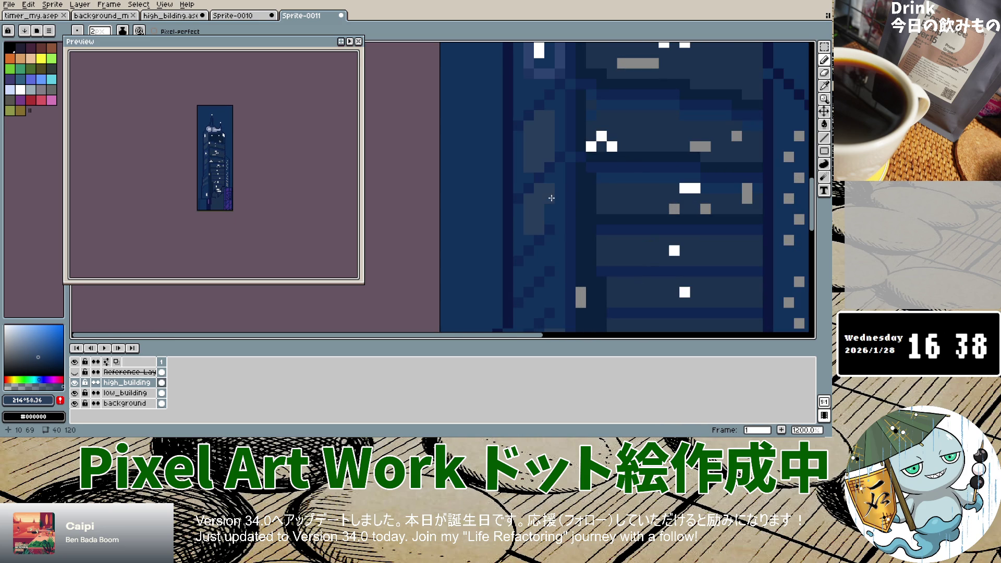
Paint additional grey lit-window pixels across the tower's middle and upper floors.
scroll(553, 222, down, 5)
scroll(552, 208, up, 3)
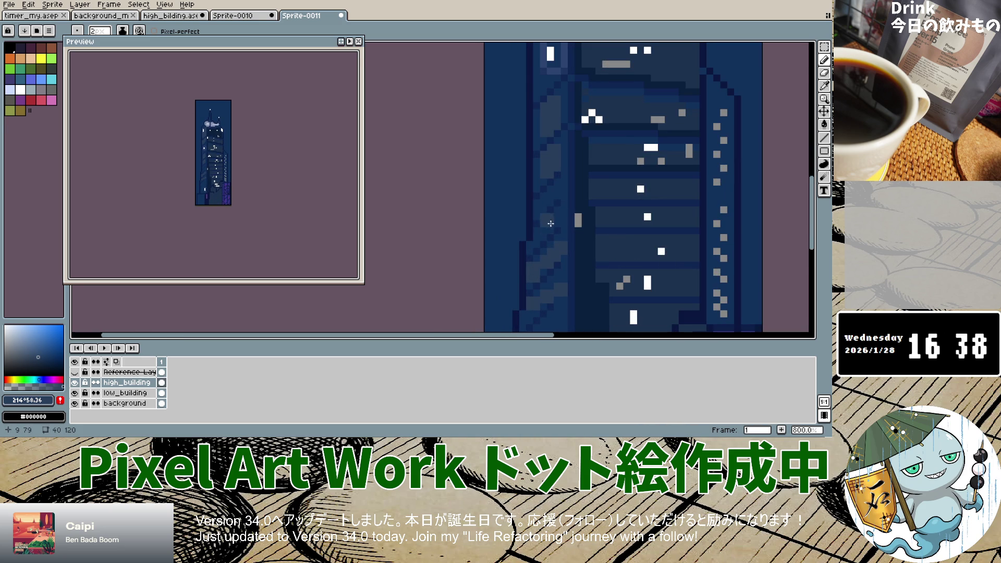
scroll(550, 200, down, 2)
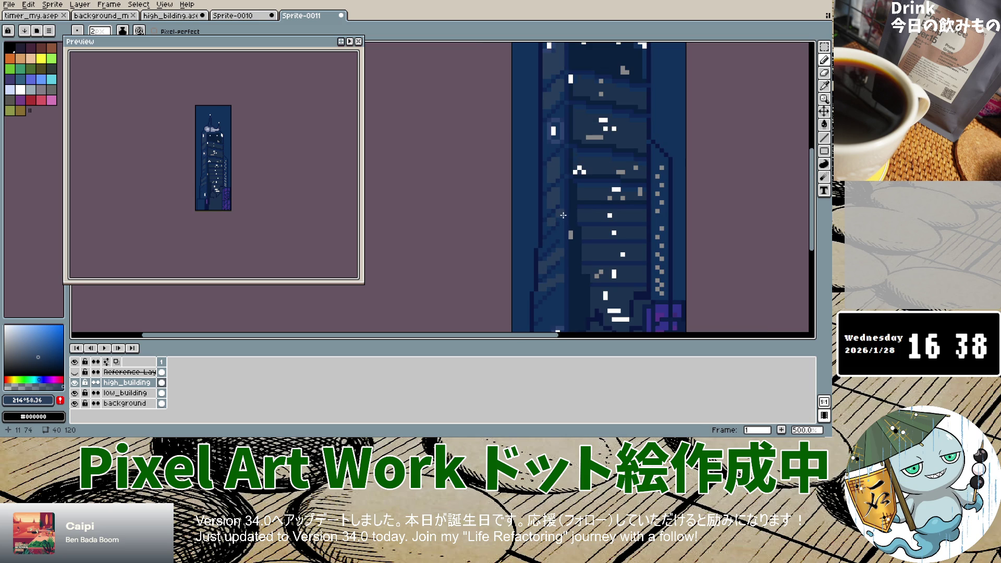
scroll(562, 217, down, 1)
scroll(561, 224, down, 1)
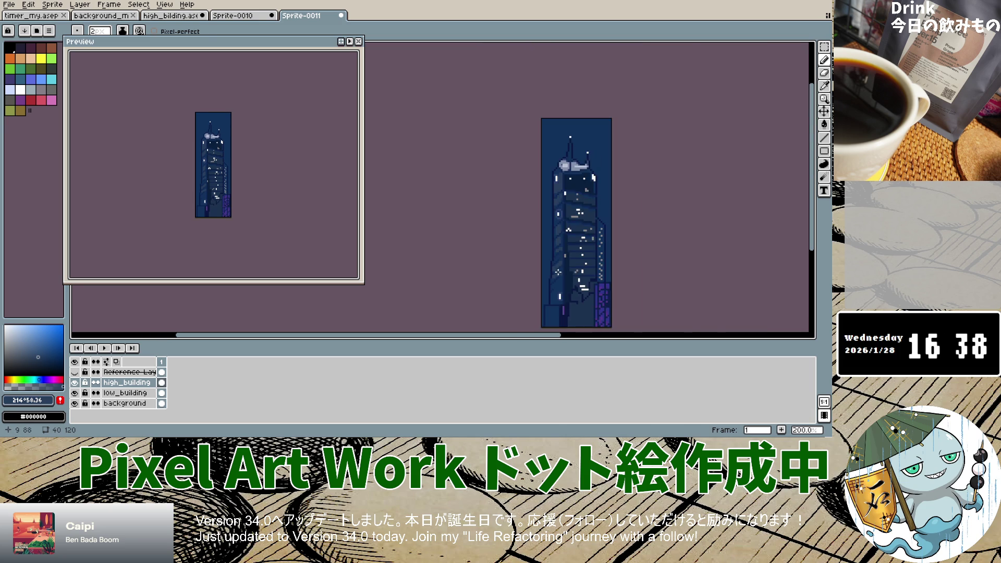
scroll(550, 242, up, 5)
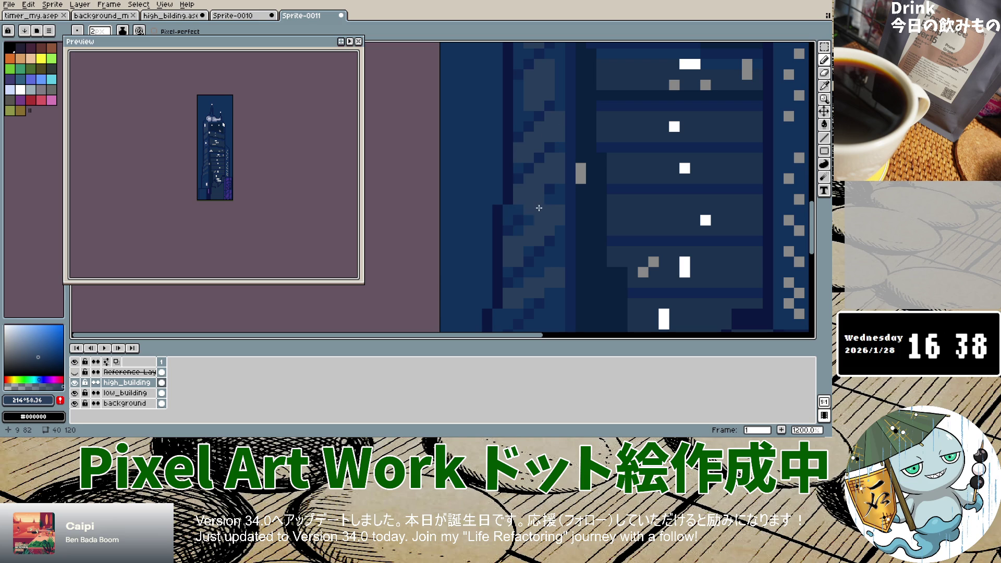
drag(525, 84, 525, 91)
click(518, 106)
click(528, 106)
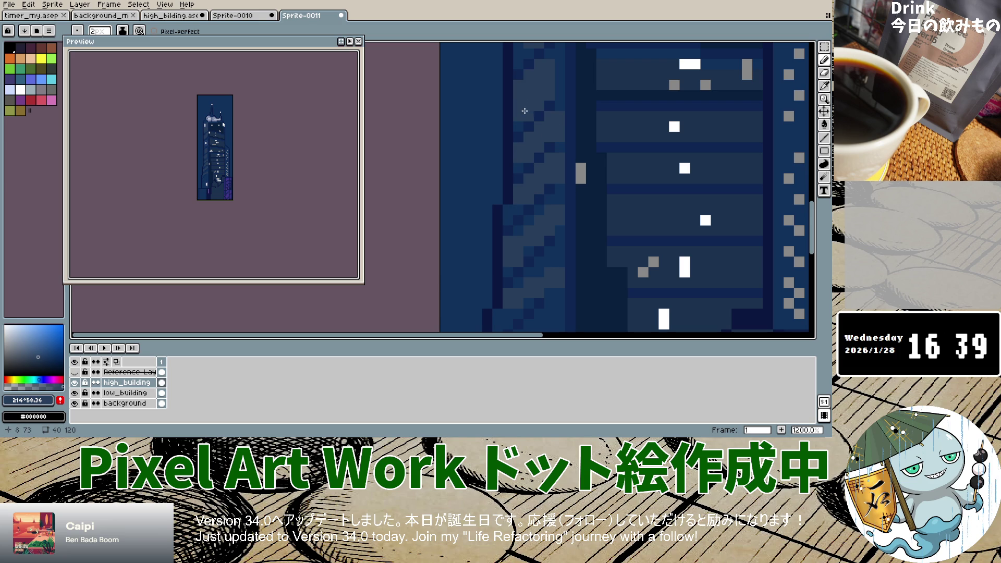
click(560, 69)
click(559, 73)
click(556, 85)
drag(550, 147, 541, 163)
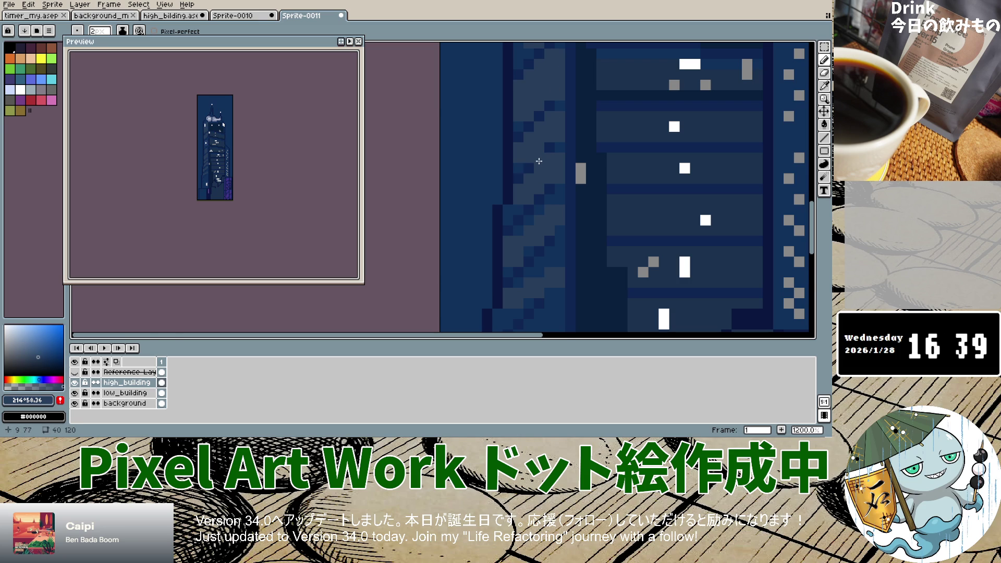
Undo the last grey window stroke and look over the tower.
scroll(538, 161, down, 6)
scroll(539, 169, up, 1)
scroll(537, 157, up, 3)
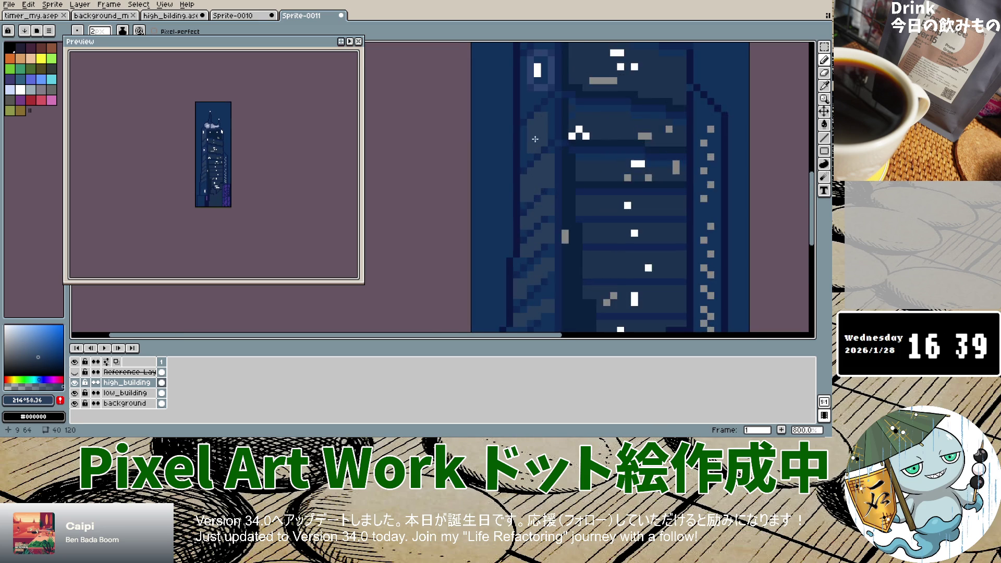
scroll(526, 138, up, 2)
key(ctrl+z)
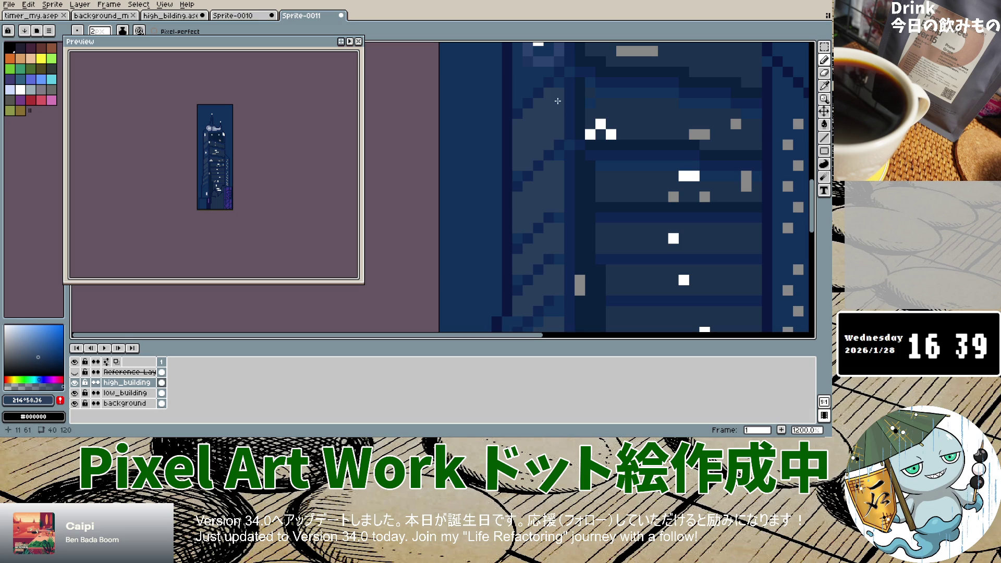
scroll(534, 140, down, 5)
scroll(529, 141, up, 5)
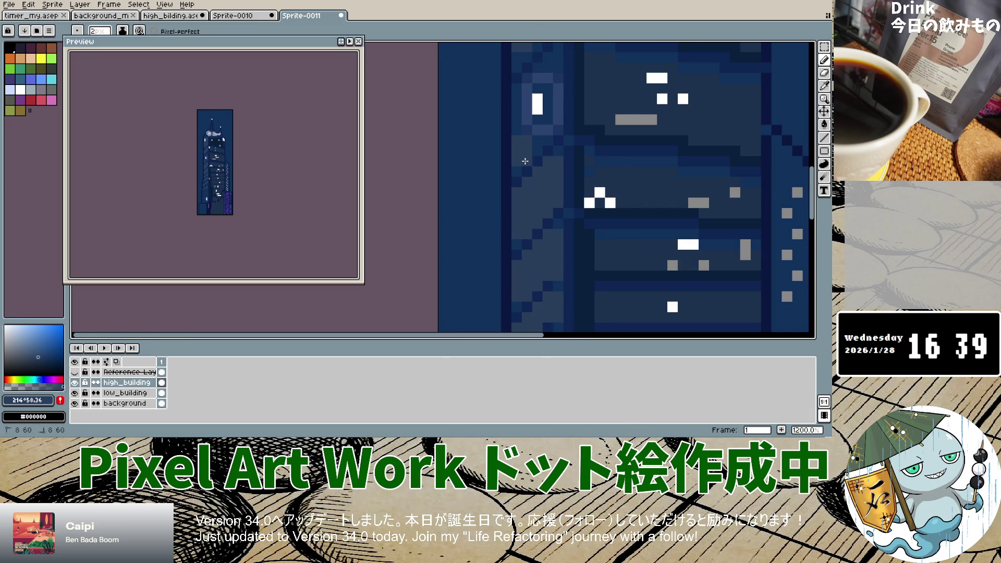
scroll(550, 123, down, 2)
scroll(550, 99, down, 1)
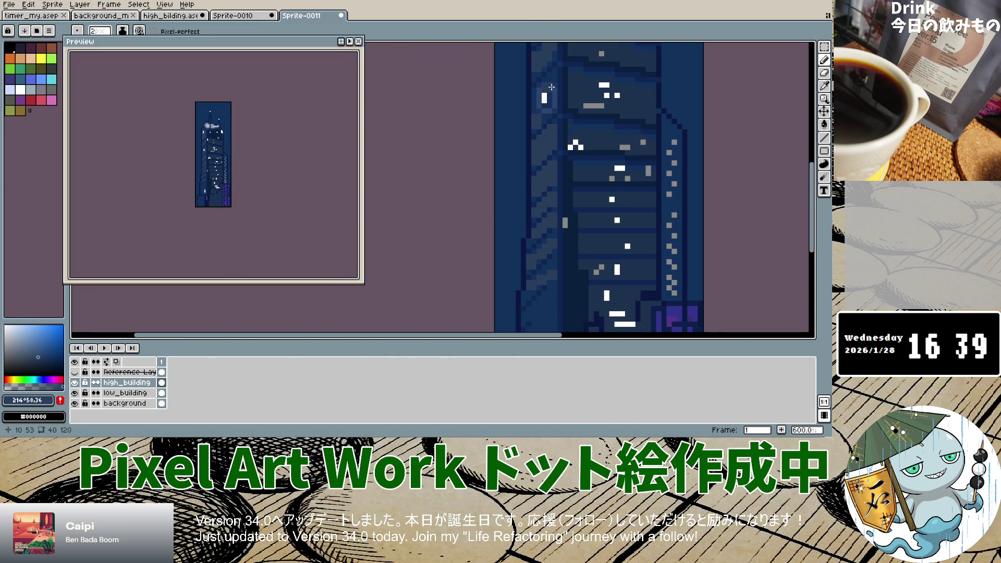
scroll(541, 62, down, 4)
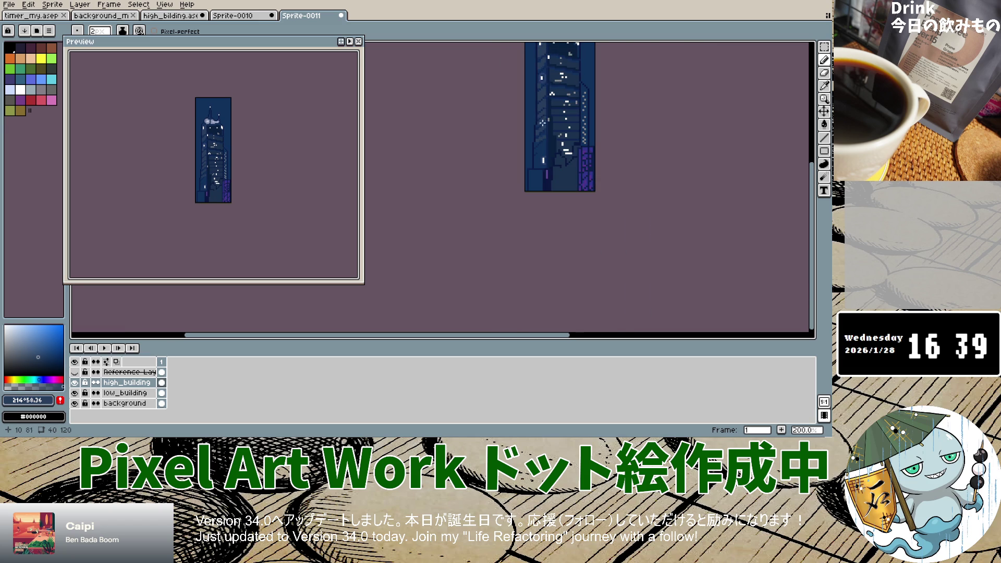
scroll(541, 160, up, 2)
scroll(541, 136, up, 2)
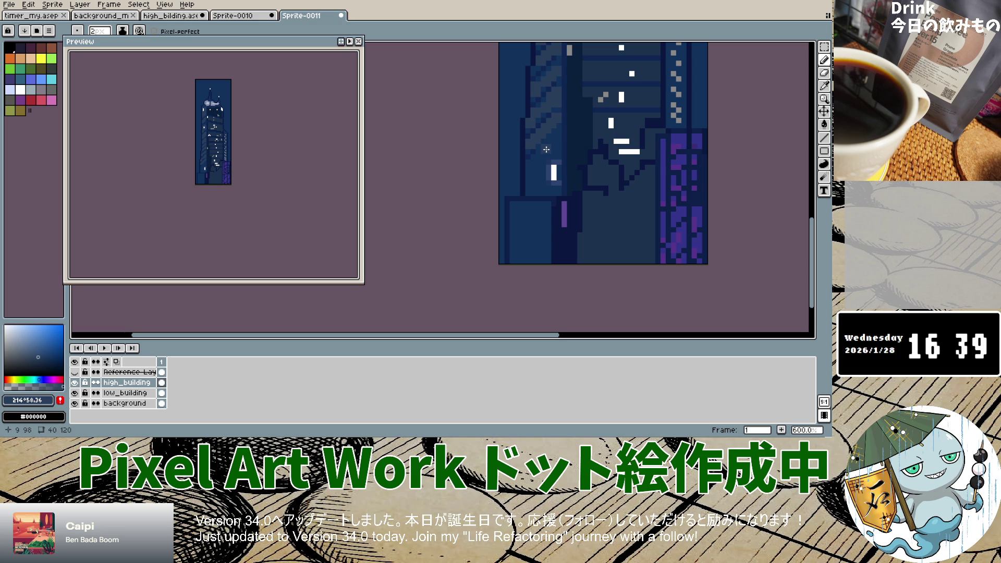
Shade a few lighter grey-blue pixels atop the dark block at the tower's bottom-left base.
mouse_move(543, 155)
mouse_down()
mouse_move(531, 187)
mouse_move(548, 146)
mouse_move(551, 156)
mouse_up()
click(553, 134)
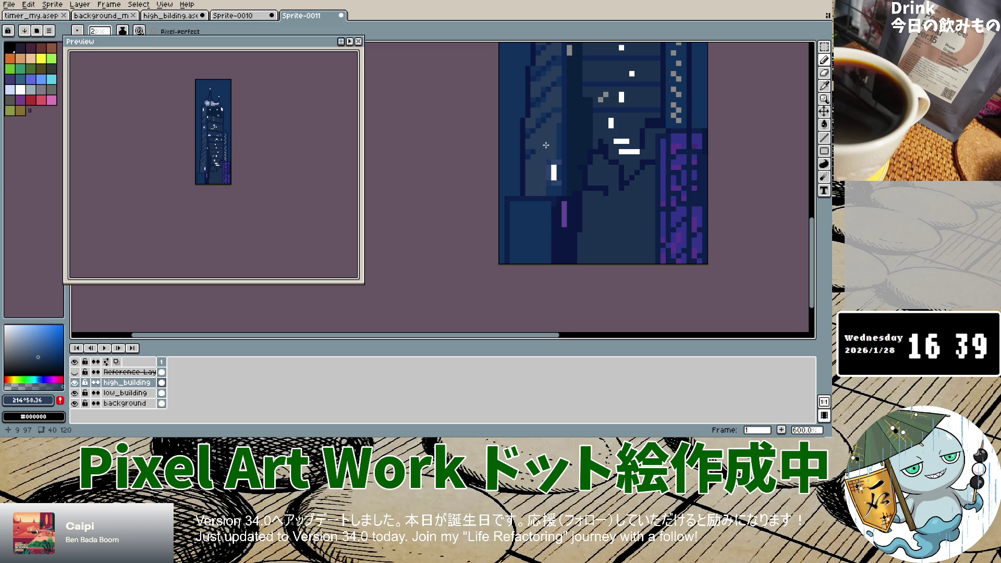
scroll(552, 193, up, 1)
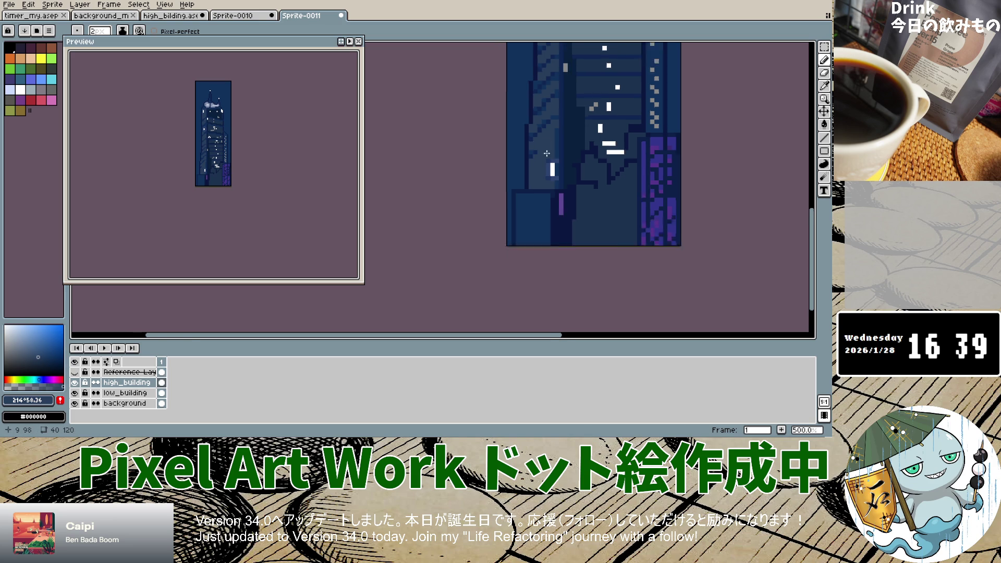
scroll(552, 156, down, 3)
scroll(552, 123, up, 2)
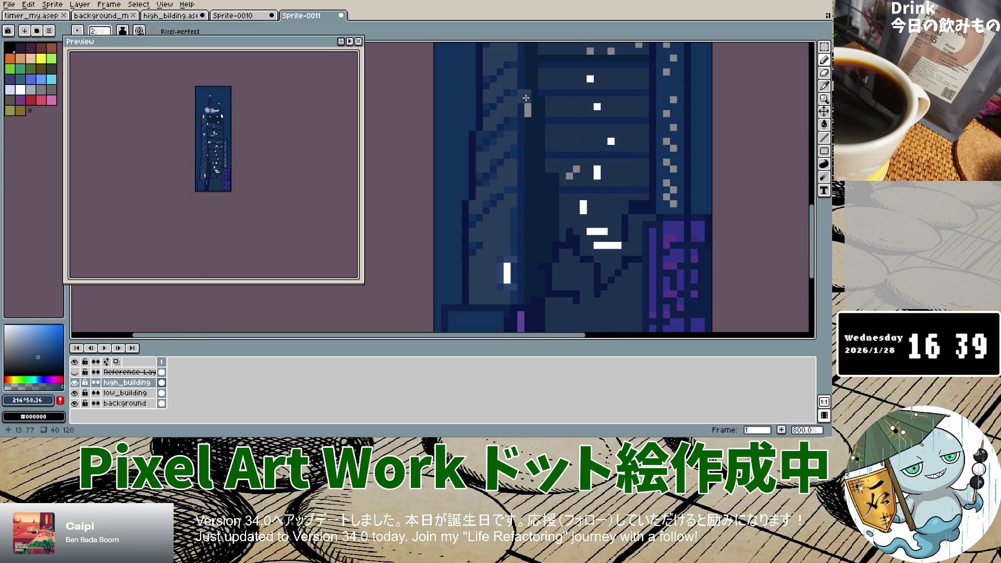
scroll(525, 98, down, 3)
scroll(516, 91, up, 1)
scroll(521, 68, down, 1)
scroll(522, 68, up, 1)
scroll(516, 78, up, 3)
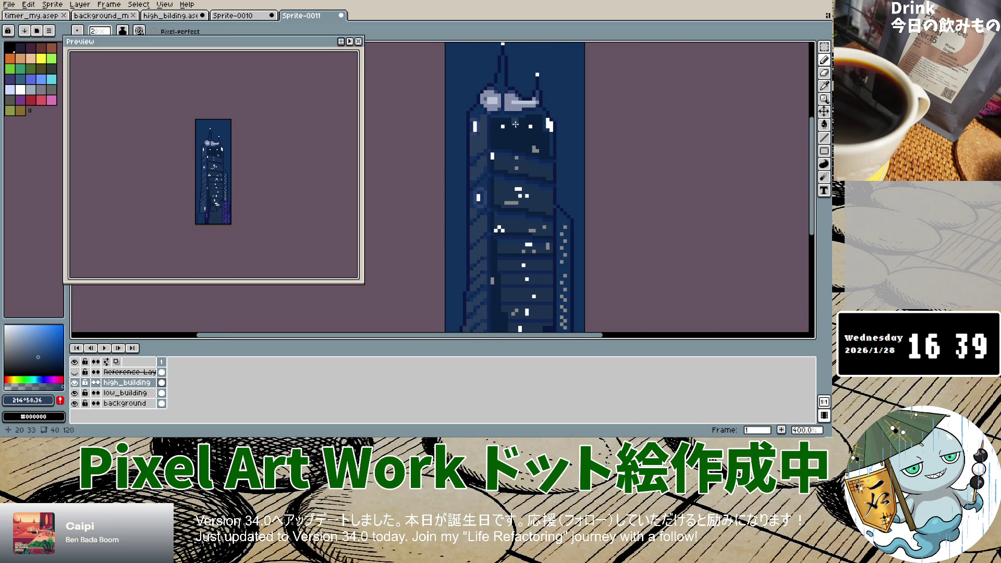
scroll(519, 125, down, 2)
scroll(522, 125, down, 2)
scroll(522, 127, up, 3)
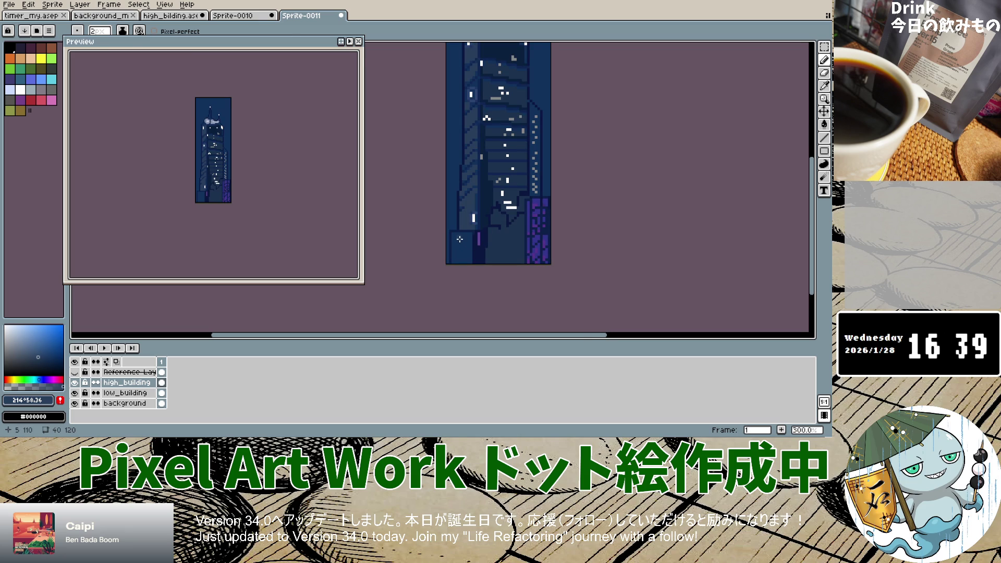
Switch to the Eyedropper and flick the Reference Layer on and off to compare, leaving it hidden.
key(i)
click(74, 372)
click(74, 372)
click(75, 372)
click(75, 372)
click(75, 373)
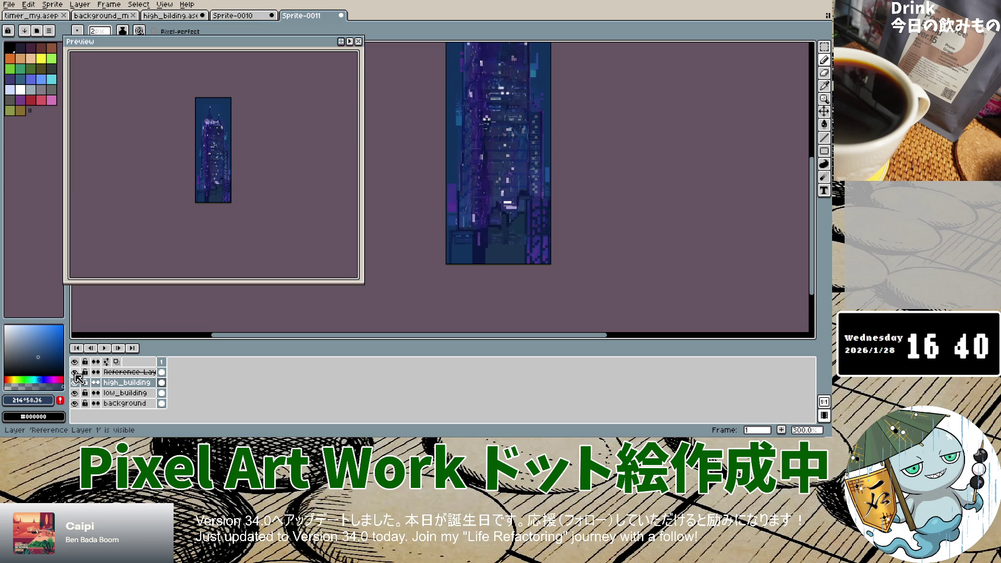
click(75, 372)
click(74, 372)
click(74, 372)
click(75, 372)
click(74, 372)
click(75, 372)
click(75, 372)
click(74, 372)
click(74, 372)
click(74, 372)
click(74, 372)
click(74, 372)
click(74, 372)
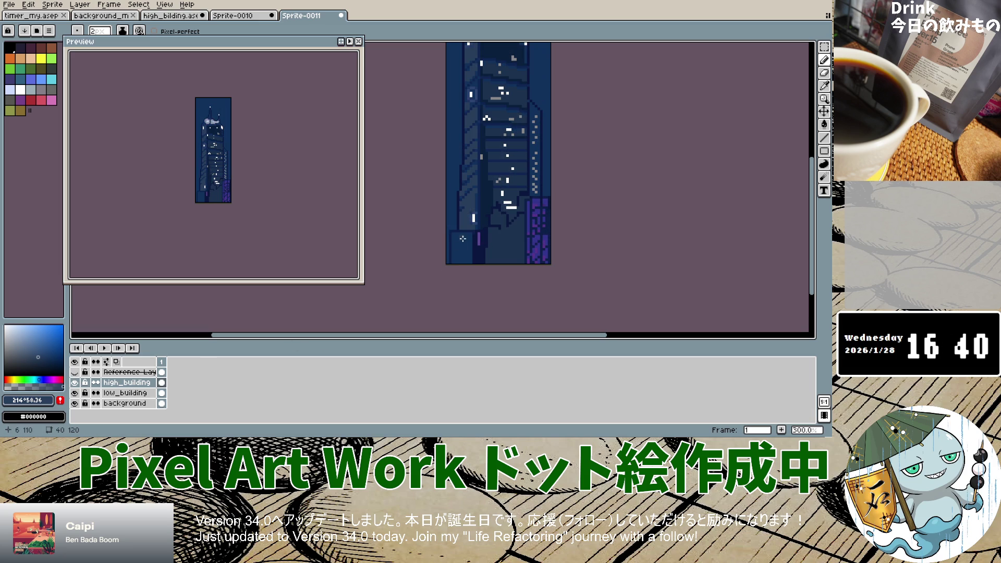
scroll(456, 237, up, 3)
scroll(424, 203, up, 3)
Frame and fill the dark block with lighter blue.
mouse_move(426, 186)
mouse_down()
mouse_move(485, 183)
mouse_move(480, 286)
mouse_move(485, 208)
mouse_up()
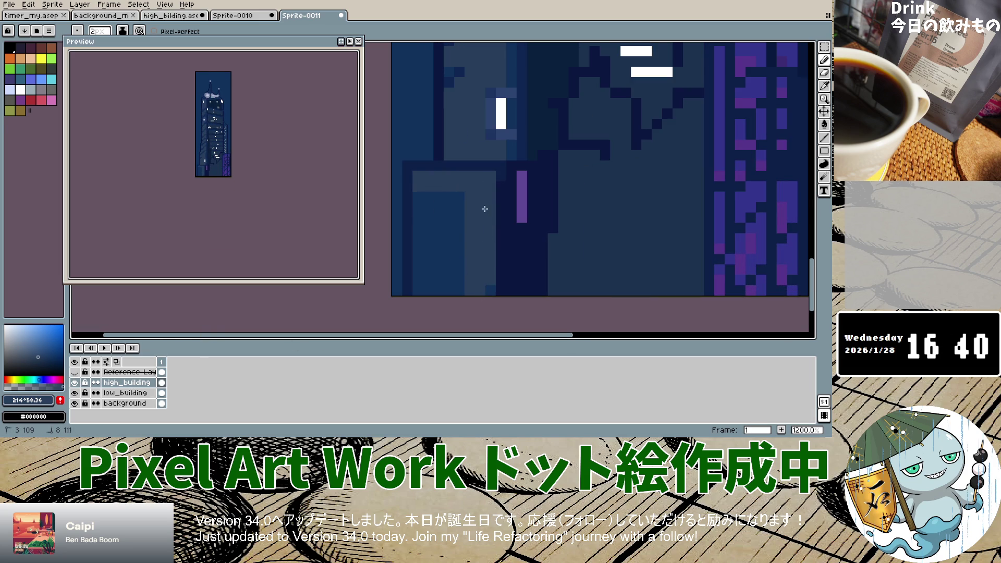
mouse_move(485, 293)
mouse_down()
mouse_move(440, 287)
mouse_move(427, 218)
mouse_up()
mouse_move(439, 293)
mouse_down()
mouse_move(449, 187)
mouse_move(457, 273)
mouse_up()
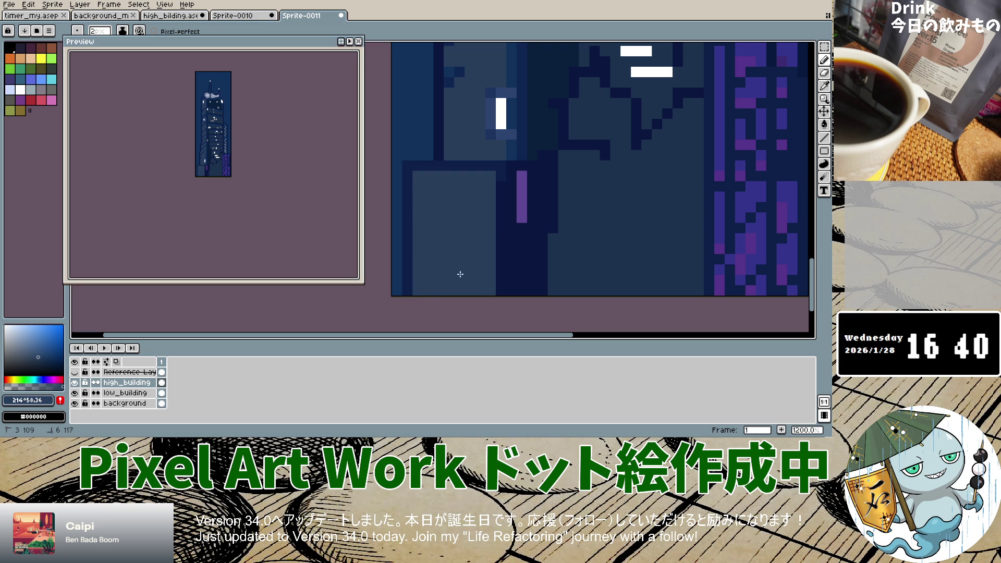
Paint two near-white lit windows at the building's lower left.
click(5, 326)
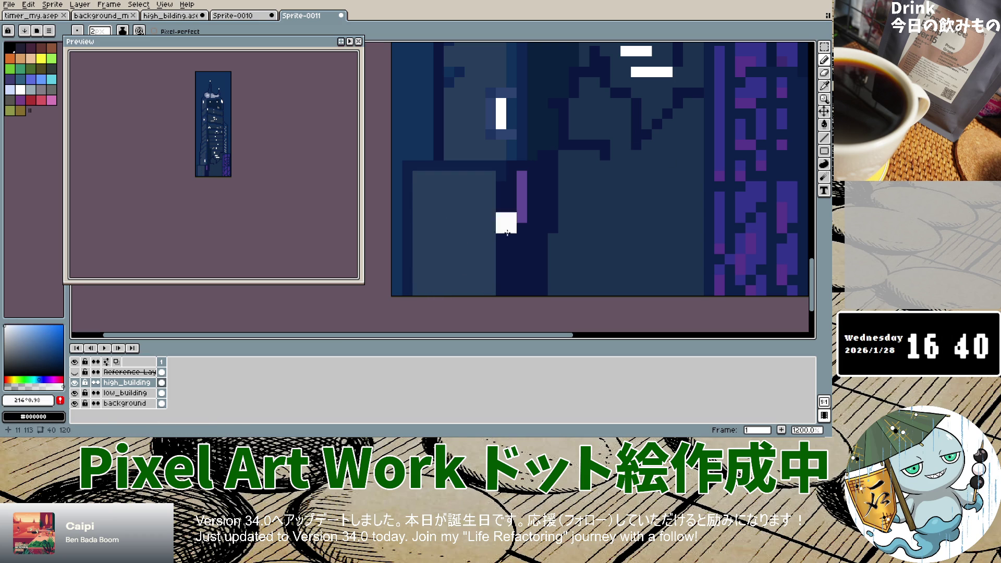
click(470, 212)
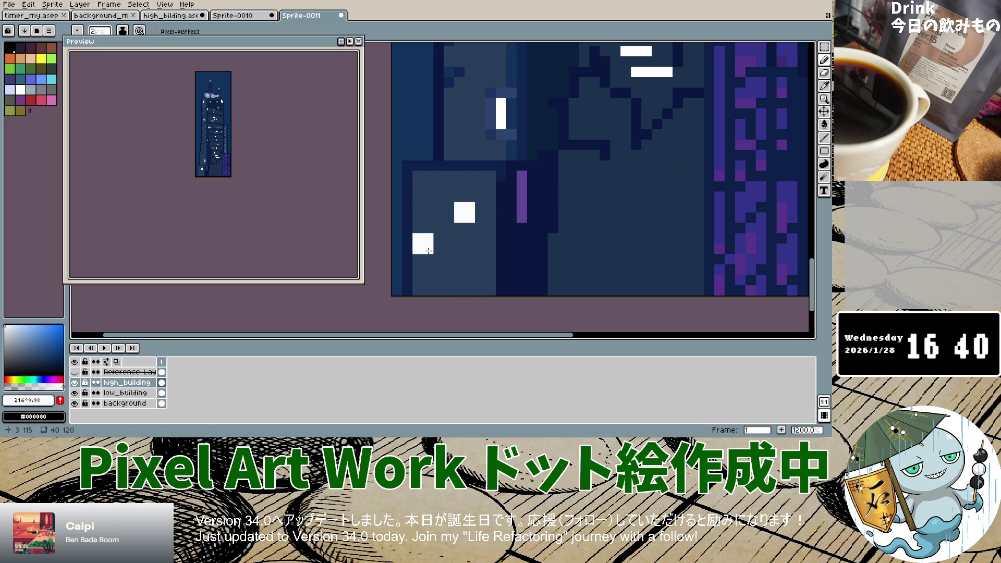
click(438, 254)
scroll(546, 262, down, 6)
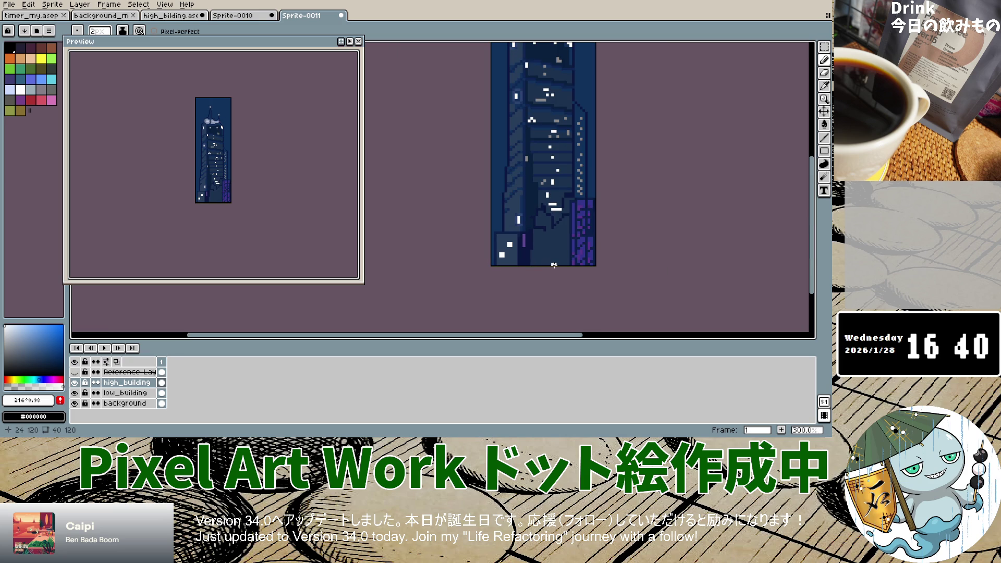
Check the reference layer, then paint short white window bars with a 1px brush.
click(76, 372)
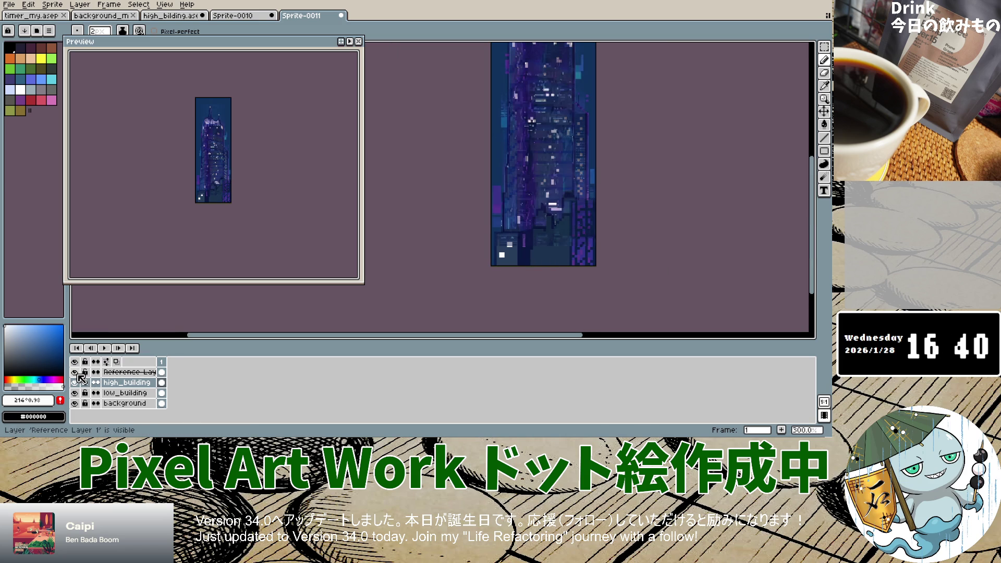
click(76, 372)
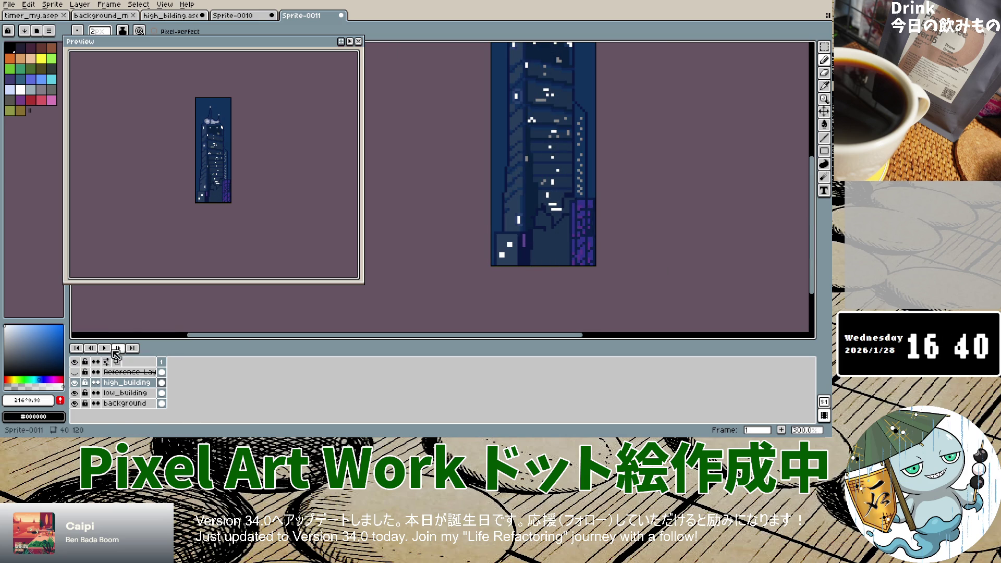
scroll(559, 245, up, 1)
scroll(547, 242, up, 2)
key(minus)
drag(558, 237, 572, 237)
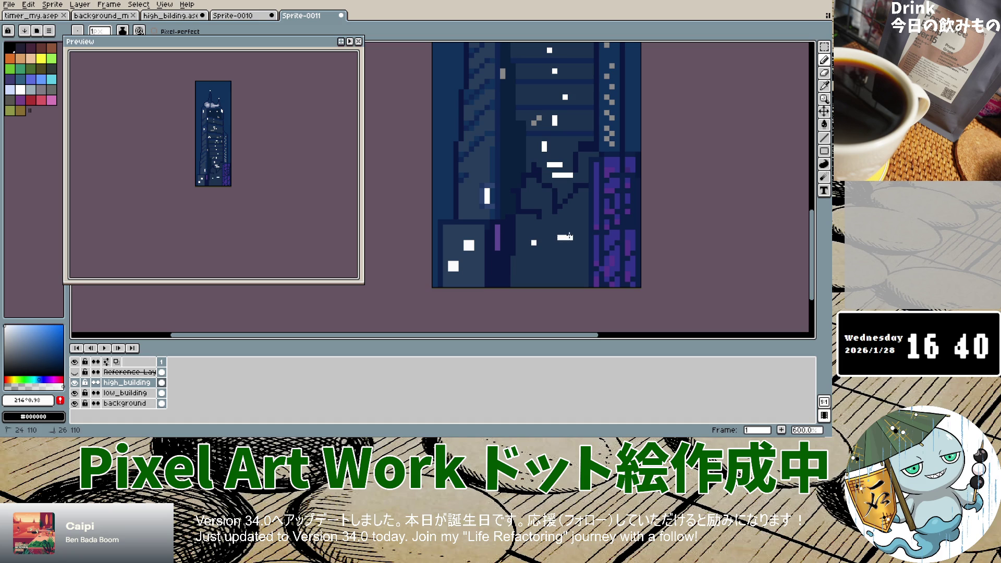
click(538, 243)
scroll(537, 281, down, 5)
scroll(547, 232, up, 1)
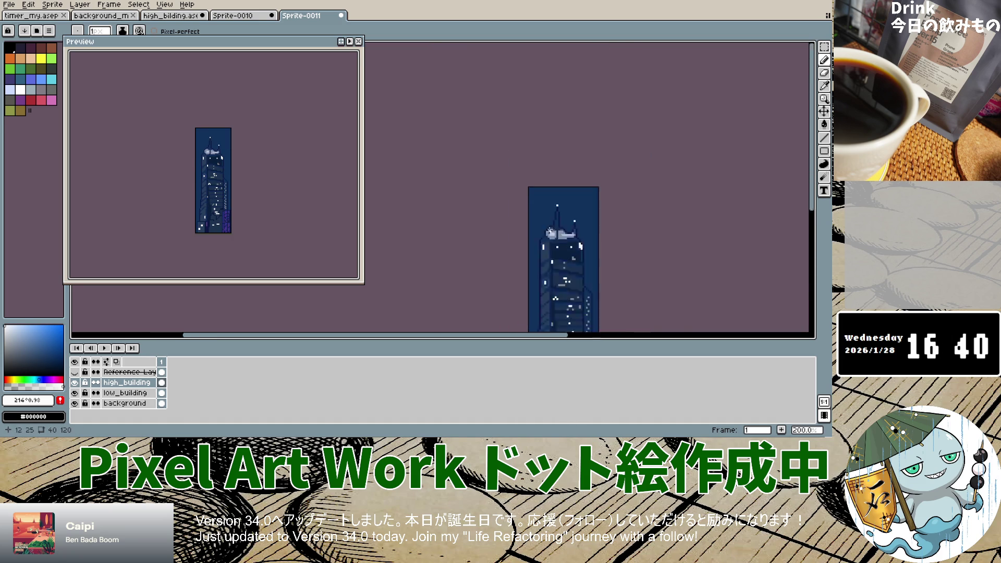
scroll(560, 268, down, 4)
scroll(552, 248, up, 4)
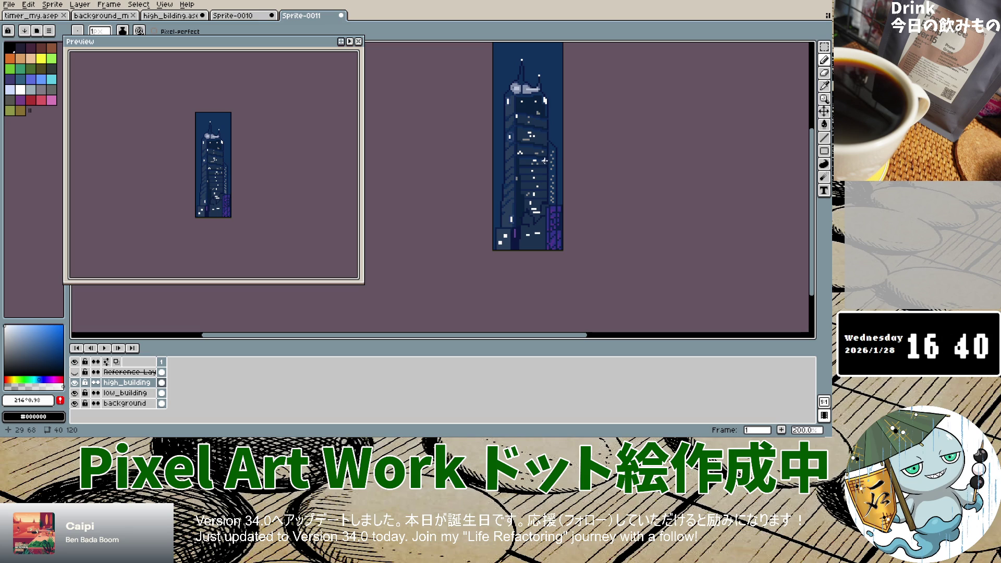
scroll(515, 115, up, 2)
scroll(480, 115, up, 2)
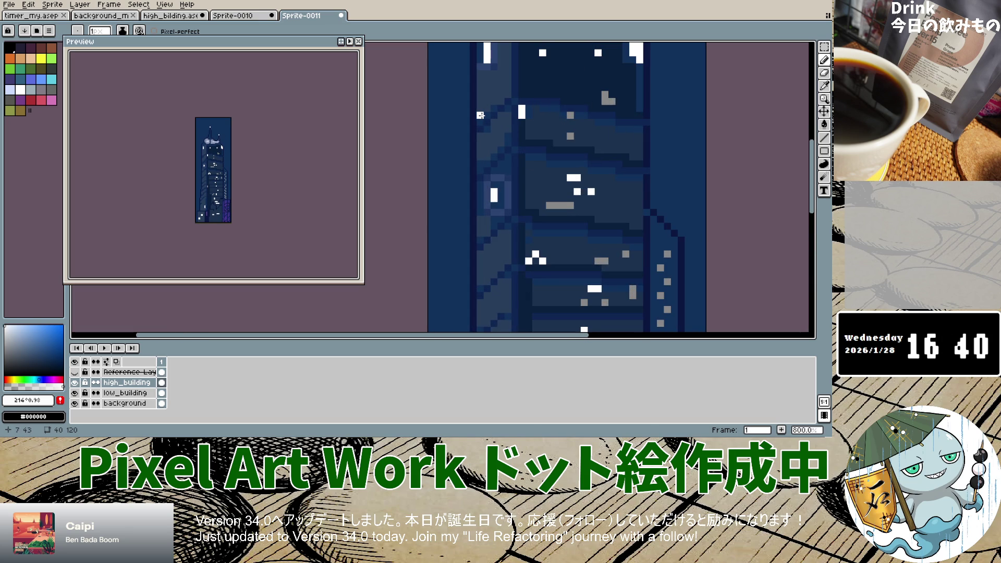
Sample grey-blue #273e5c from the building, return to the Pencil, and undo the last stroke.
click(824, 85)
click(484, 79)
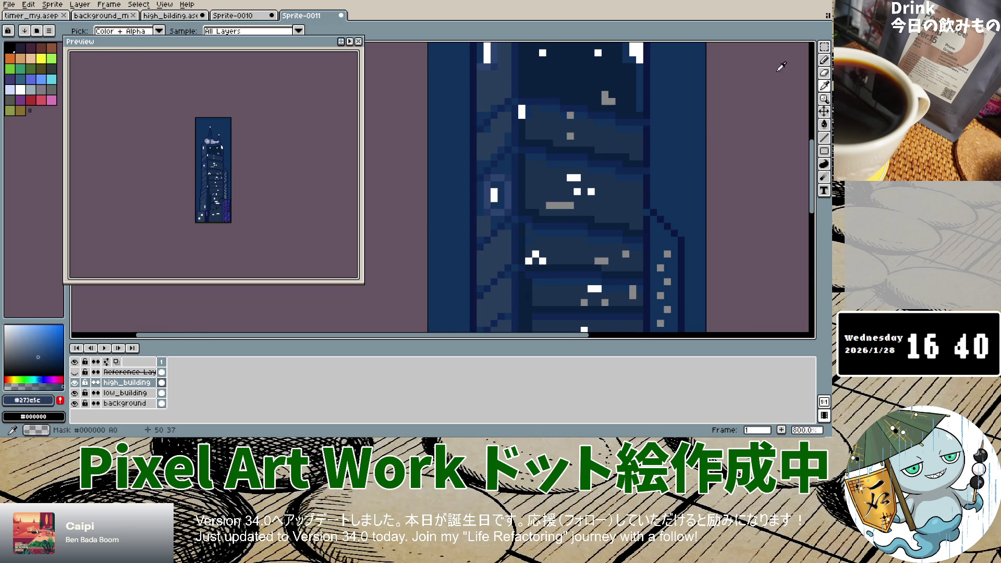
click(823, 60)
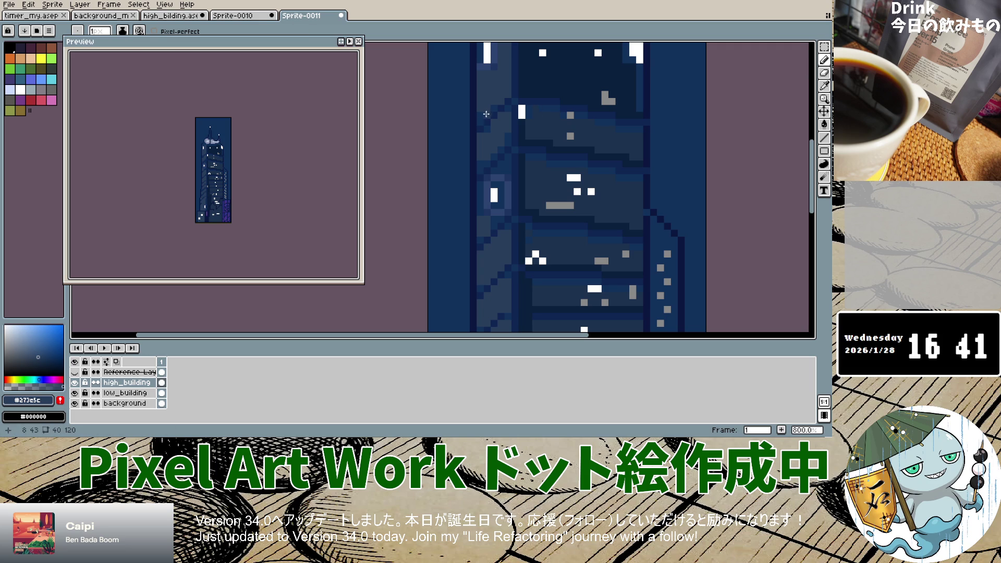
key(ctrl+z)
Recolour pixels along the upper stepped diagonal edge with #273e5c.
scroll(492, 72, down, 3)
scroll(492, 70, up, 2)
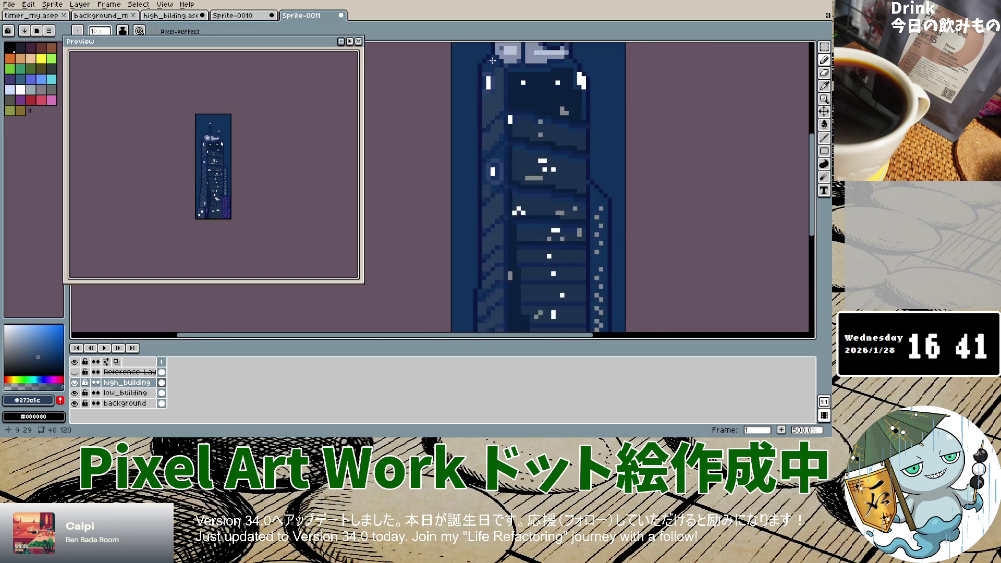
scroll(492, 69, up, 3)
scroll(491, 68, up, 3)
scroll(492, 67, down, 5)
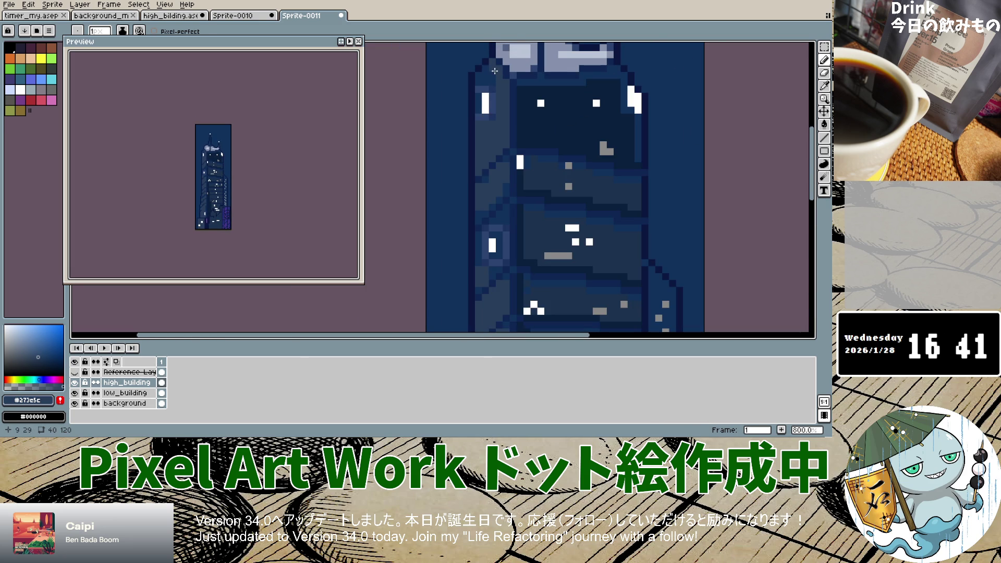
mouse_move(495, 71)
mouse_down()
mouse_move(483, 83)
mouse_move(513, 93)
mouse_up()
scroll(500, 208, down, 1)
scroll(476, 142, up, 4)
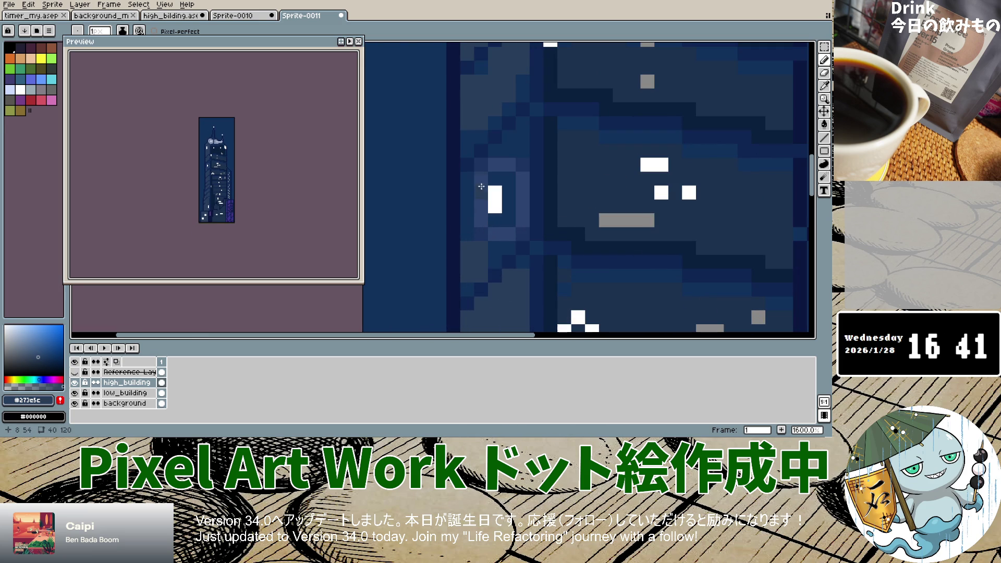
click(467, 150)
click(481, 68)
click(508, 108)
click(495, 122)
click(509, 121)
click(530, 83)
click(532, 105)
click(522, 124)
drag(522, 136, 522, 148)
click(509, 137)
click(509, 150)
click(496, 150)
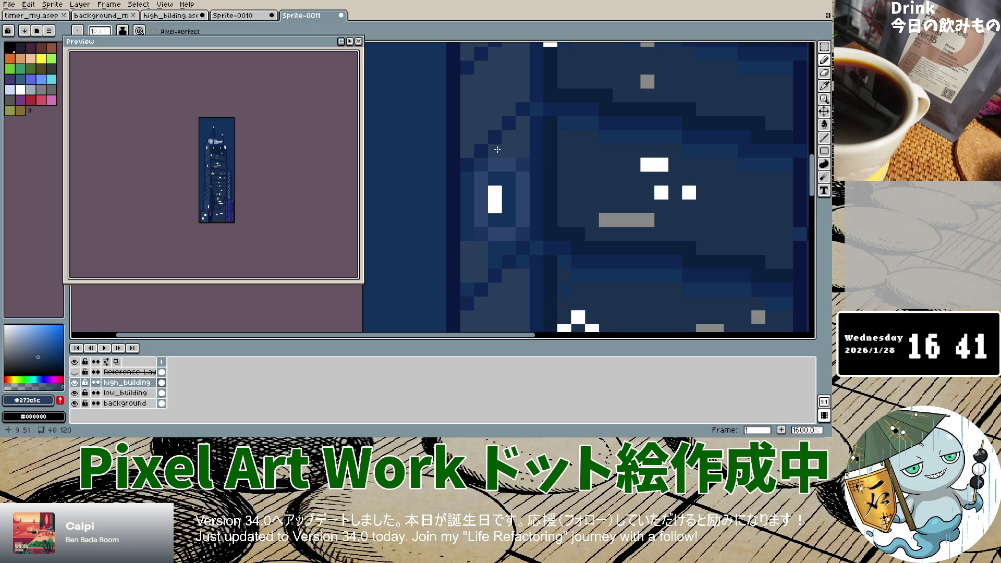
Continue the grey-blue edge downward with a pixel column and diagonal step pixels.
drag(467, 183, 467, 233)
click(495, 247)
click(508, 248)
click(495, 261)
click(467, 289)
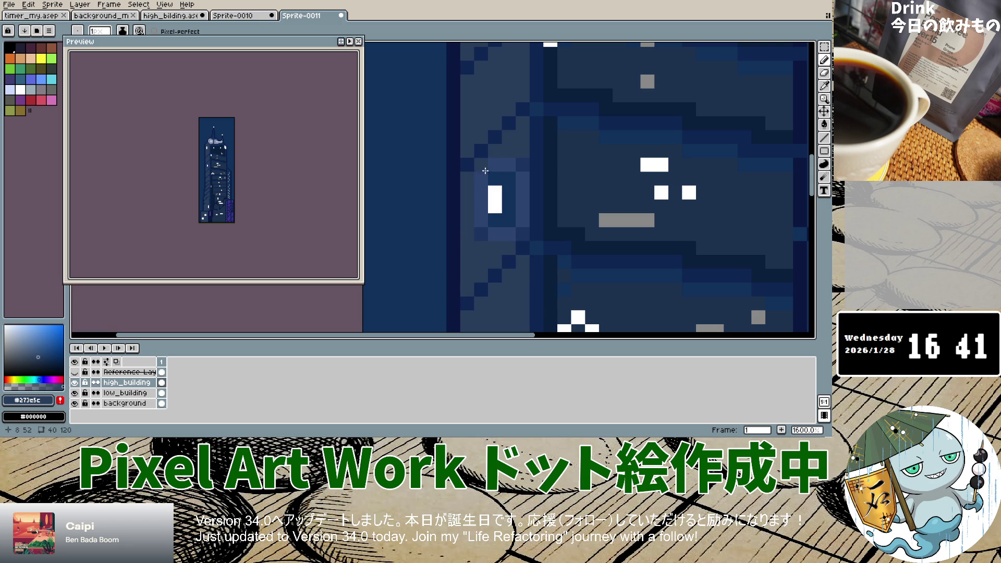
scroll(526, 311, down, 2)
scroll(526, 311, down, 2)
scroll(522, 305, up, 6)
scroll(511, 292, down, 4)
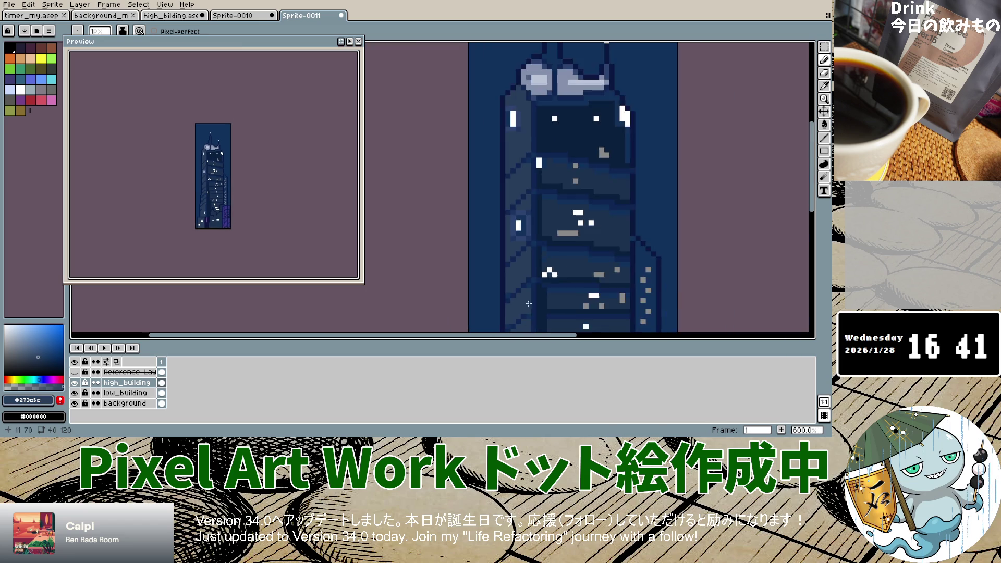
scroll(516, 300, up, 4)
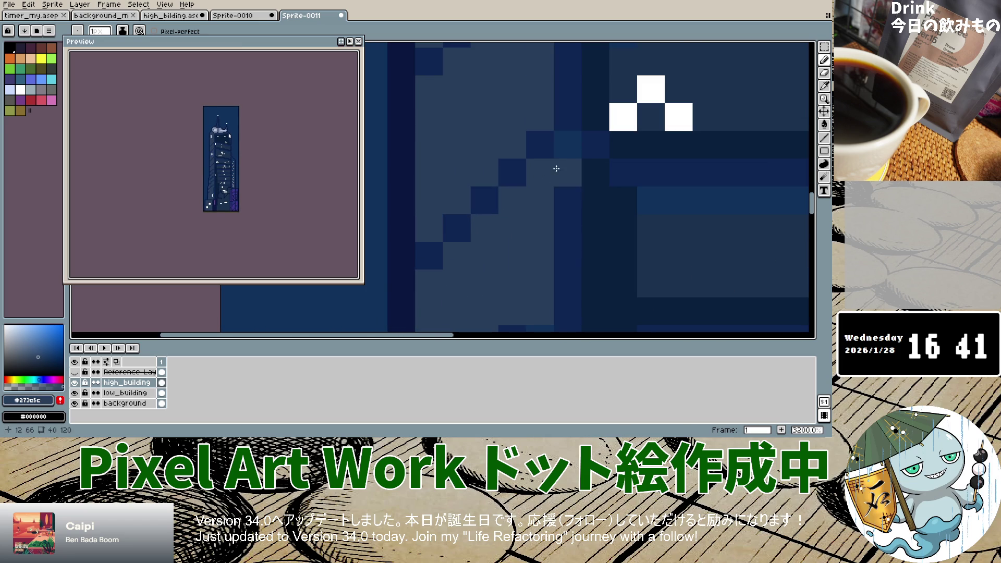
scroll(554, 167, down, 3)
scroll(523, 297, up, 3)
scroll(523, 295, up, 2)
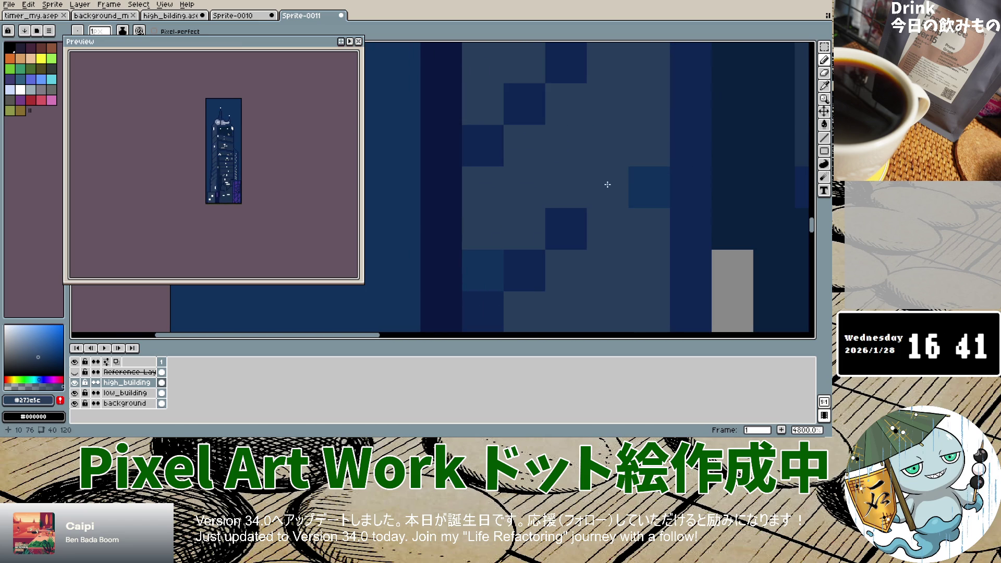
scroll(628, 265, down, 5)
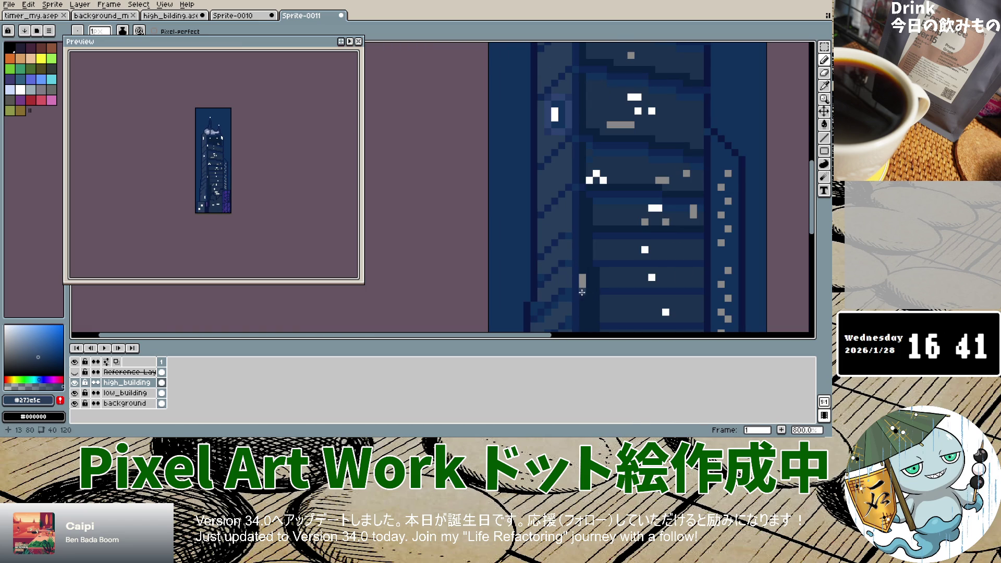
scroll(582, 292, down, 3)
scroll(518, 220, up, 3)
scroll(518, 220, up, 2)
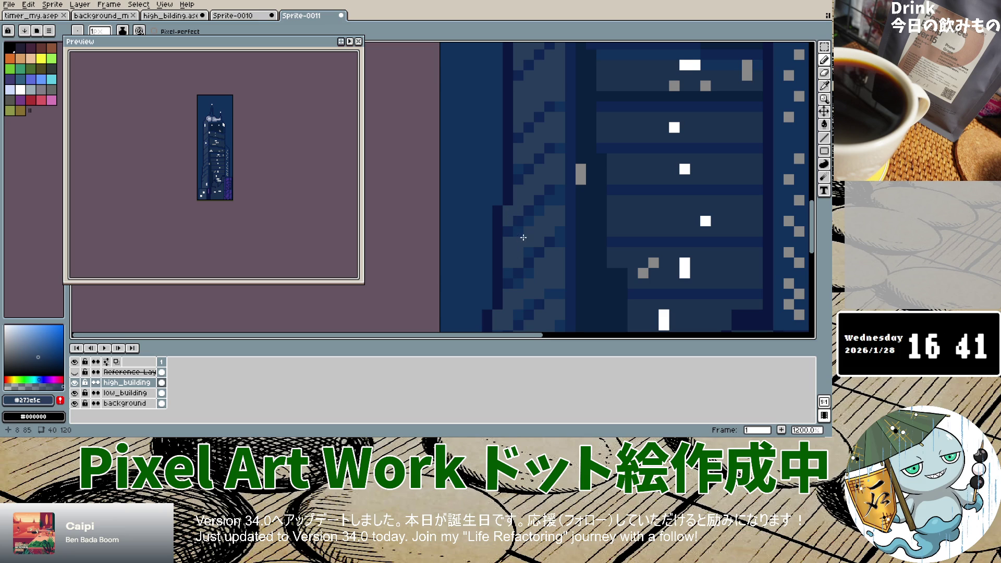
drag(523, 231, 540, 209)
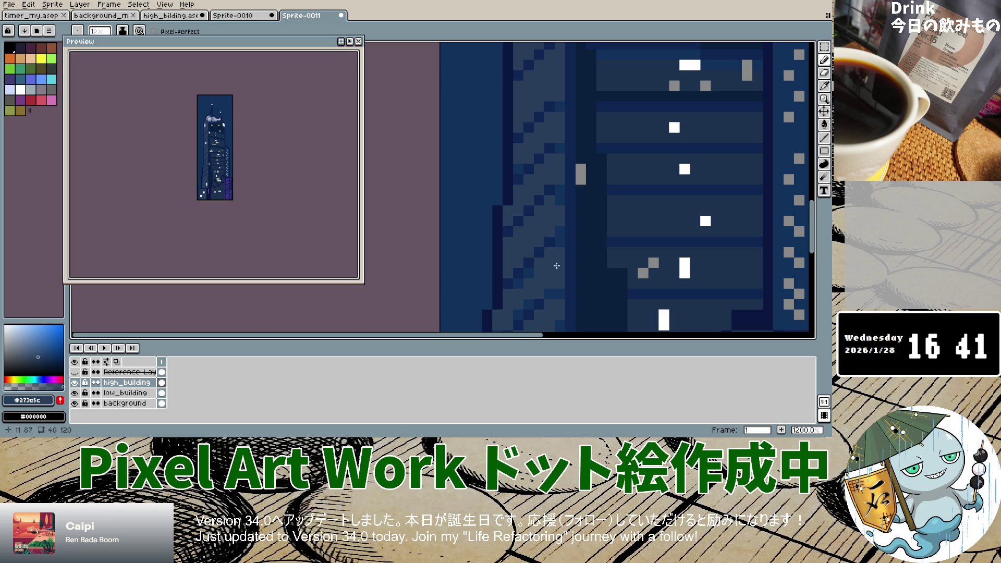
scroll(539, 287, down, 2)
scroll(537, 292, down, 3)
scroll(532, 301, up, 6)
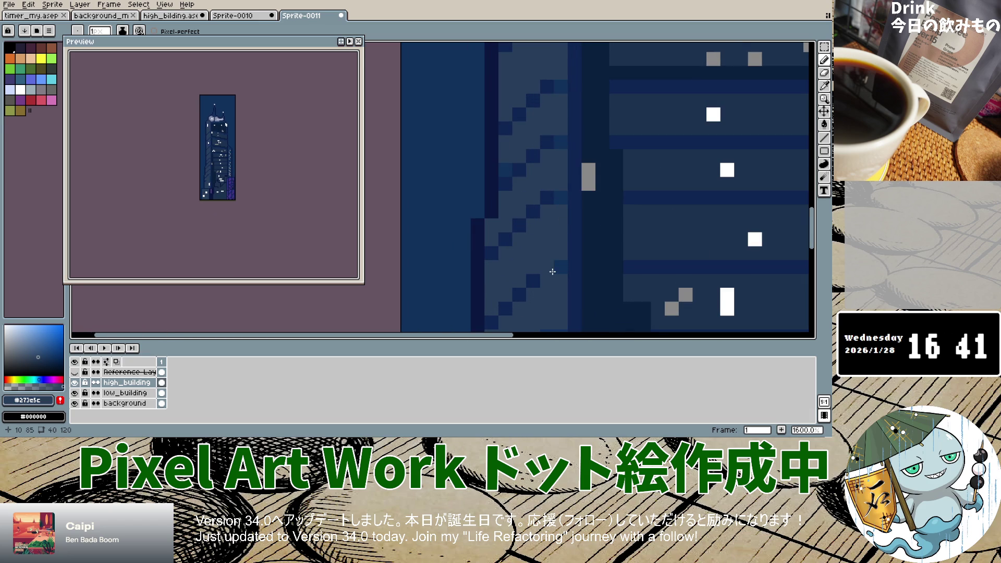
scroll(557, 252, down, 3)
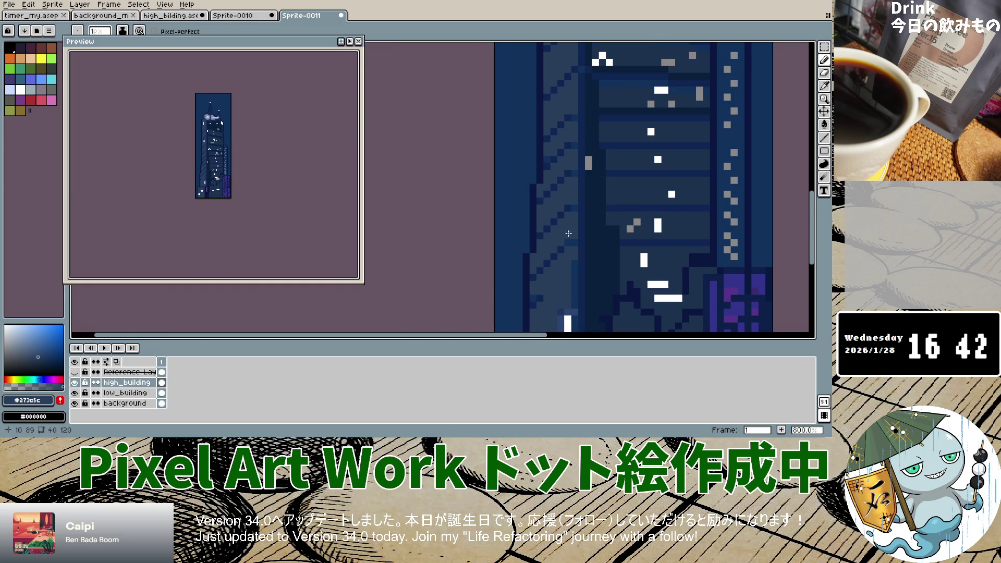
scroll(546, 305, down, 1)
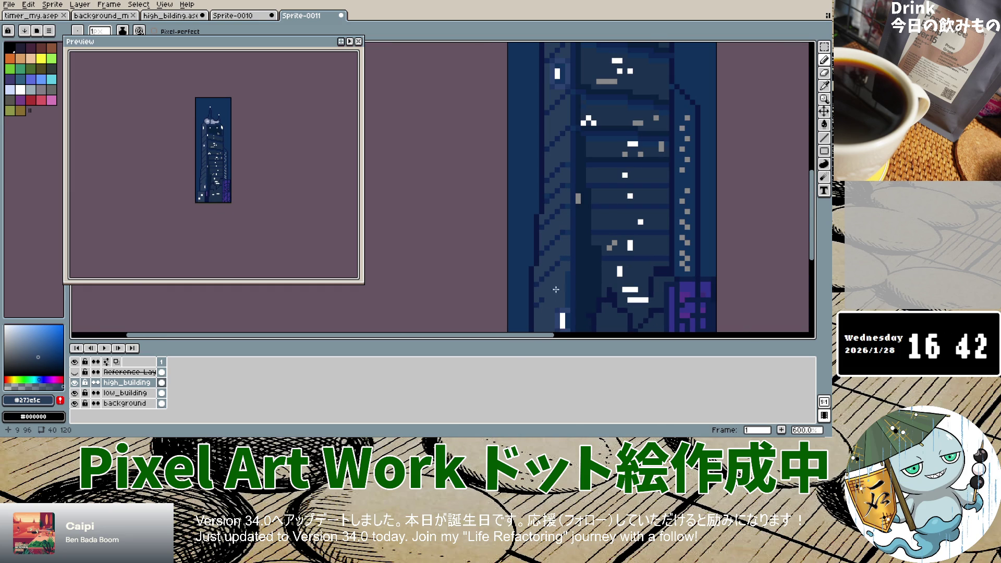
scroll(553, 299, down, 4)
scroll(548, 317, up, 5)
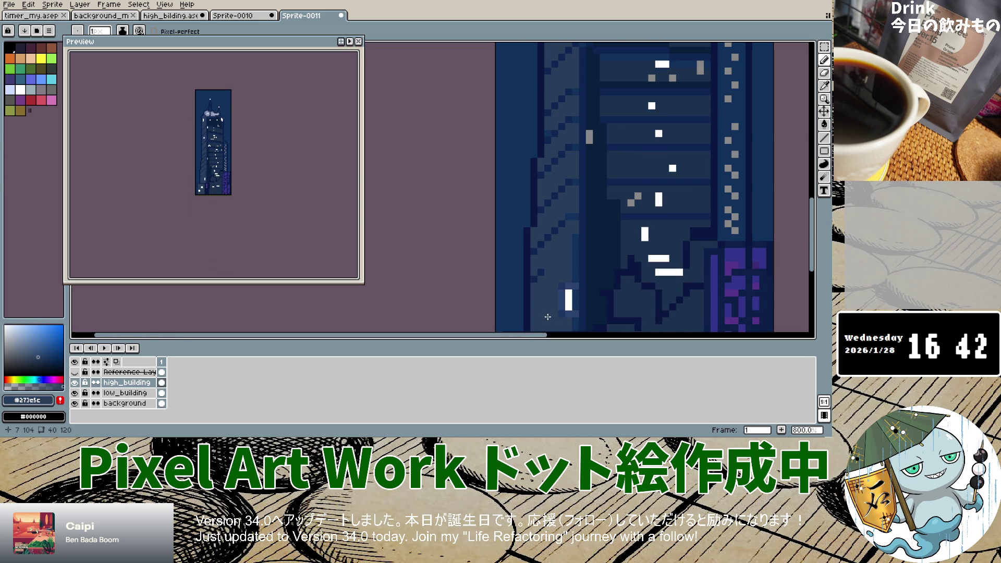
scroll(551, 259, down, 4)
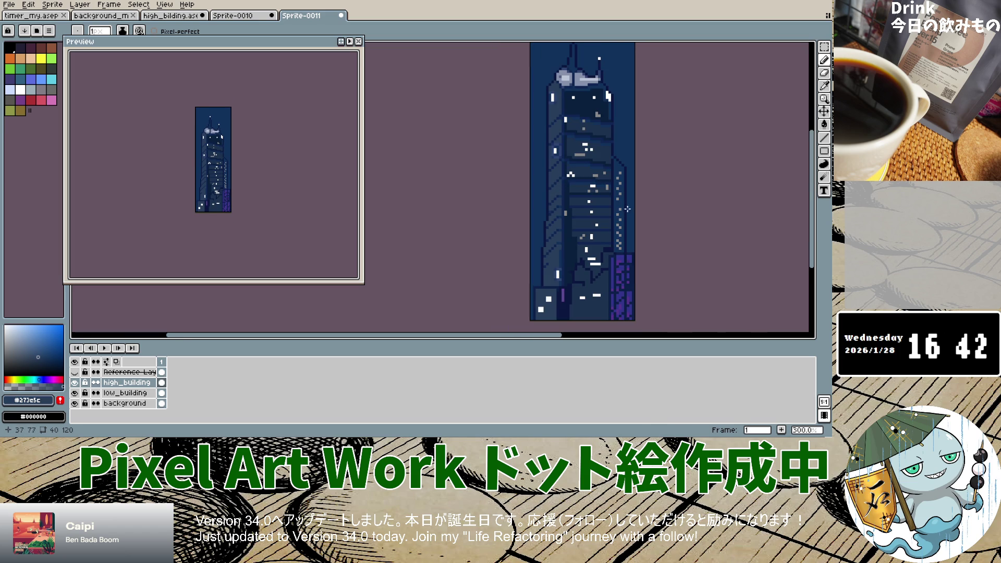
scroll(616, 192, up, 2)
scroll(616, 191, up, 4)
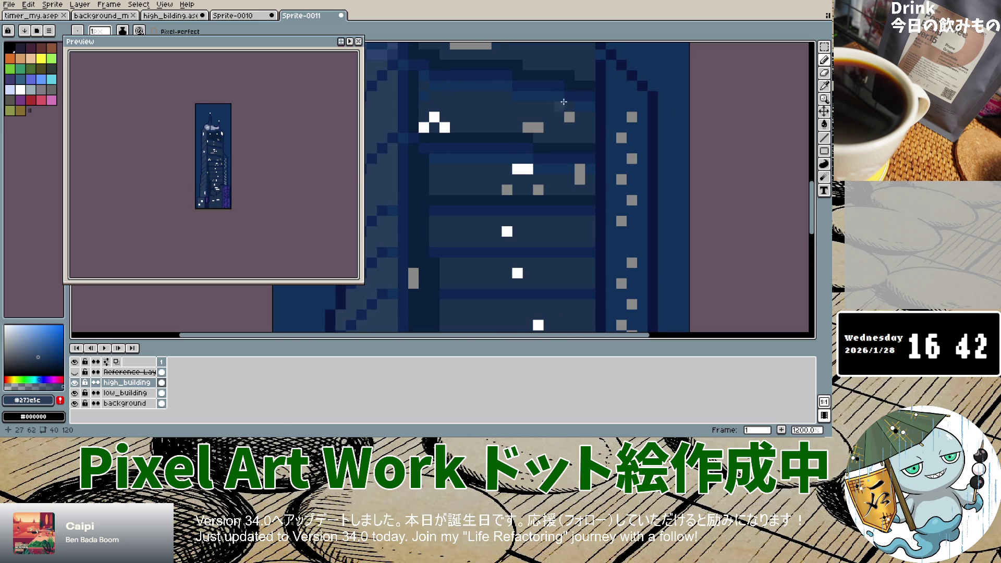
After checking the reference, take a darker shade of #10315c for the Pencil.
click(75, 372)
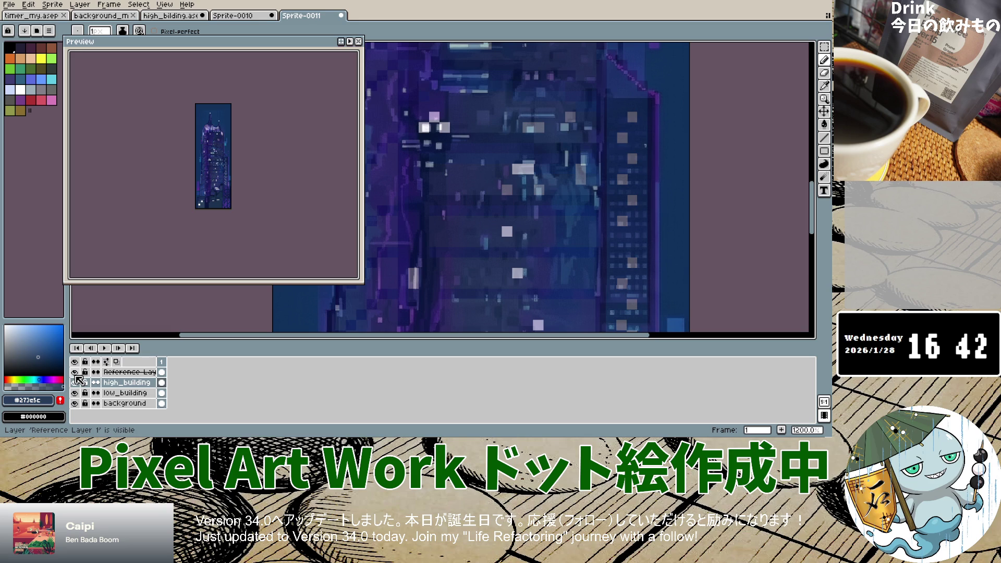
click(75, 371)
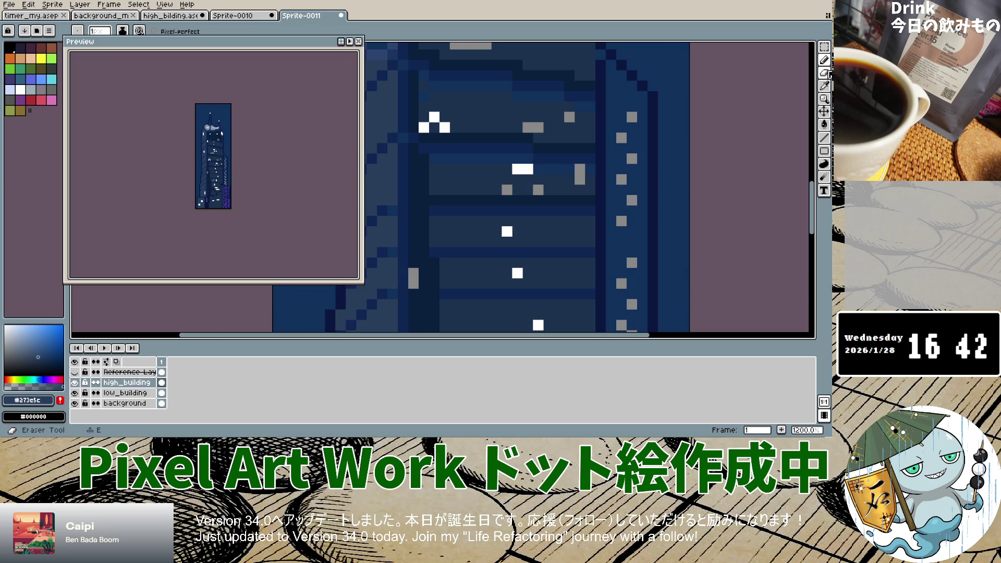
mouse_move(823, 73)
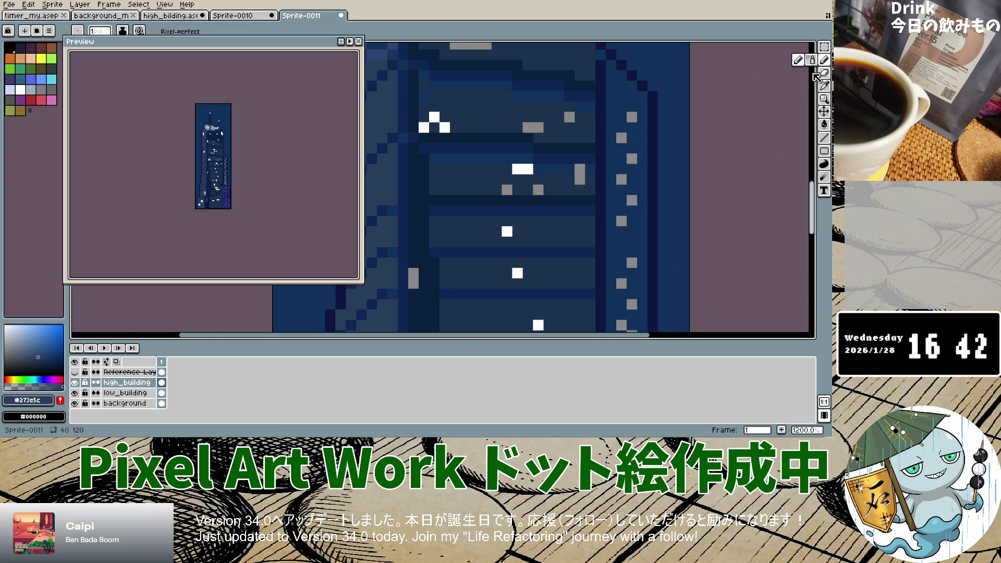
click(824, 85)
click(620, 103)
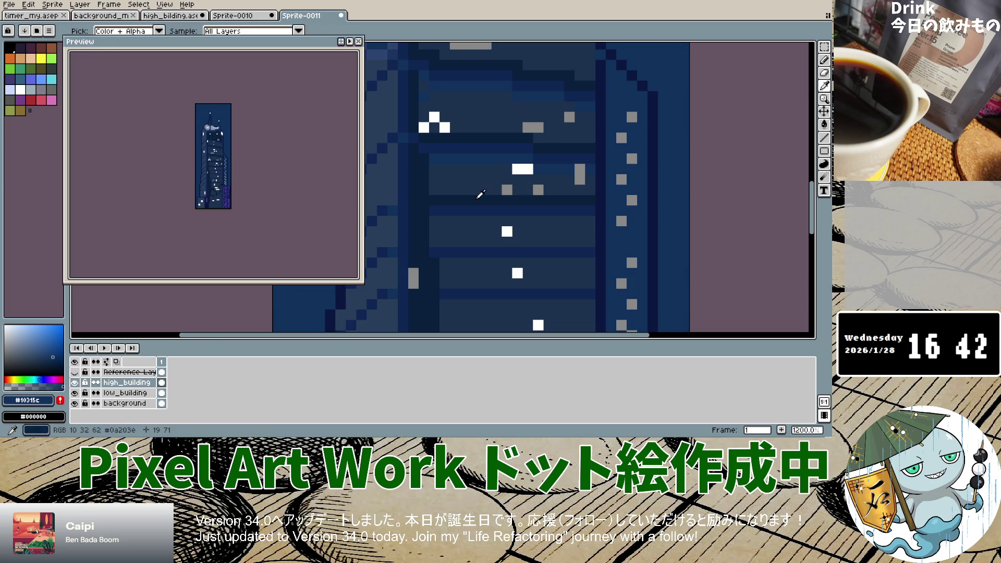
click(51, 361)
key(b)
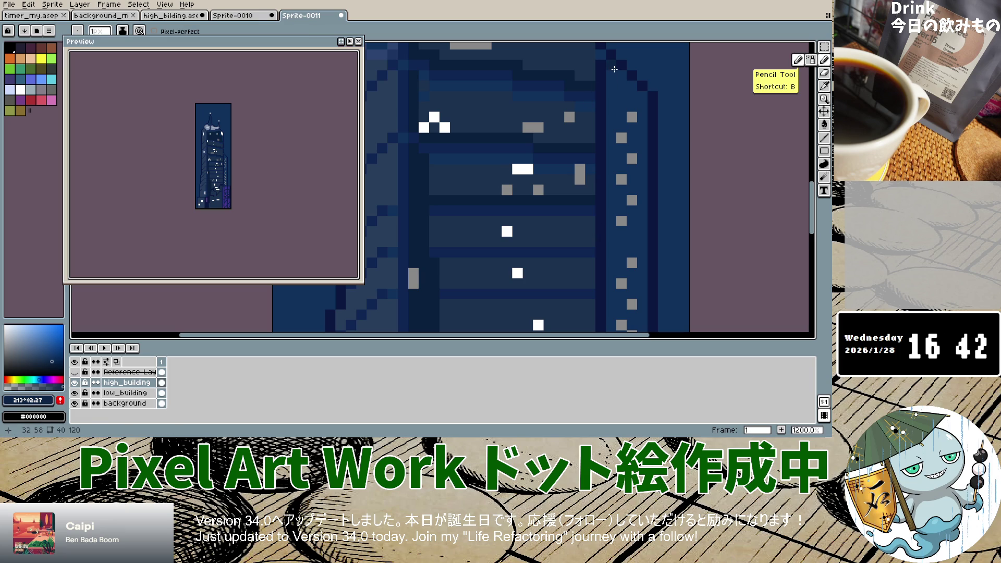
Draw a dark pixel column down the tower's right edge.
drag(615, 69, 614, 79)
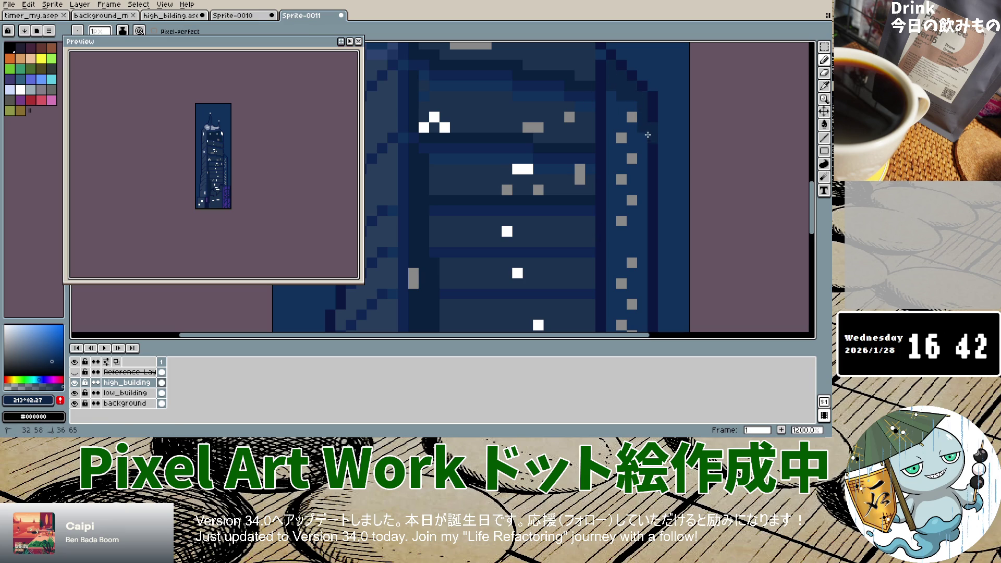
key(ctrl+z)
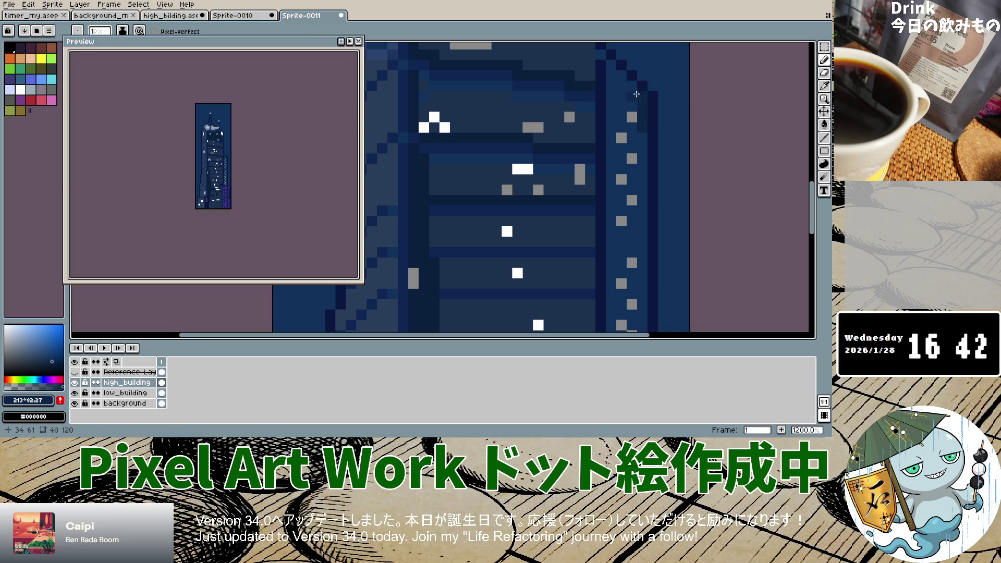
mouse_move(613, 67)
mouse_down()
mouse_move(613, 107)
mouse_move(631, 94)
mouse_move(614, 232)
mouse_up()
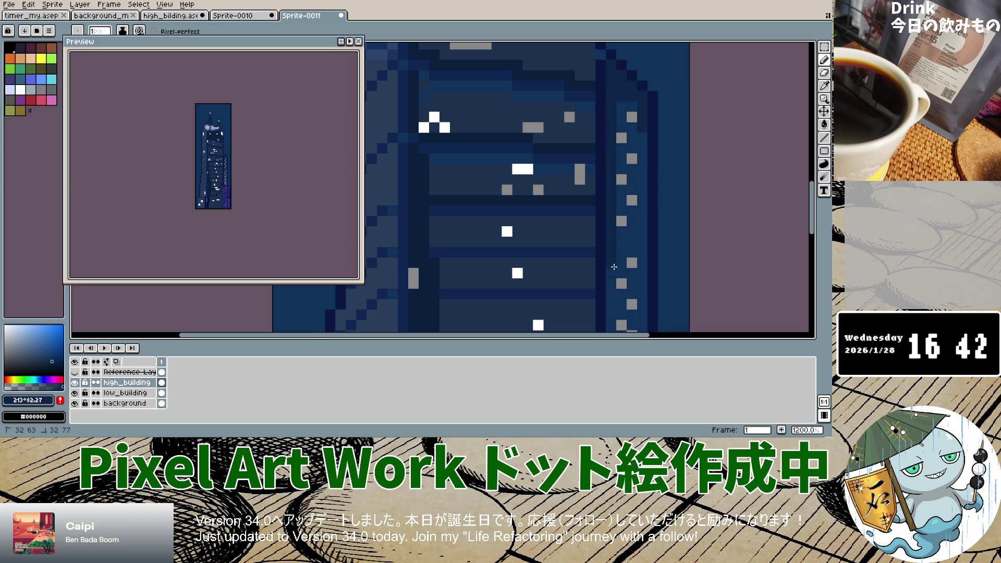
scroll(614, 267, down, 1)
scroll(610, 235, down, 2)
scroll(600, 157, up, 4)
drag(600, 157, 595, 300)
scroll(595, 289, down, 5)
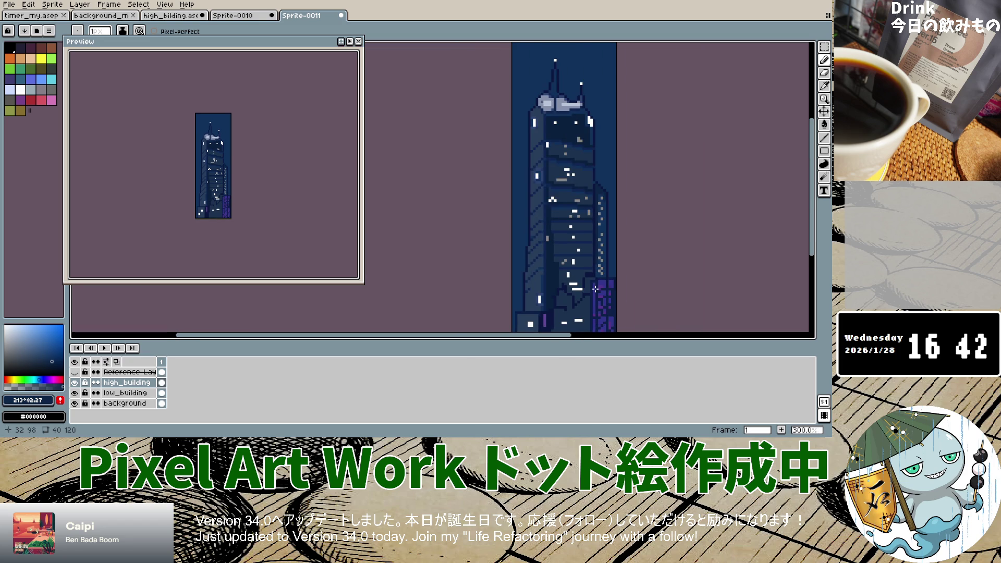
scroll(595, 233, up, 3)
scroll(602, 245, up, 3)
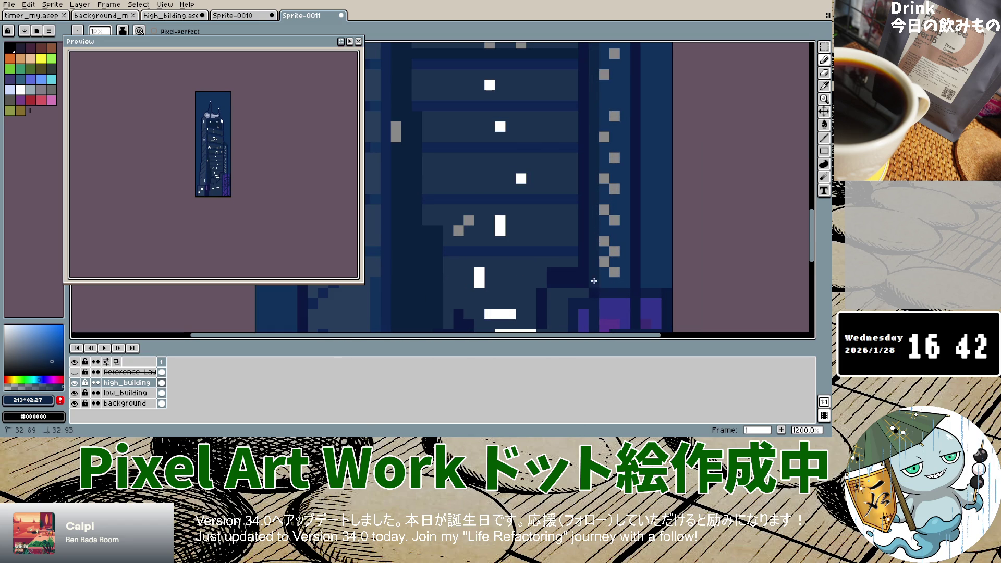
Try extra dark strokes near the lower right, then undo them.
mouse_move(604, 284)
mouse_down()
mouse_move(616, 285)
mouse_move(626, 235)
mouse_up()
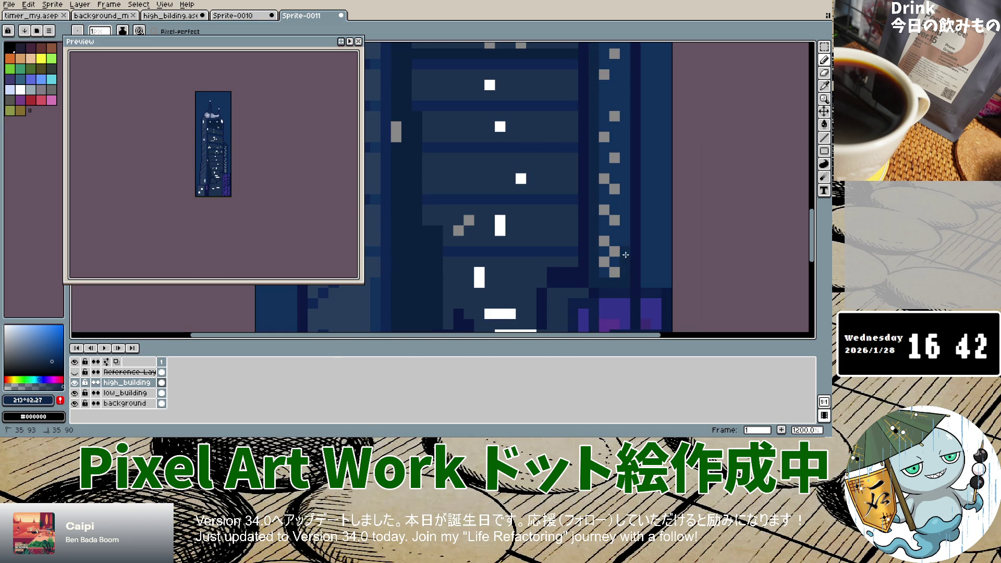
drag(619, 234, 605, 254)
key(ctrl+z)
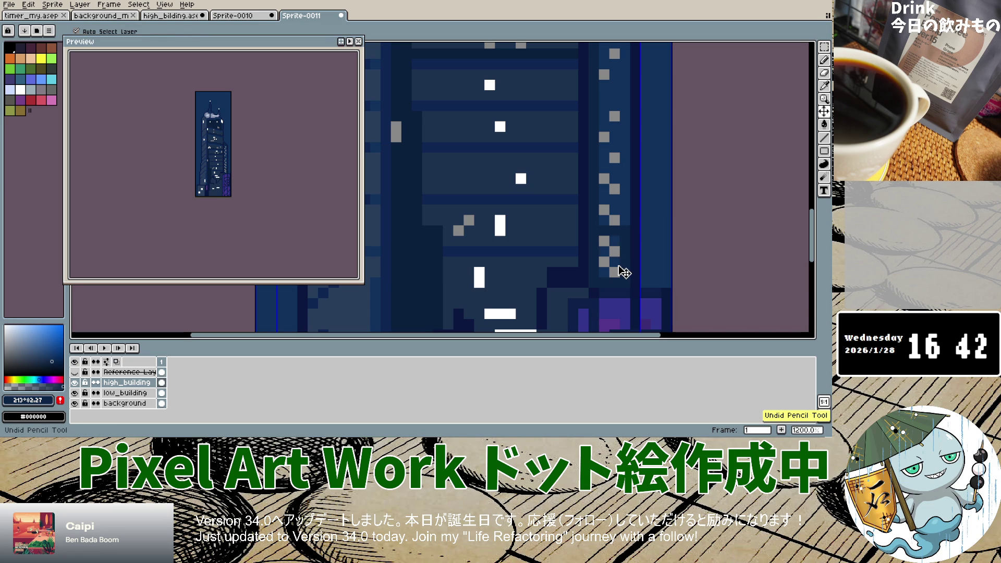
key(ctrl+z)
key(ctrl+z)
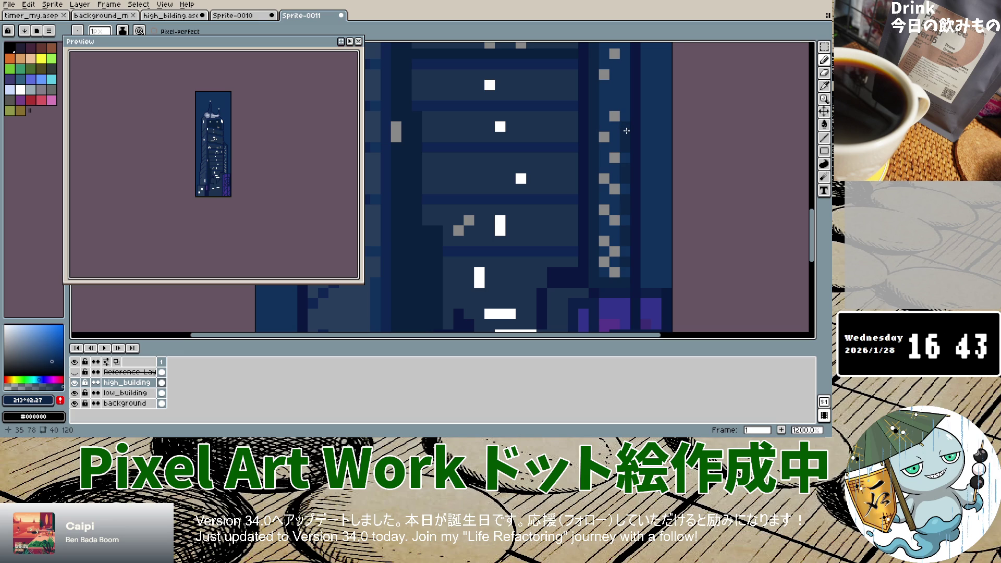
Paint a dark pixel column up the tower's right side.
mouse_move(625, 103)
mouse_down()
mouse_move(627, 76)
mouse_move(603, 103)
mouse_up()
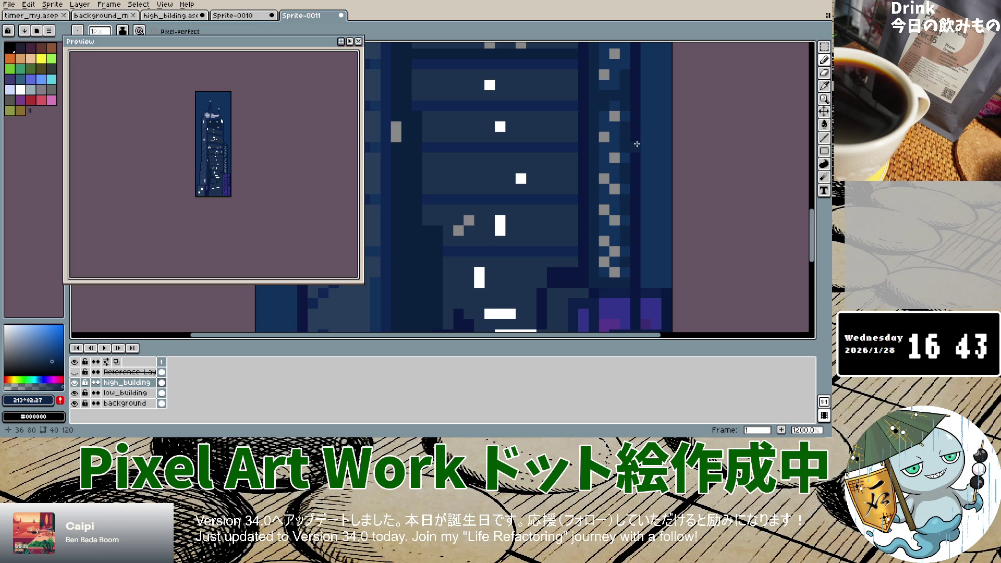
scroll(633, 78, down, 3)
scroll(624, 116, up, 5)
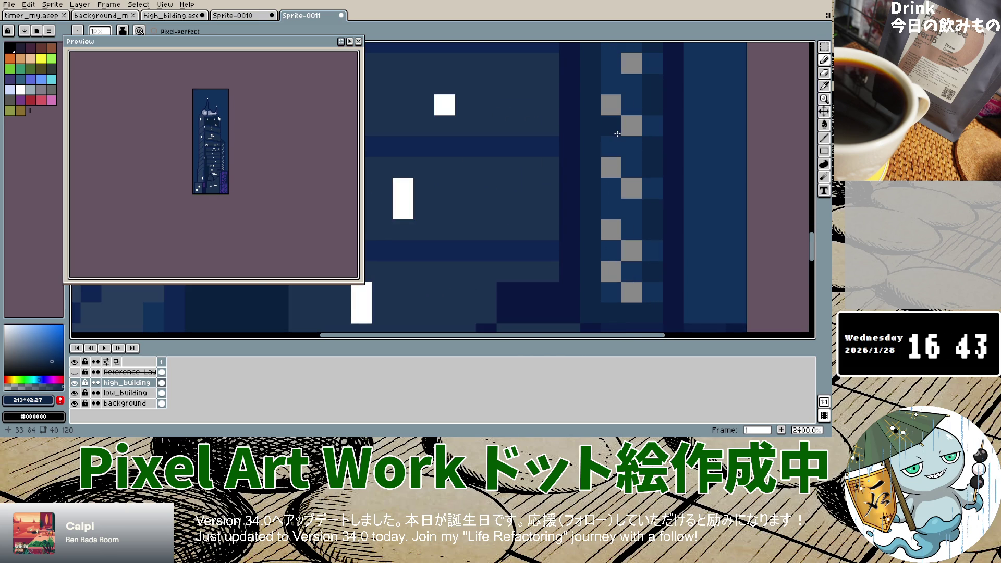
scroll(653, 79, down, 5)
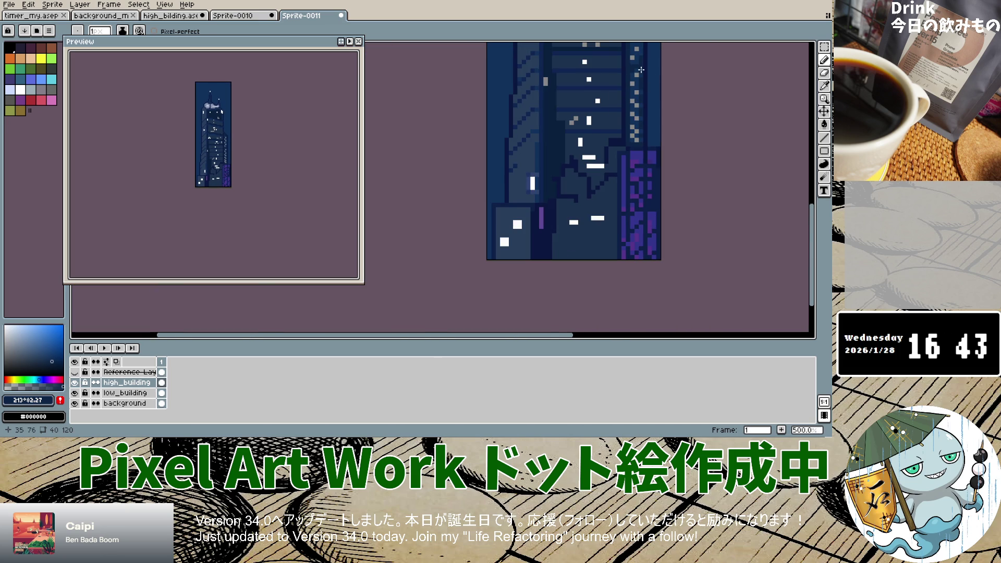
scroll(641, 69, down, 4)
scroll(642, 78, up, 4)
scroll(642, 159, up, 5)
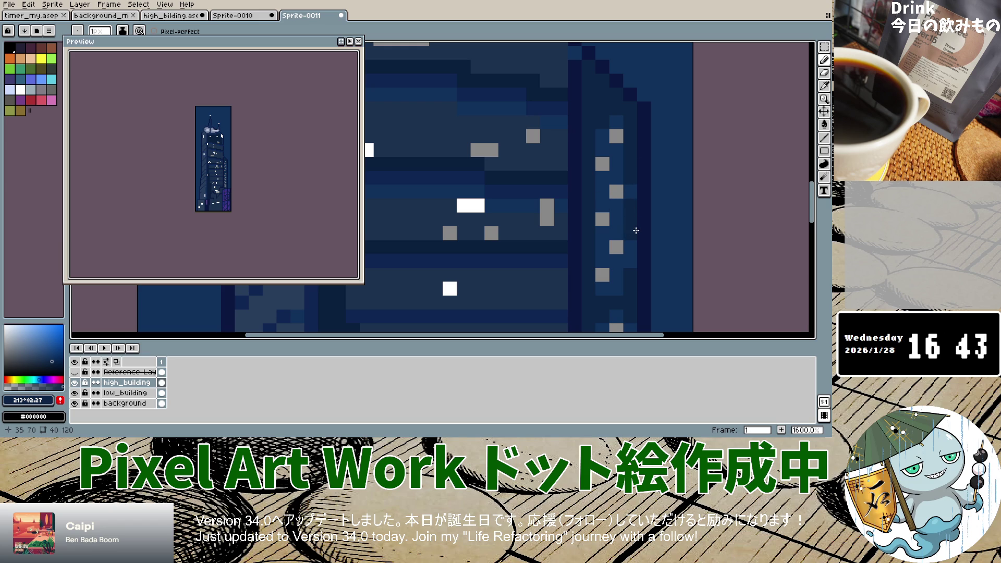
Zoom out to the whole tower and make Reference Layer 1 visible.
scroll(623, 287, down, 6)
scroll(610, 292, down, 3)
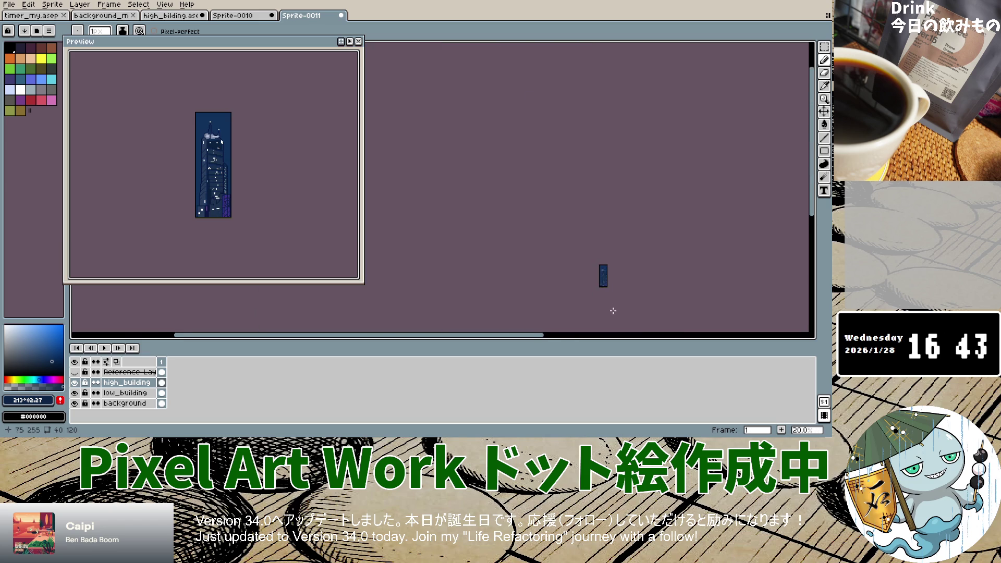
scroll(603, 301, up, 1)
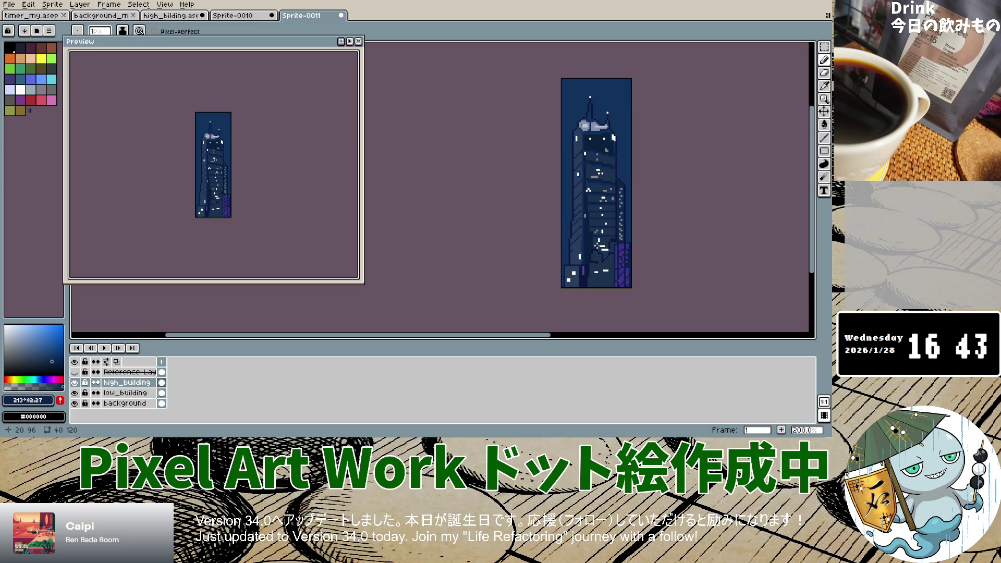
click(75, 372)
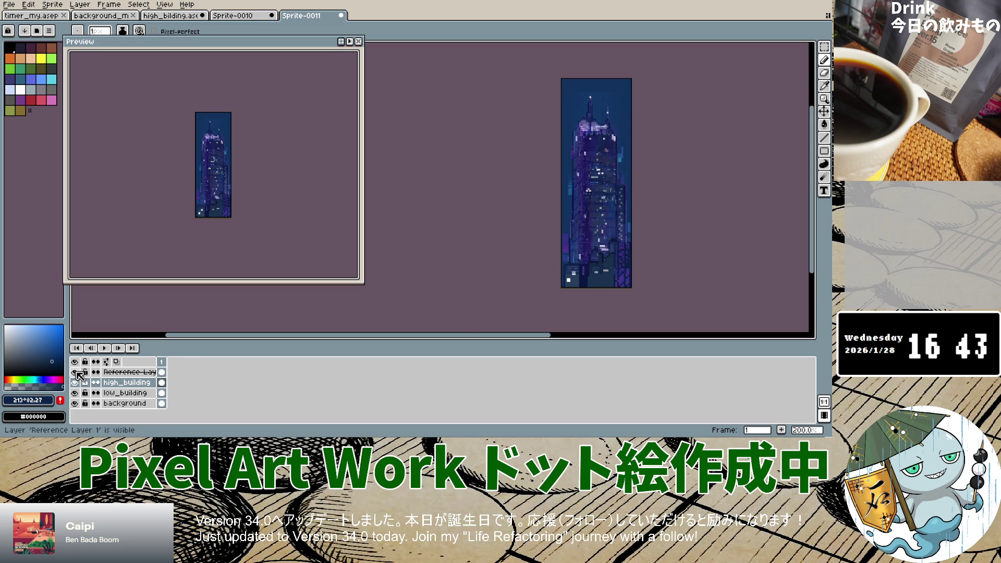
Hide the reference layer and eyedrop the low buildings' purple #5F4896 for the Pencil.
click(75, 372)
click(75, 372)
click(75, 372)
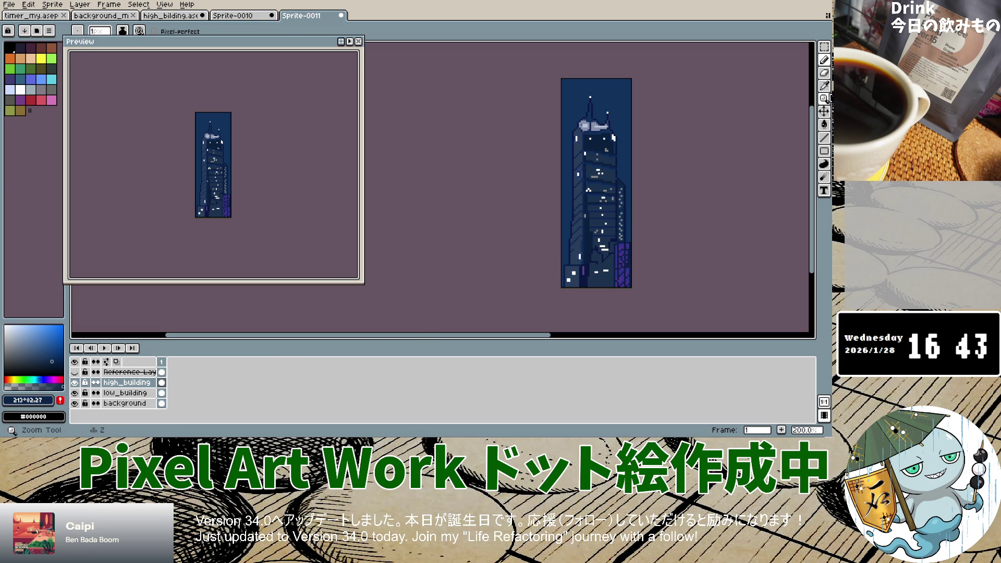
key(i)
scroll(610, 280, up, 1)
scroll(610, 280, up, 3)
click(539, 239)
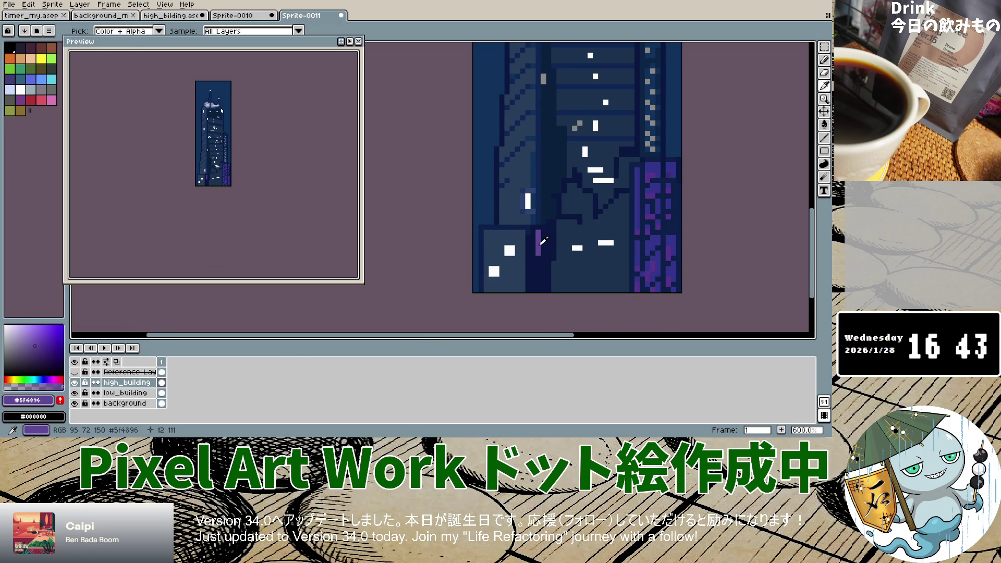
click(824, 59)
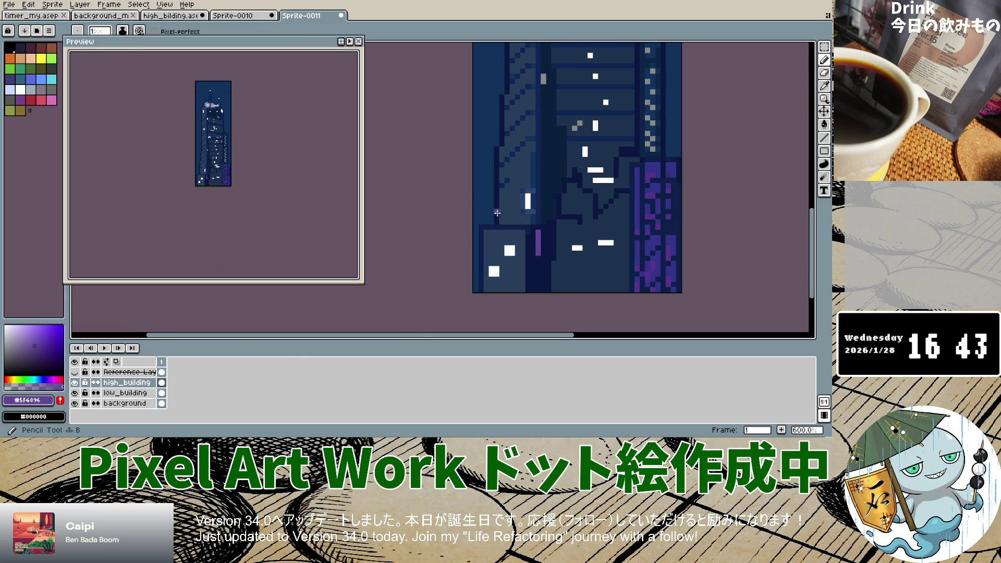
Check the high_building layer, undo a trial purple strip, and select the low_building layer.
click(75, 382)
click(75, 382)
mouse_move(475, 140)
mouse_down()
mouse_move(491, 139)
mouse_move(491, 195)
mouse_move(479, 141)
mouse_move(486, 191)
mouse_up()
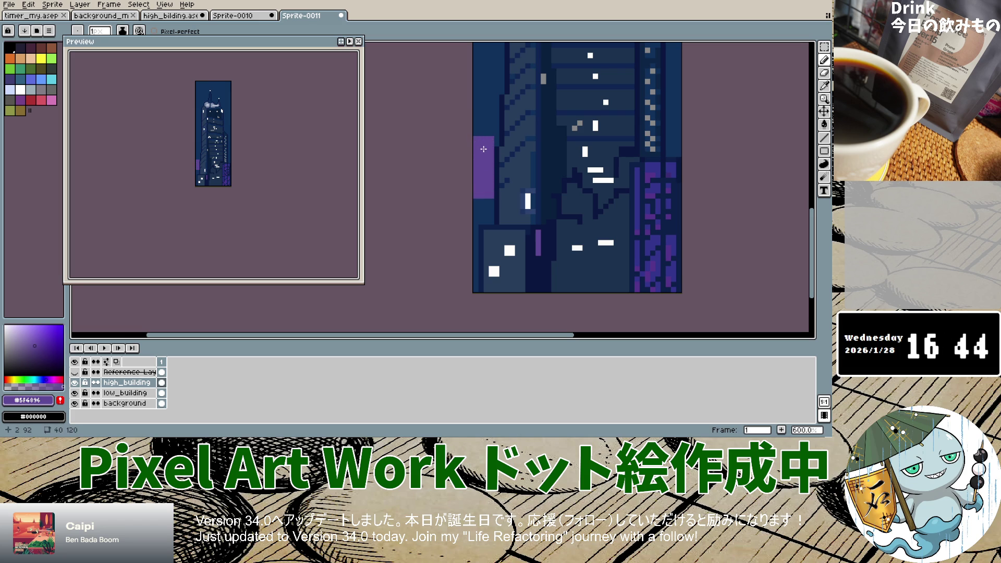
key(ctrl+z)
key(ctrl+z)
key(ctrl+z)
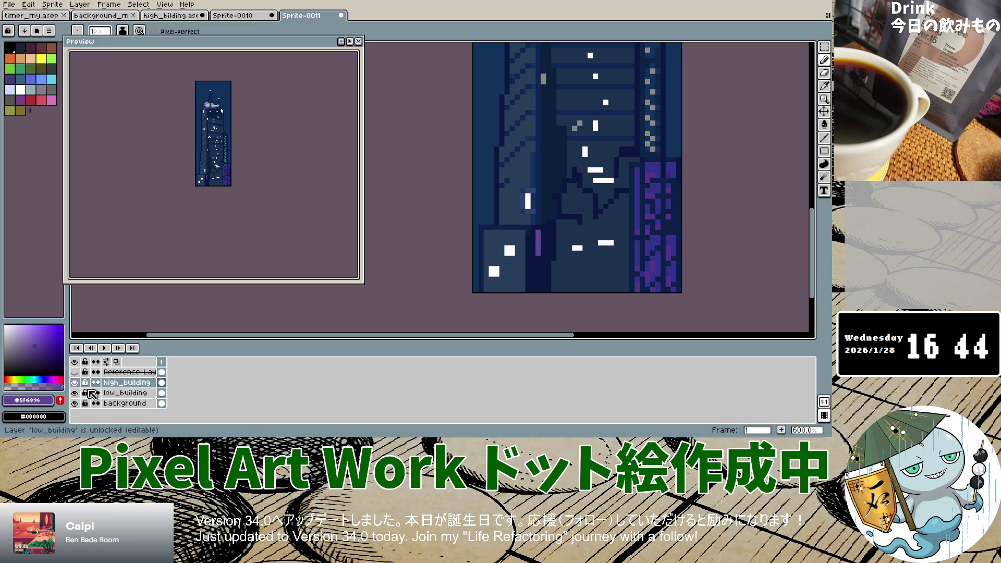
click(125, 393)
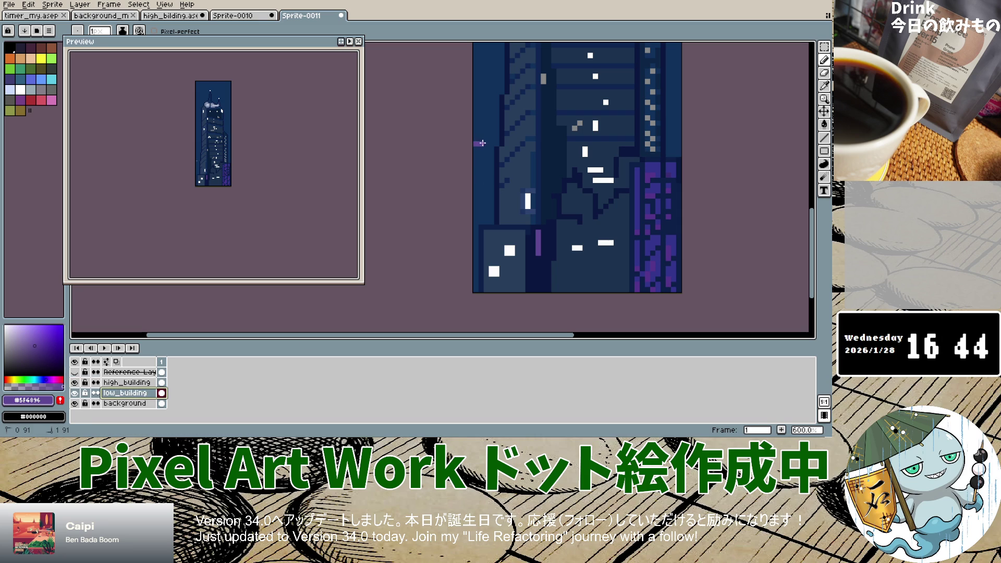
Outline and fill a purple rectangle along the sprite's lower-left edge.
mouse_move(486, 199)
mouse_down()
mouse_move(476, 208)
mouse_move(479, 148)
mouse_move(483, 198)
mouse_up()
click(480, 193)
scroll(619, 206, down, 4)
scroll(677, 172, up, 1)
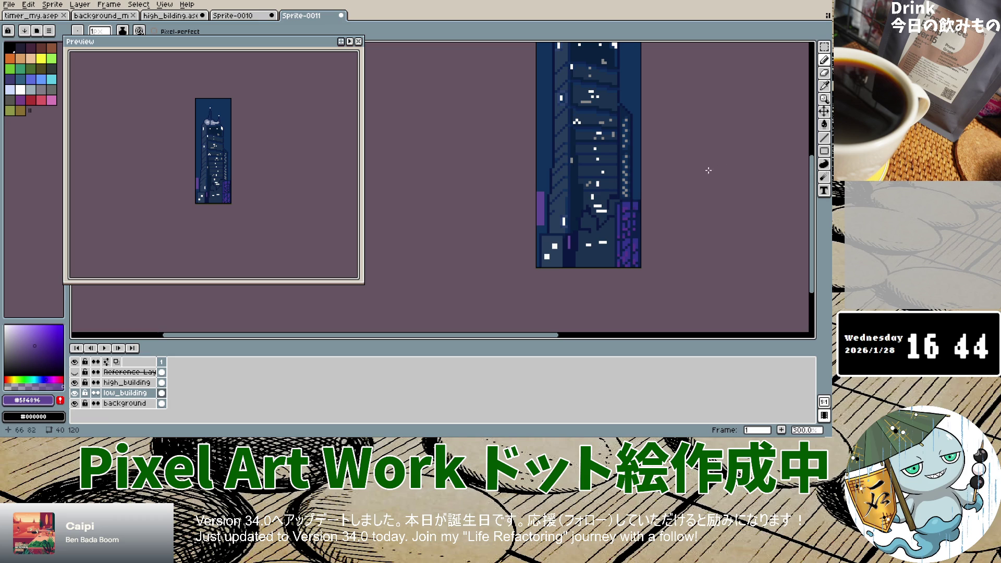
Toggle Reference Layer 1 on and off repeatedly to compare the purple building.
click(74, 372)
click(74, 373)
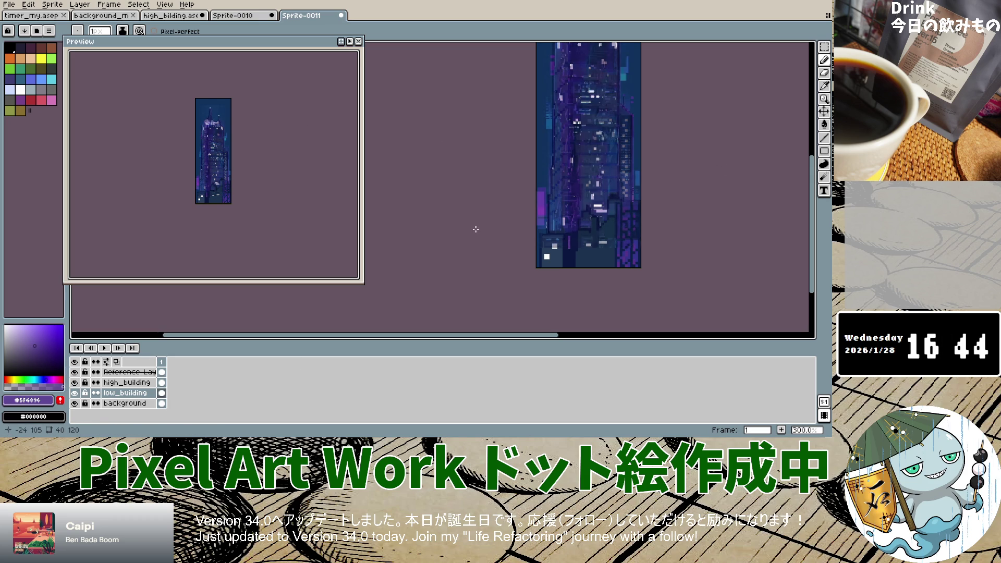
click(76, 373)
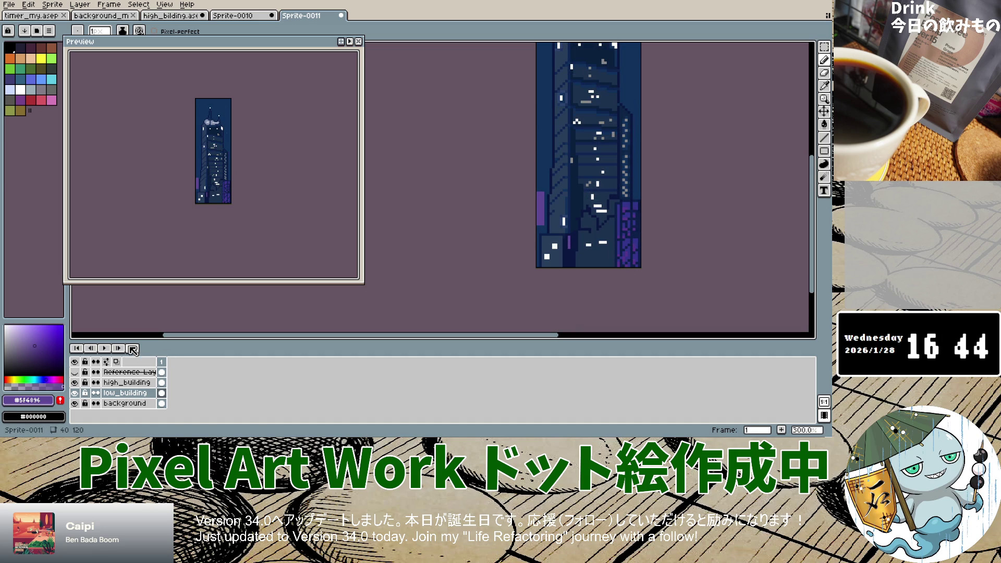
scroll(540, 190, up, 3)
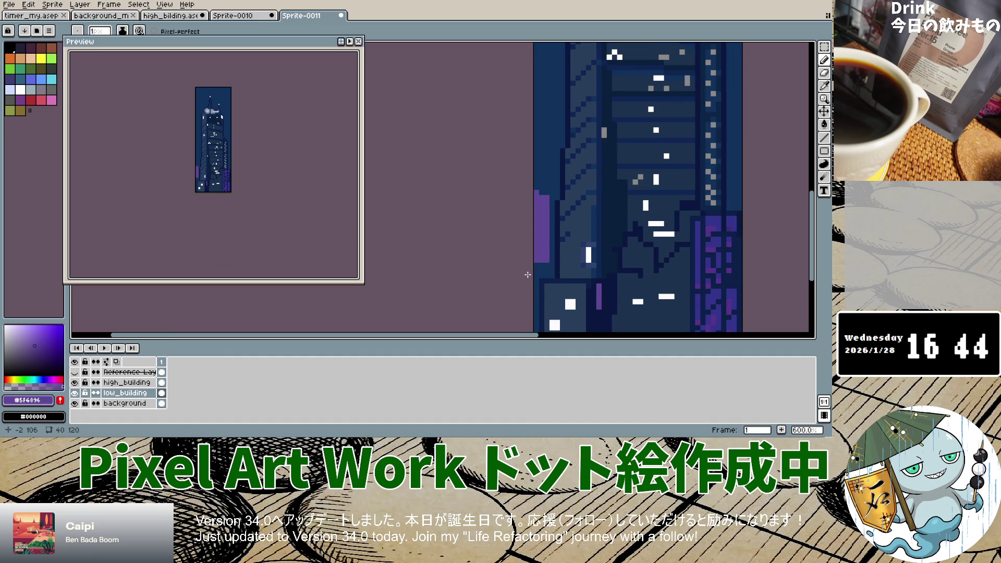
scroll(501, 292, down, 1)
scroll(652, 274, down, 3)
scroll(641, 241, up, 1)
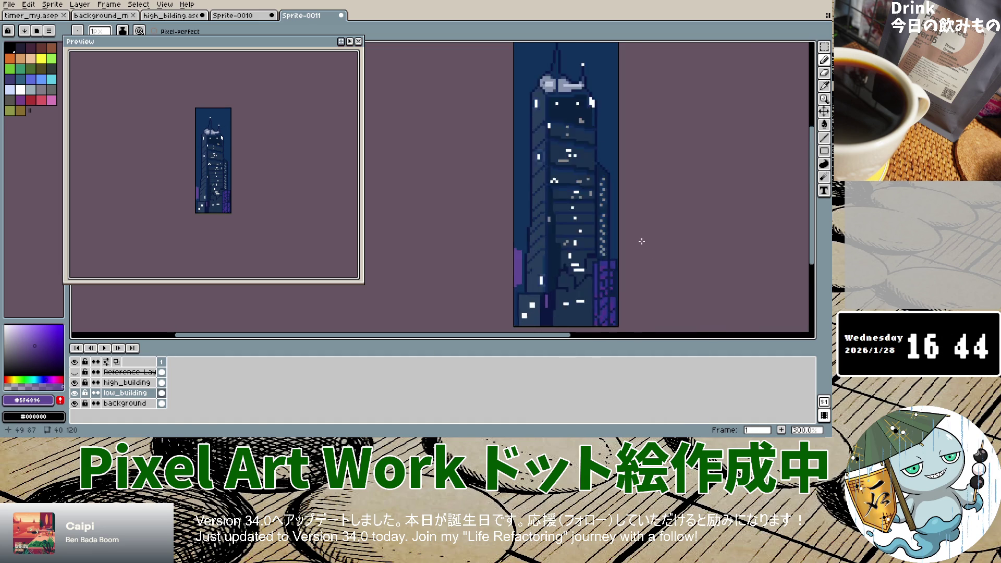
scroll(641, 241, up, 3)
click(74, 372)
click(75, 372)
click(75, 372)
click(75, 372)
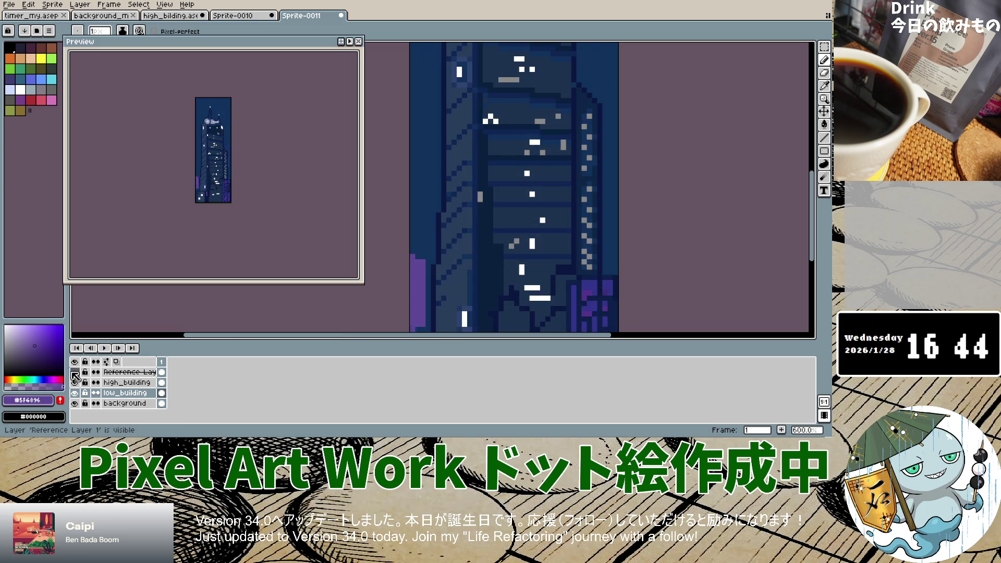
scroll(540, 222, down, 5)
scroll(540, 222, up, 4)
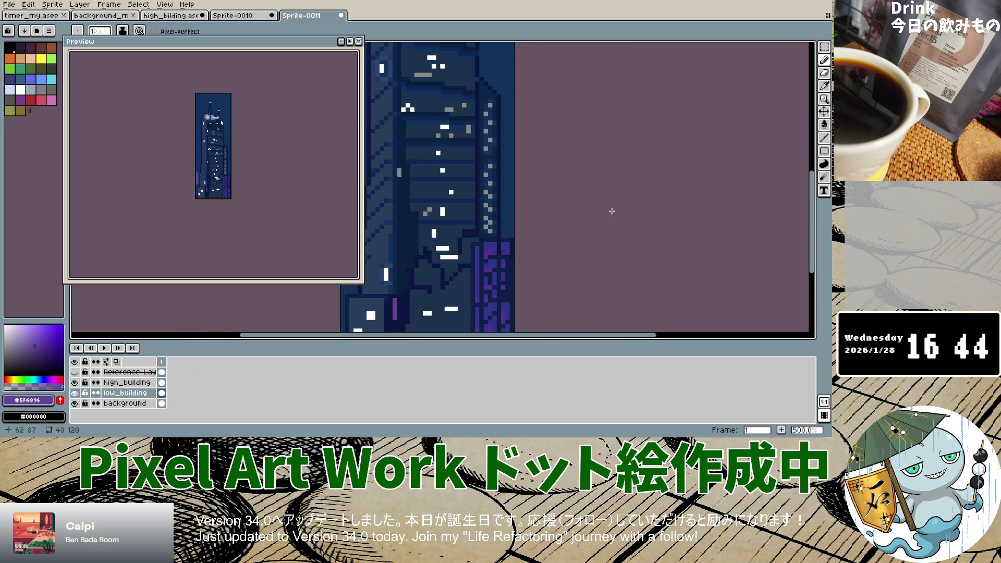
Sample dark navy #10315C from the tower and adjust it slightly in the palette.
click(824, 85)
scroll(487, 243, down, 4)
scroll(487, 242, up, 1)
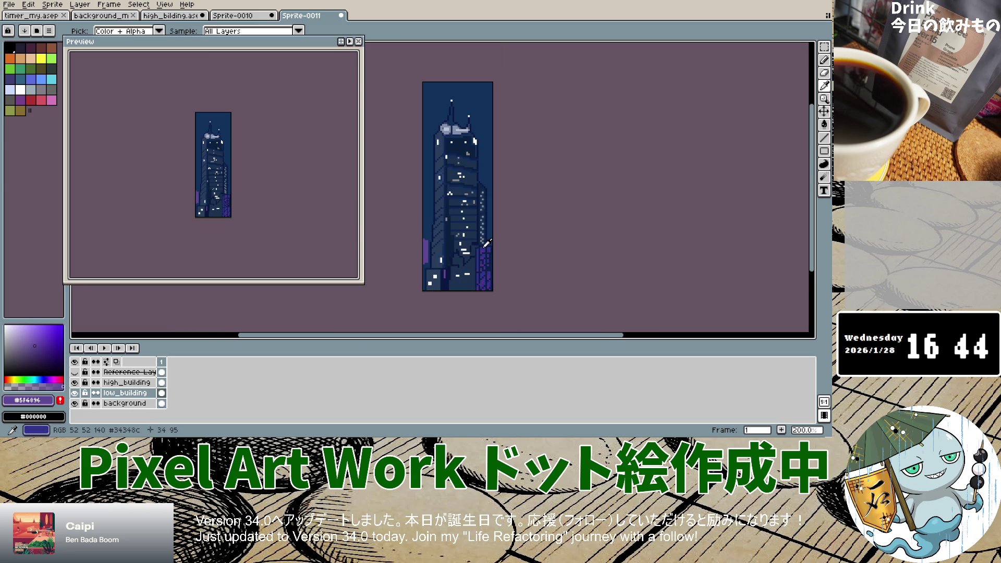
click(490, 172)
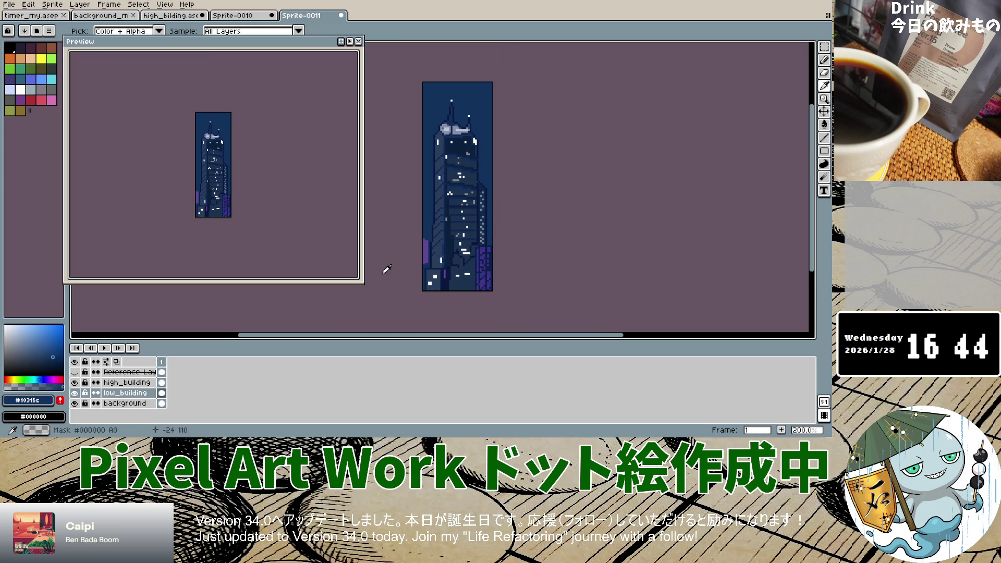
click(38, 342)
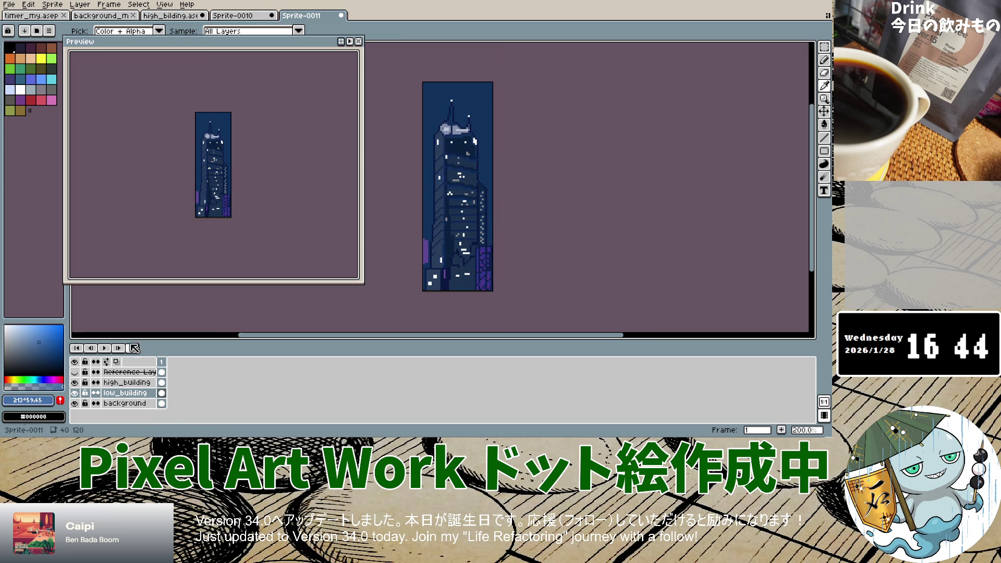
Switch to the Pencil and toggle Reference Layer 1 to compare the sprite with the reference.
click(824, 60)
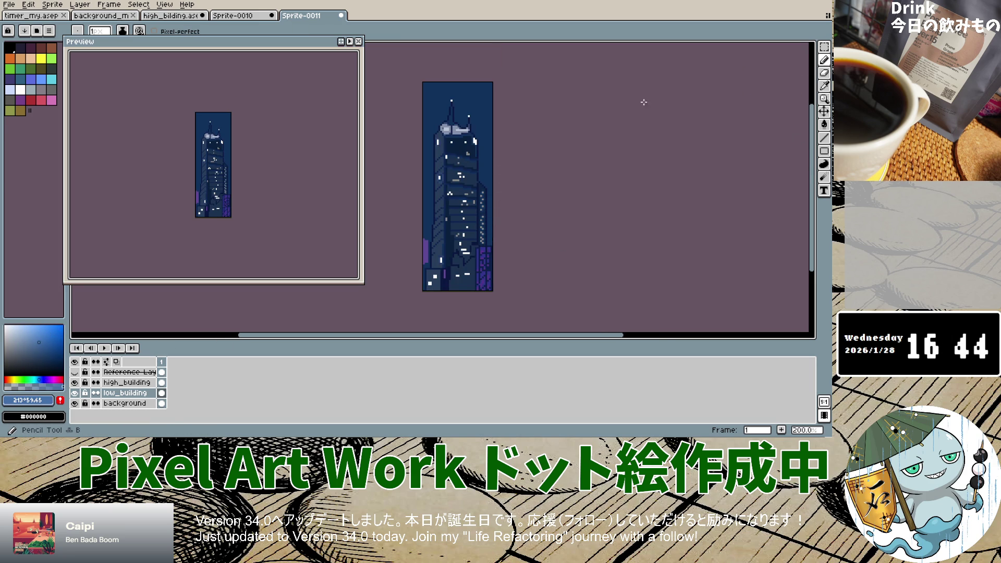
scroll(485, 235, up, 4)
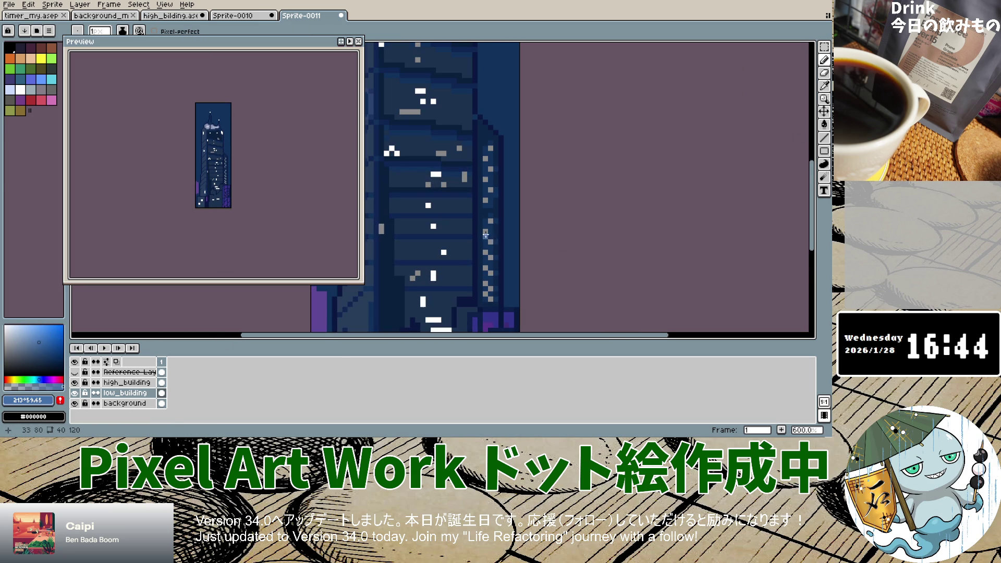
click(74, 372)
click(74, 372)
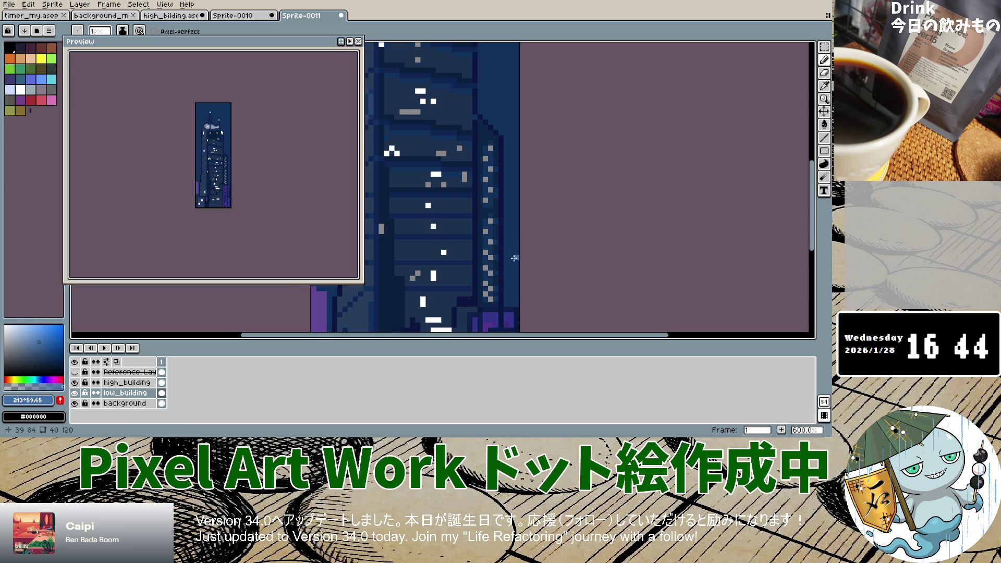
scroll(510, 268, down, 8)
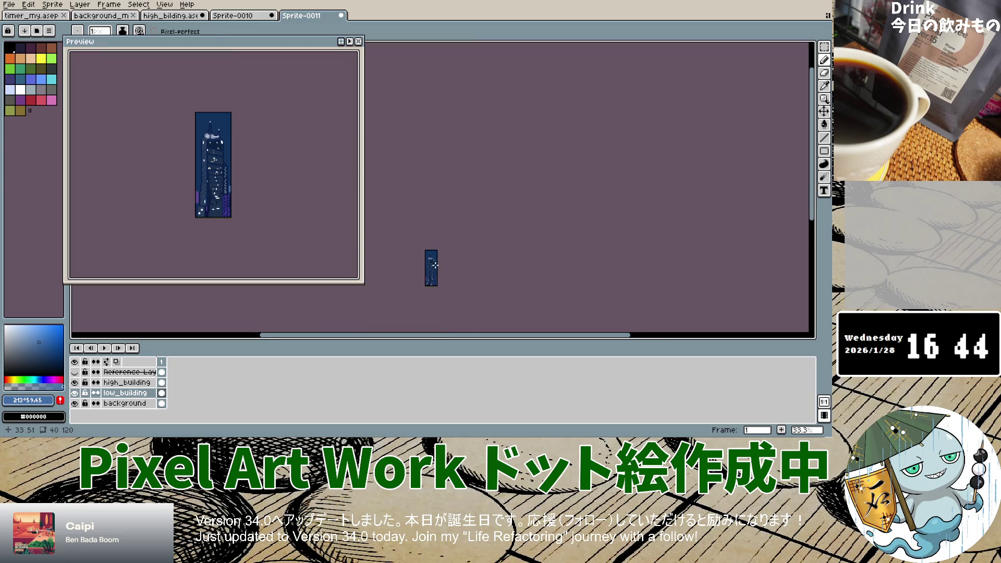
scroll(510, 267, up, 5)
click(75, 372)
click(75, 372)
scroll(431, 281, up, 2)
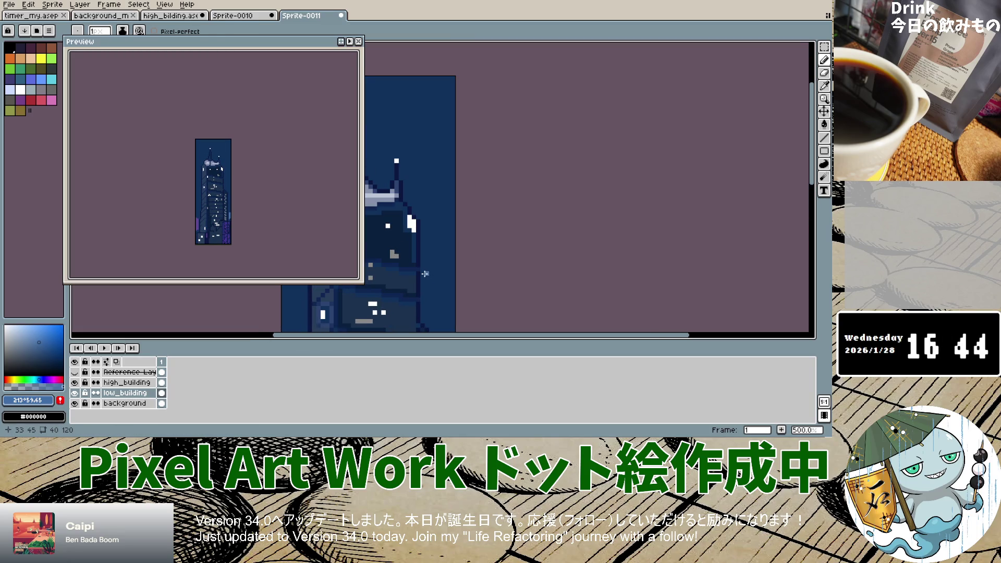
Draw a light-blue accent on the building's side and check it against the reference.
mouse_move(432, 274)
mouse_down()
mouse_move(422, 289)
mouse_move(426, 279)
mouse_up()
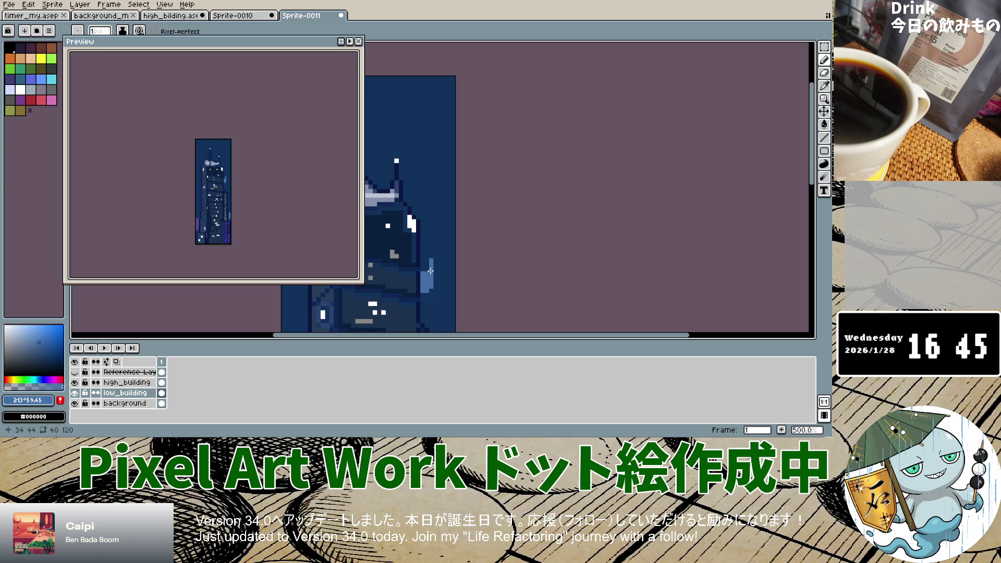
scroll(420, 324, down, 5)
scroll(417, 313, up, 1)
scroll(412, 310, up, 4)
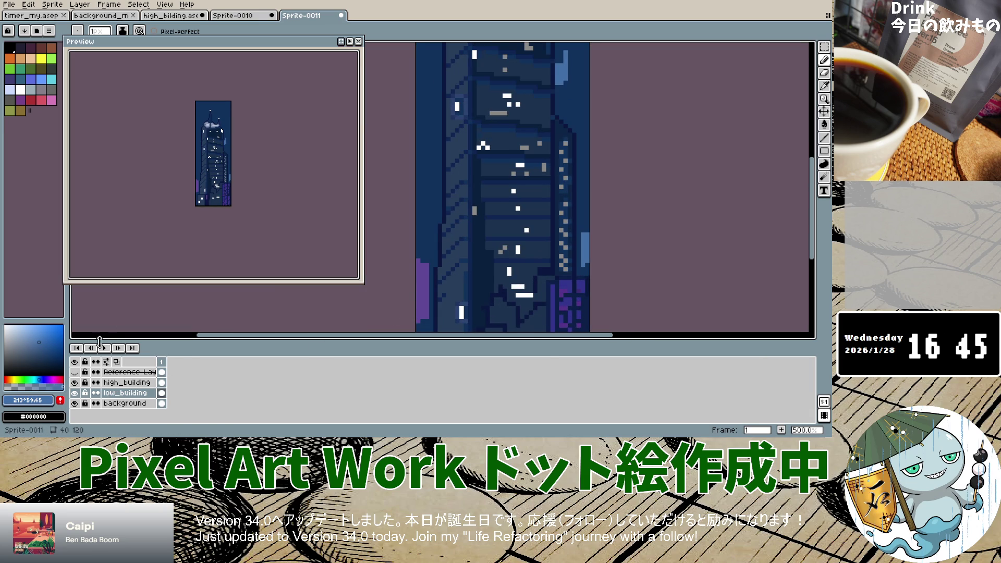
click(75, 373)
click(75, 372)
click(75, 373)
click(75, 373)
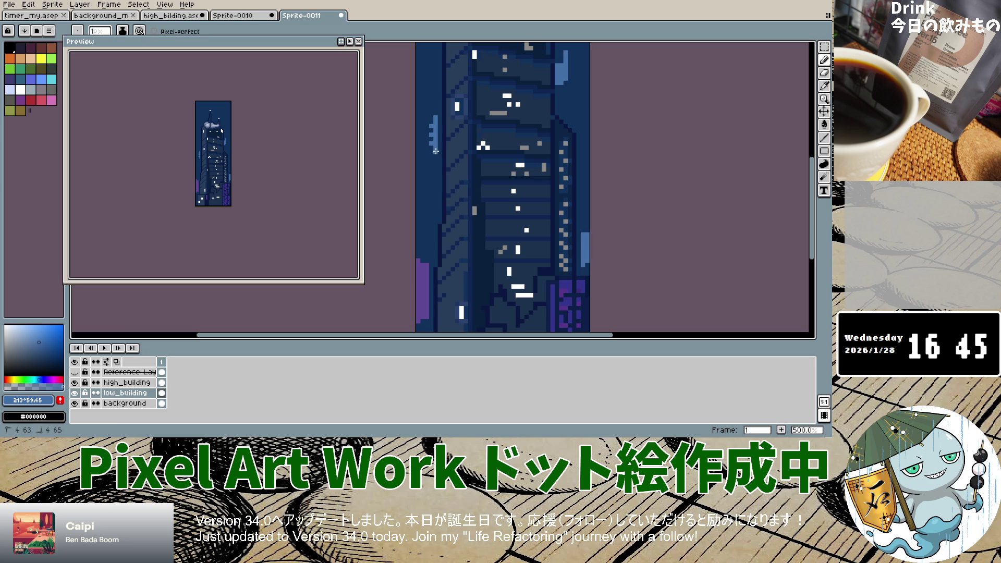
Undo the accent, redraw it on the tower's left edge, and show the reference again.
key(ctrl+z)
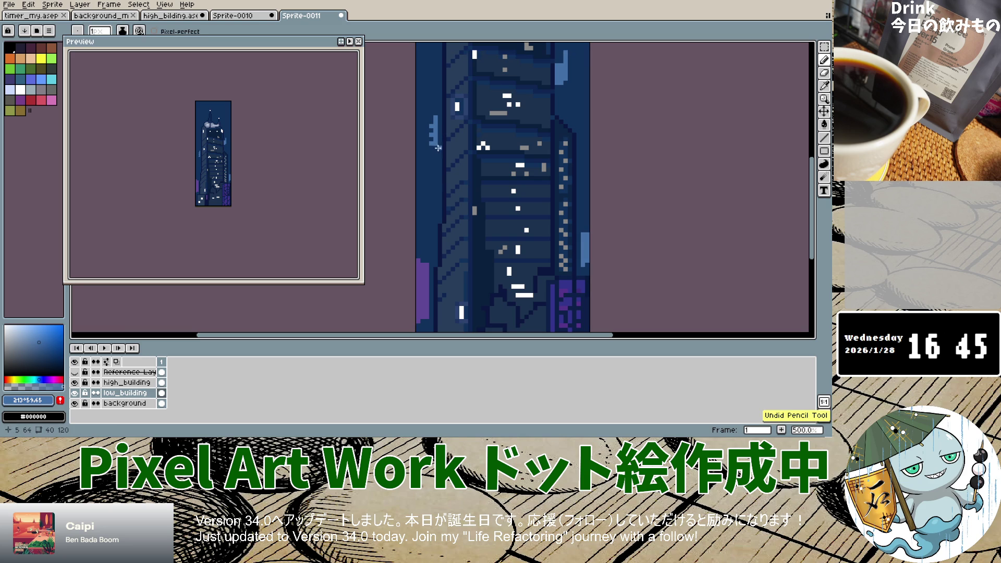
drag(435, 152, 435, 152)
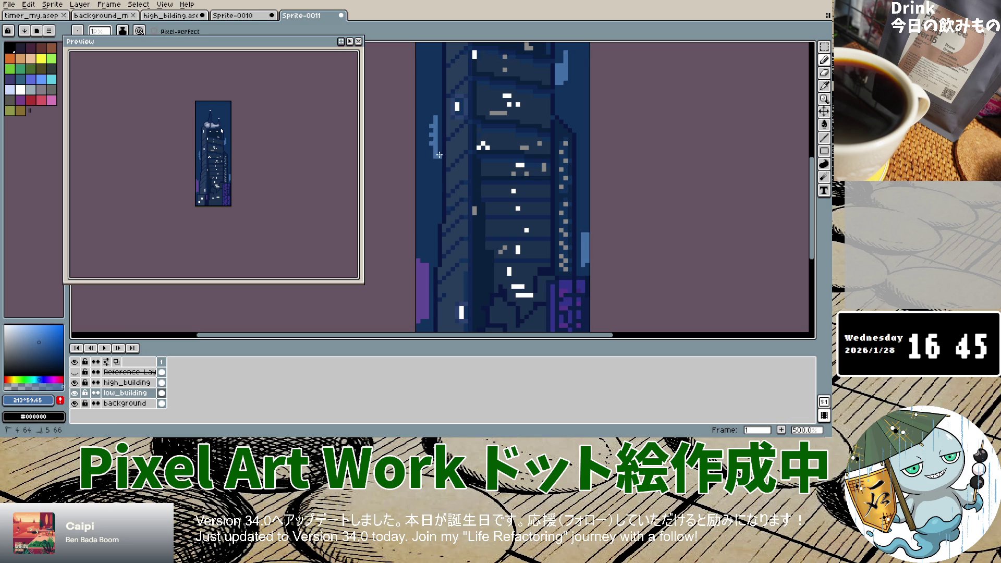
click(75, 372)
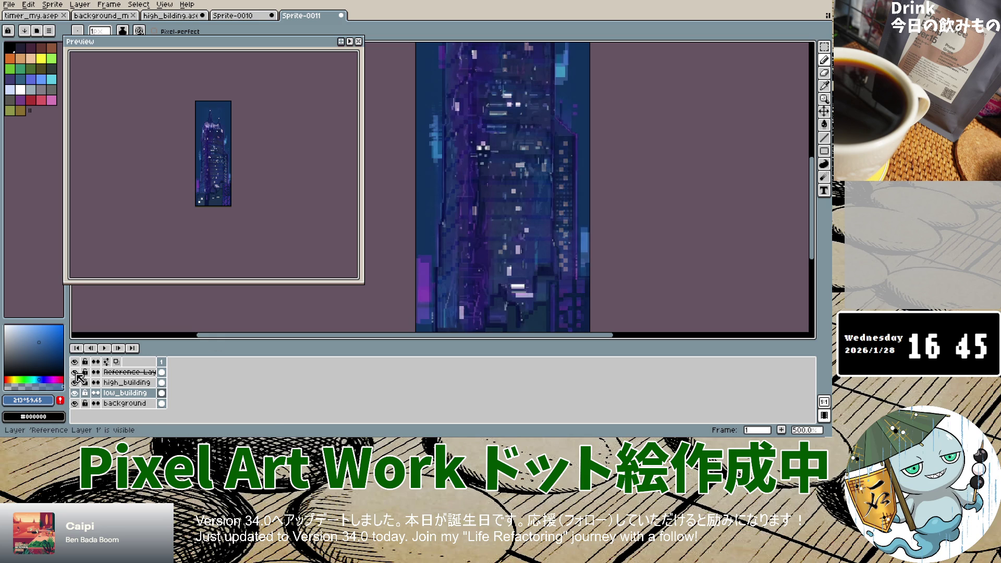
Toggle Reference Layer 1 on and off to compare the tower with the reference.
click(75, 372)
click(75, 372)
scroll(520, 164, down, 3)
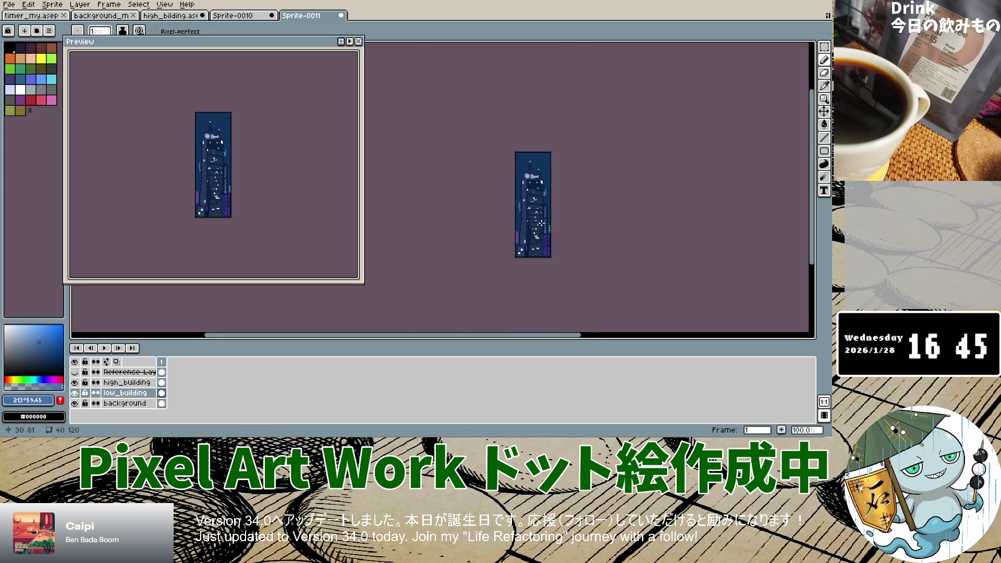
scroll(545, 220, up, 1)
click(75, 372)
click(79, 374)
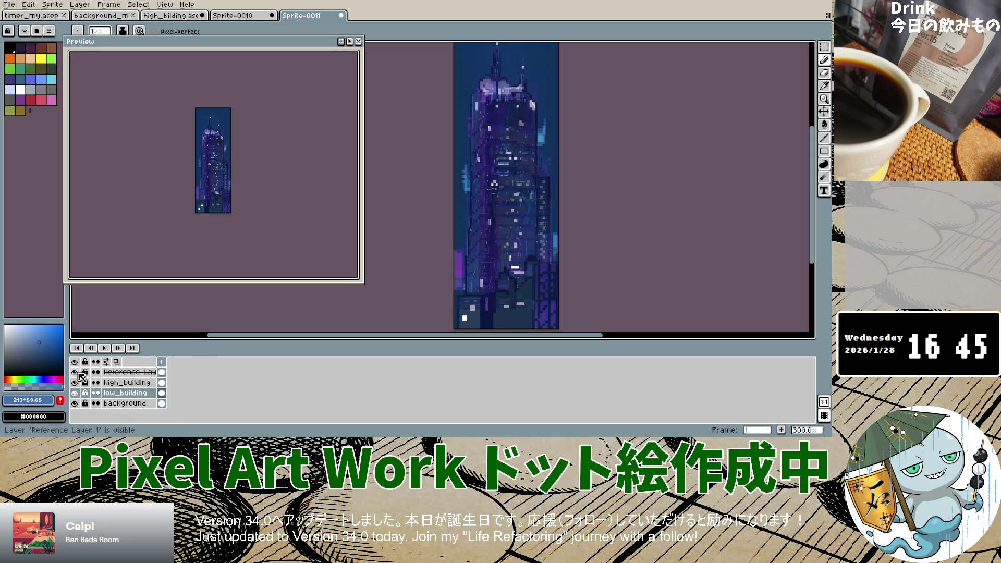
click(78, 374)
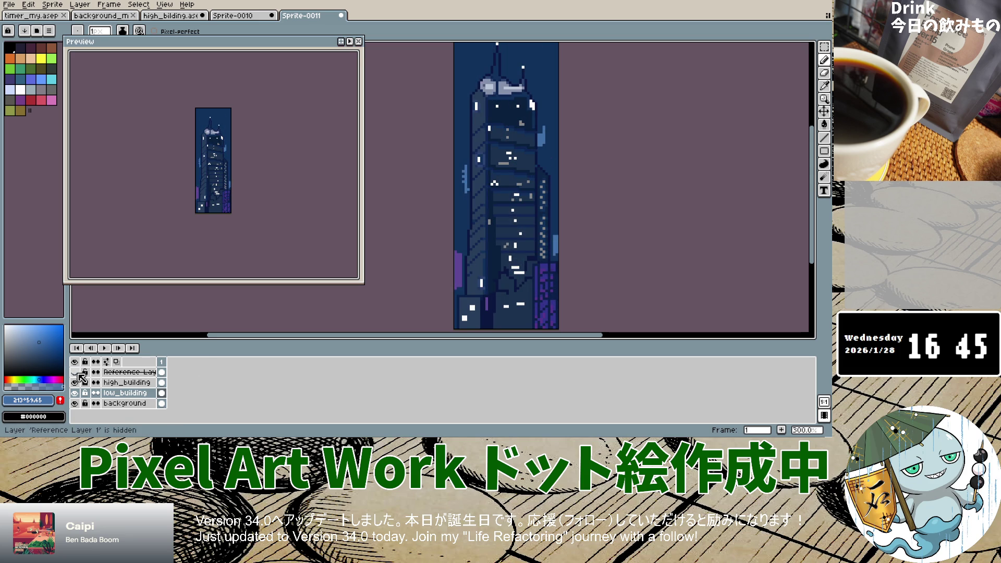
Sample the dark navy #0c1740 and paint it on the tower's right edge.
click(824, 85)
scroll(552, 167, up, 5)
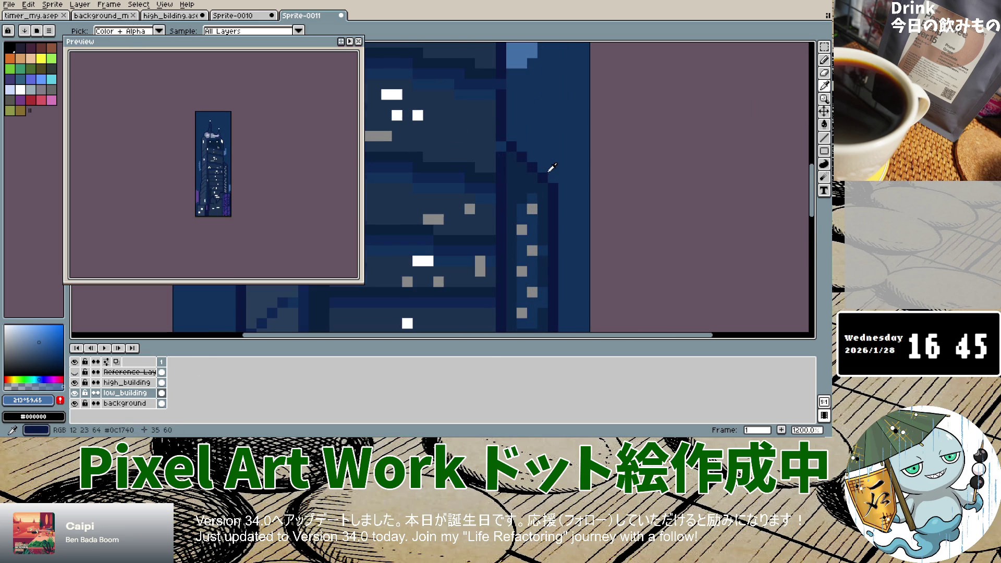
click(521, 148)
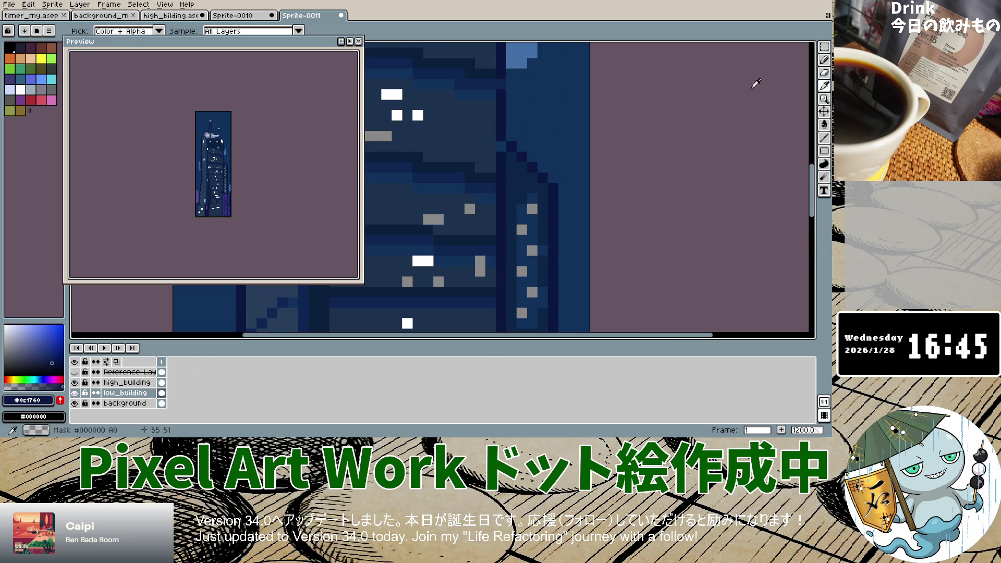
click(824, 60)
click(79, 373)
click(78, 373)
click(78, 373)
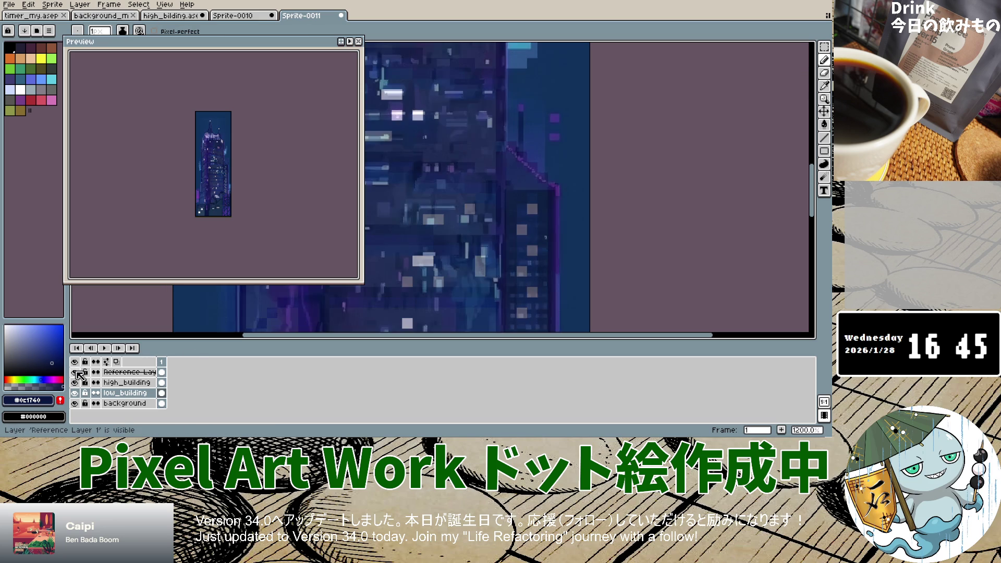
click(78, 374)
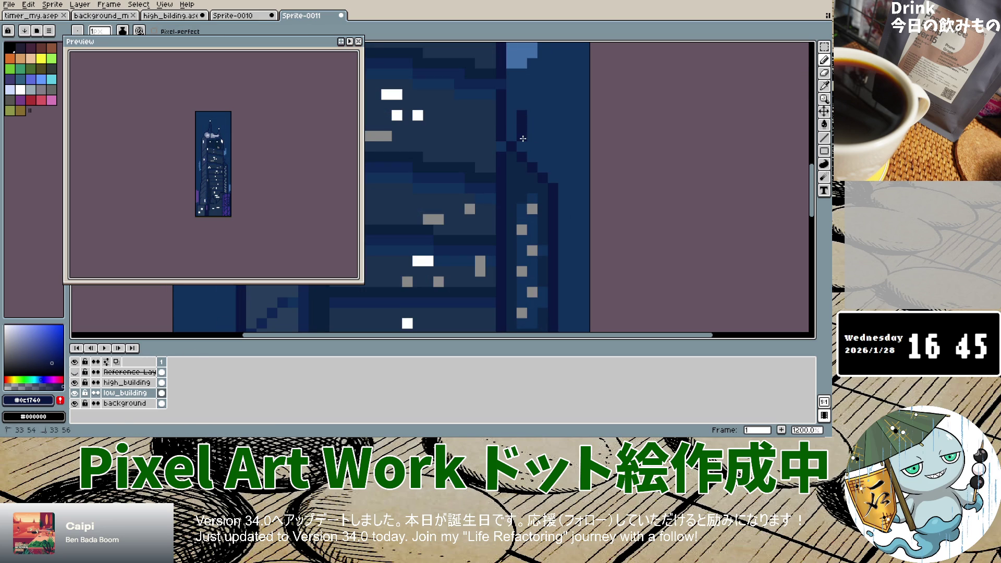
scroll(573, 245, down, 5)
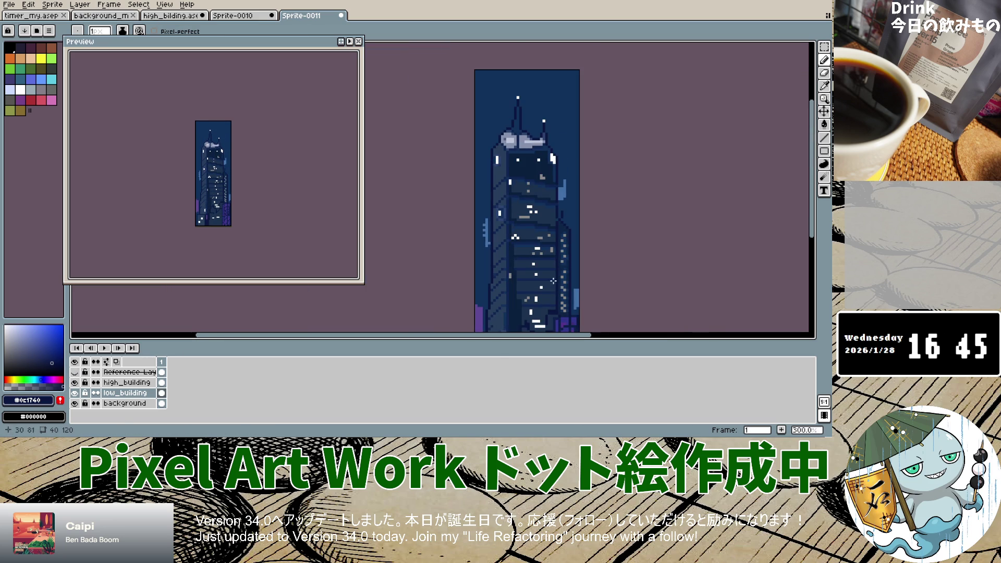
Sample the blue-purple #34348c from the sprite and return to the Pencil.
click(824, 85)
scroll(571, 316, up, 3)
click(572, 315)
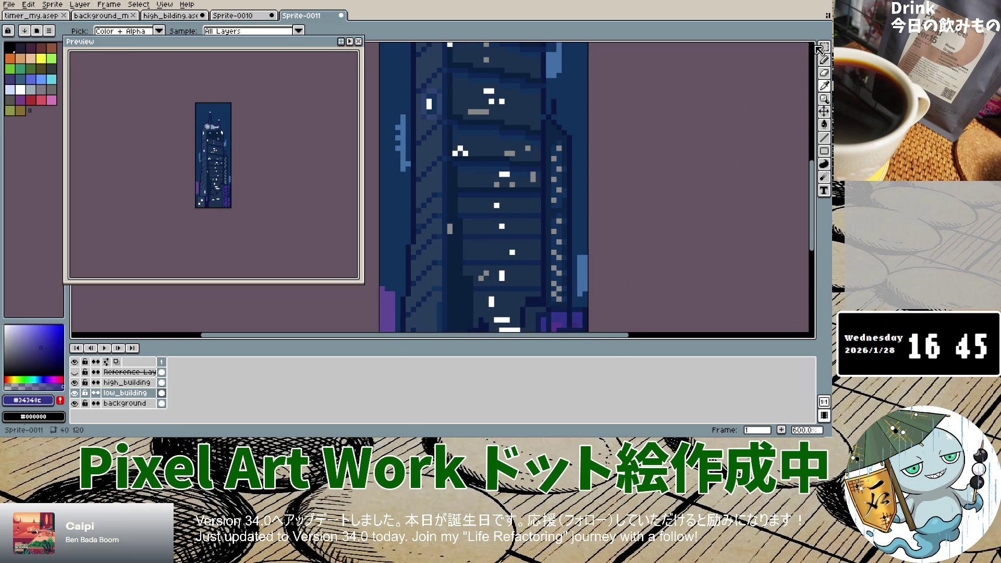
click(824, 59)
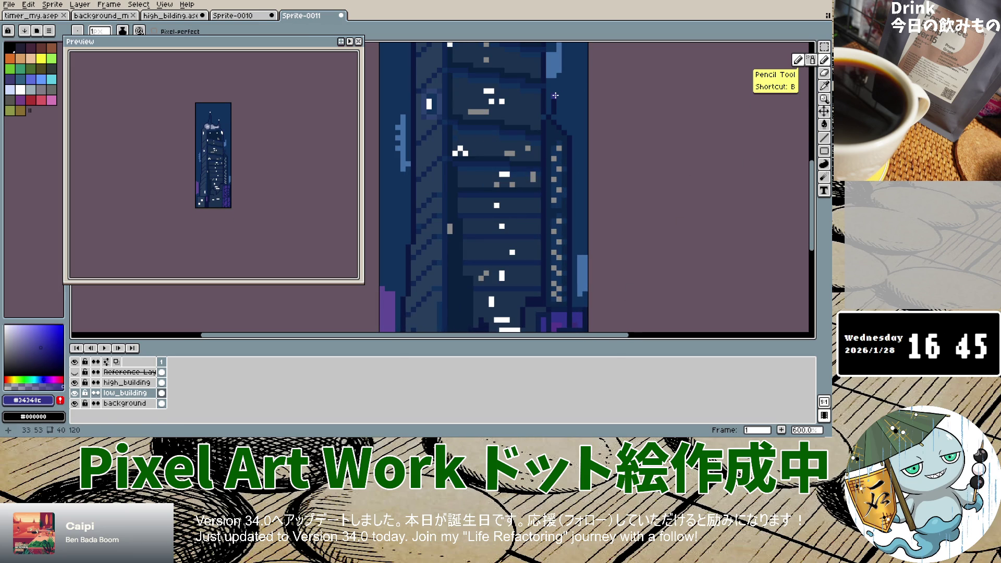
scroll(555, 95, down, 1)
scroll(555, 95, down, 4)
scroll(568, 99, up, 2)
scroll(568, 98, down, 2)
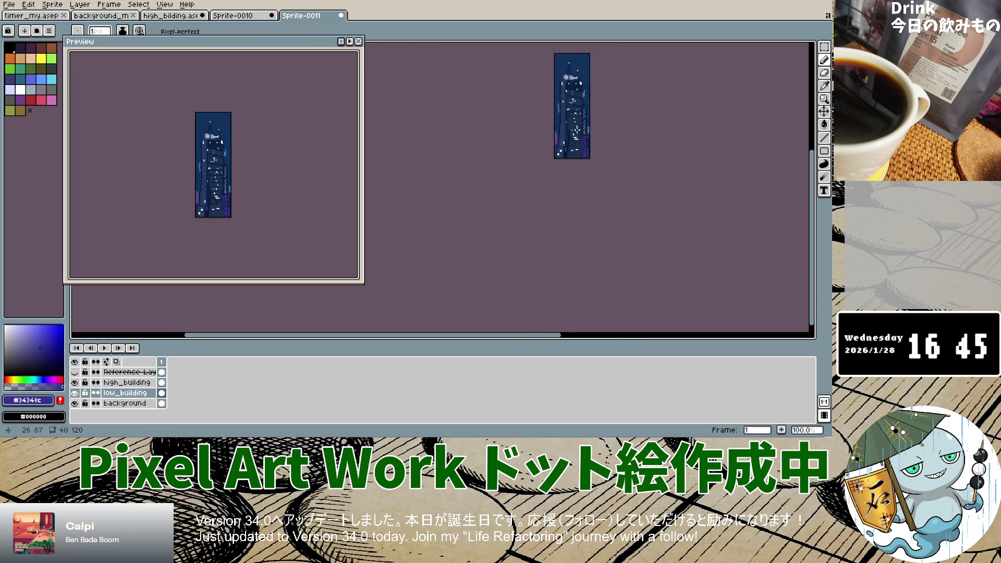
scroll(576, 136, up, 3)
scroll(574, 157, up, 2)
scroll(572, 177, down, 5)
scroll(571, 189, up, 4)
scroll(571, 189, down, 2)
scroll(570, 188, up, 1)
scroll(571, 188, down, 1)
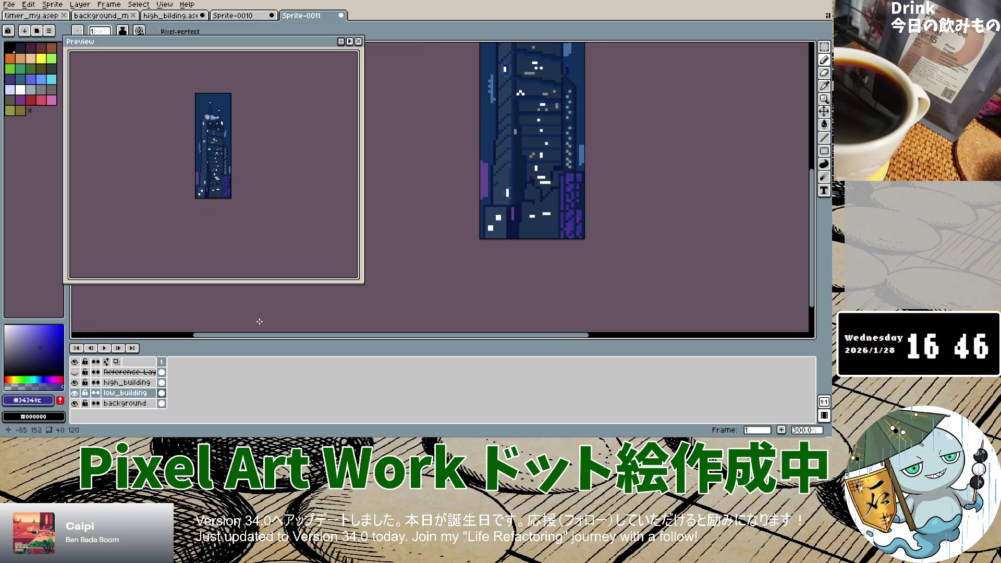
Check the high_building and reference layers, then place a dark purple pixel near the lit windows.
click(75, 382)
click(74, 382)
click(74, 382)
click(74, 382)
click(74, 382)
click(74, 382)
click(74, 371)
click(75, 372)
click(74, 372)
click(75, 371)
scroll(577, 74, up, 4)
click(571, 66)
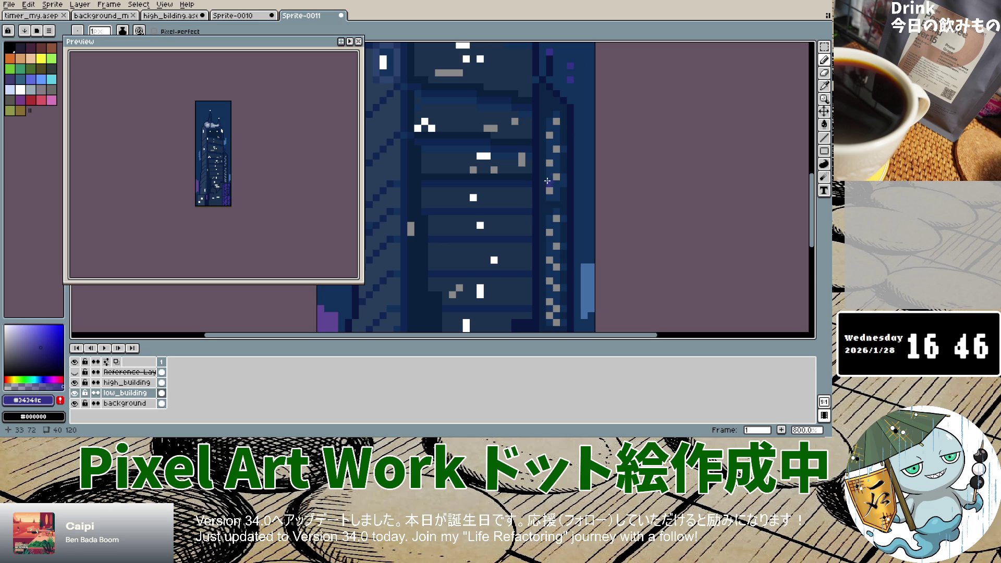
scroll(546, 181, down, 4)
click(74, 371)
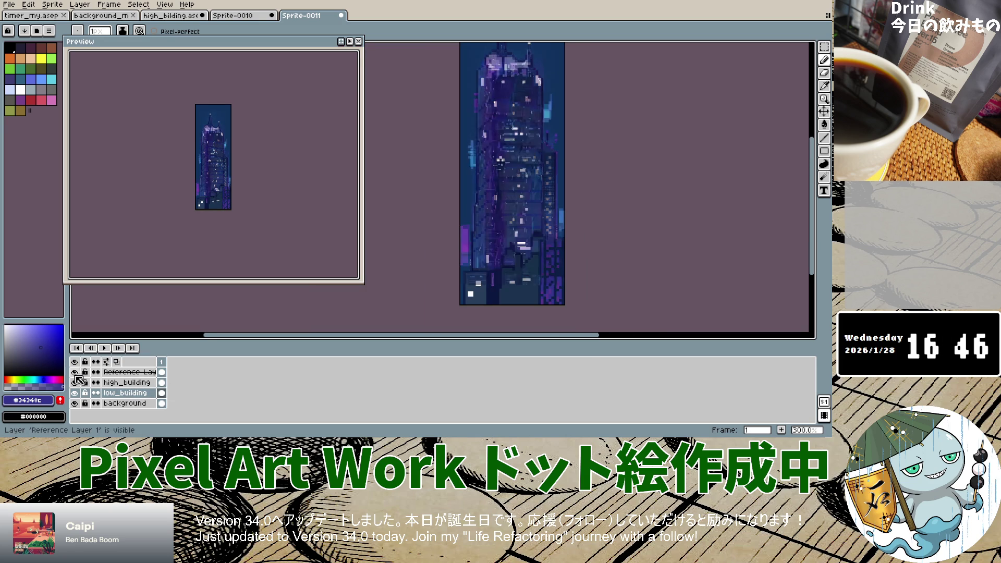
Repeatedly toggle Reference Layer 1 to compare the tower with the reference image.
click(75, 372)
click(75, 372)
click(75, 372)
click(75, 372)
click(75, 372)
click(75, 373)
click(75, 372)
click(75, 372)
click(75, 372)
click(75, 372)
click(75, 372)
click(75, 372)
click(75, 372)
click(75, 372)
click(75, 373)
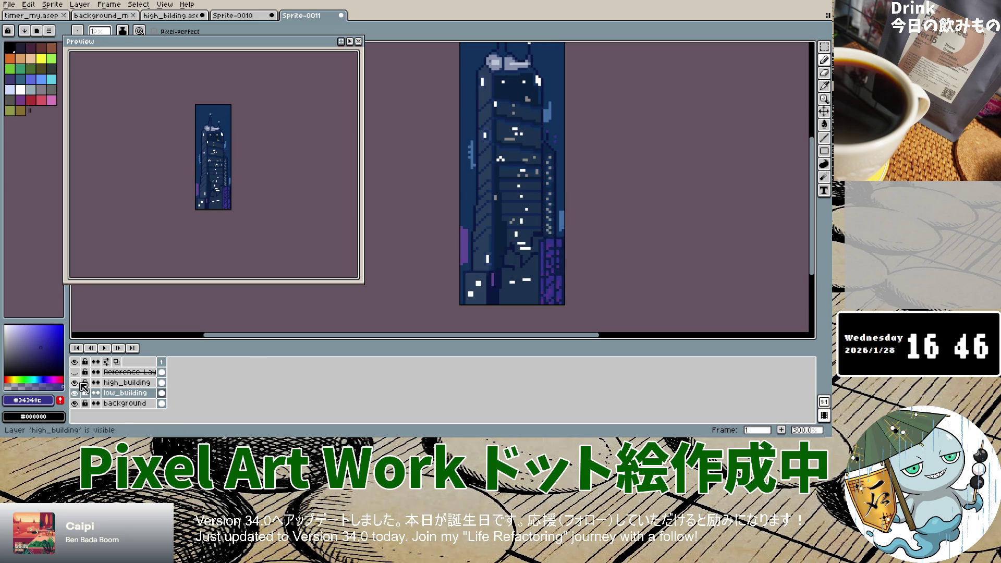
Brighten the blue-purple drawing colour slightly and zoom into the tower's spire.
drag(50, 347, 42, 342)
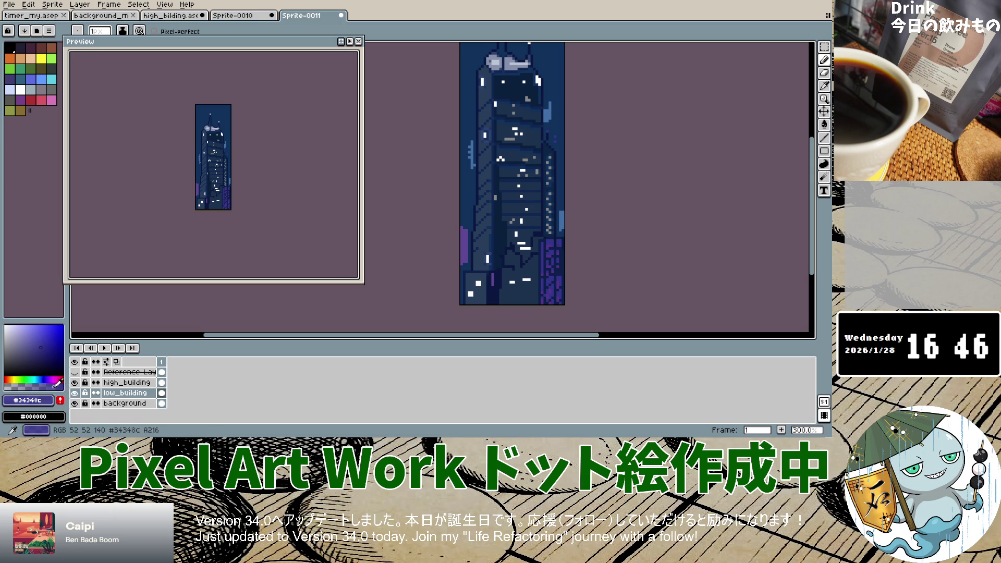
scroll(504, 80, up, 1)
scroll(505, 80, up, 6)
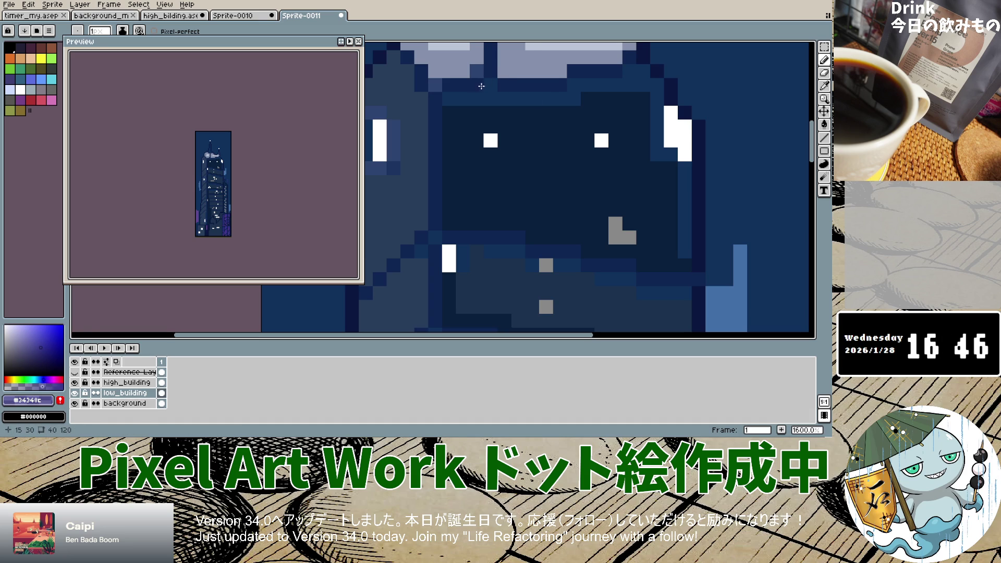
click(75, 372)
click(75, 372)
drag(411, 79, 408, 92)
On the high_building layer, paint purple pixels along the edges near the skyscraper's top.
key(b)
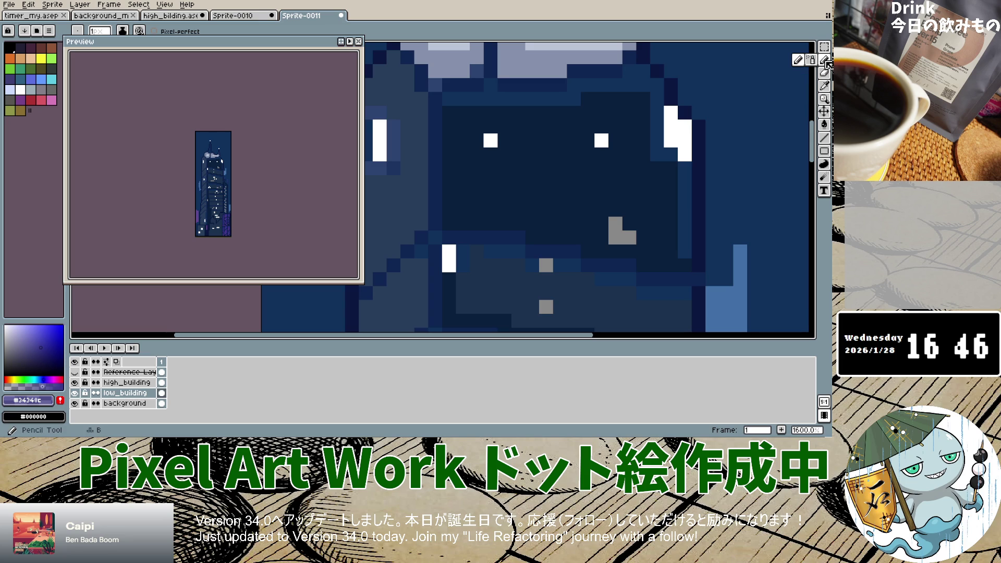
click(127, 382)
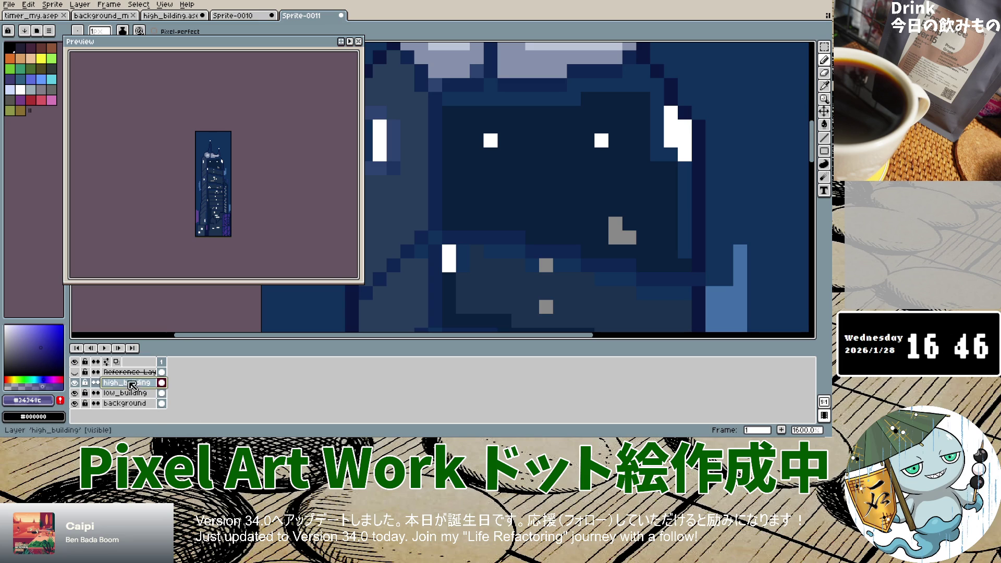
drag(408, 91, 407, 101)
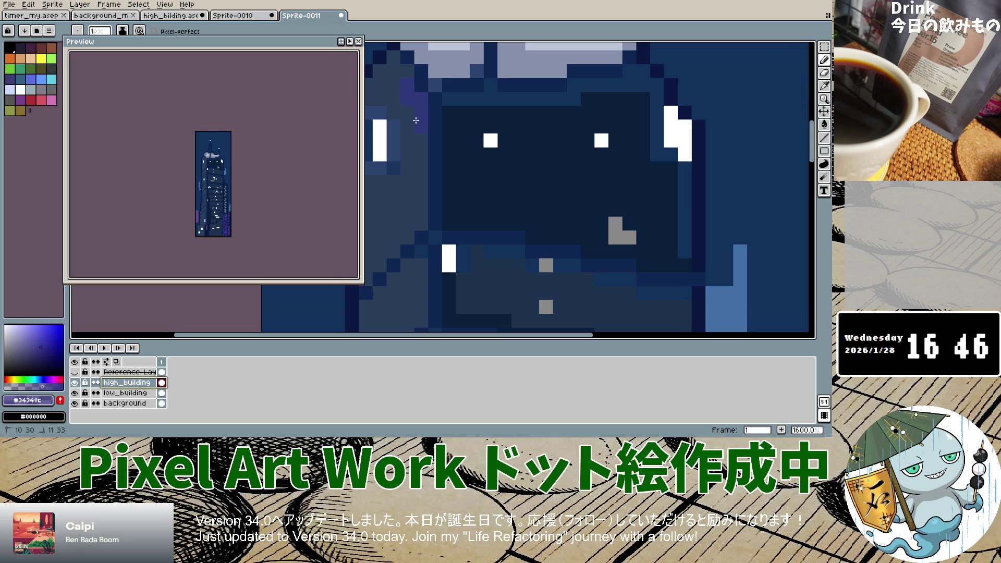
scroll(467, 103, down, 3)
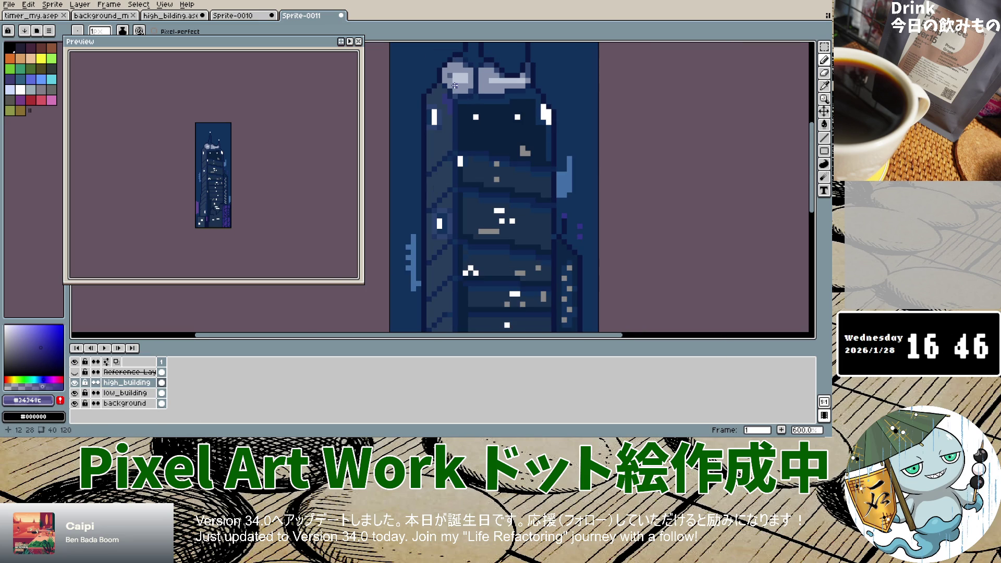
drag(451, 84, 458, 92)
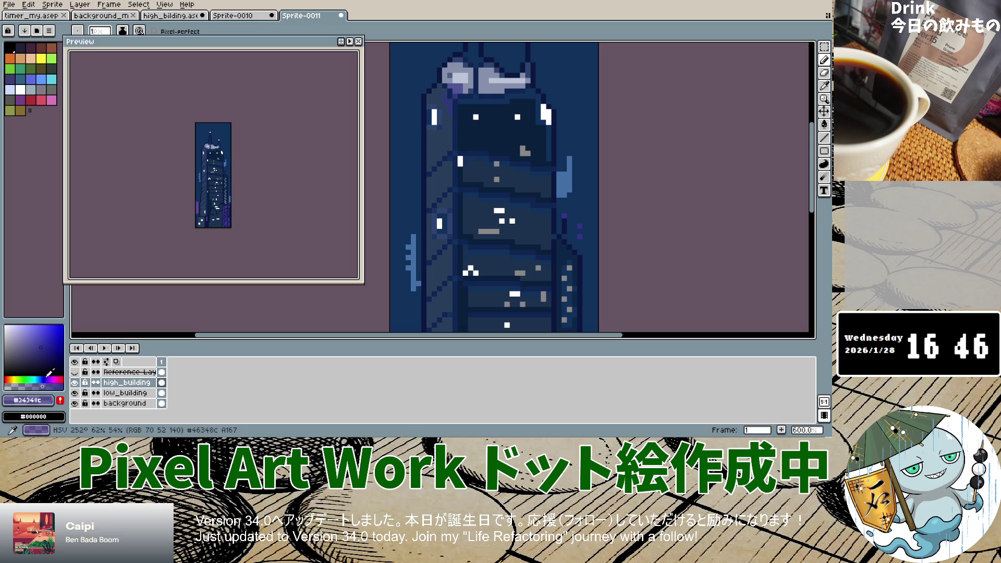
Compare the purple edge pixels with the reference and undo the last stroke.
click(76, 371)
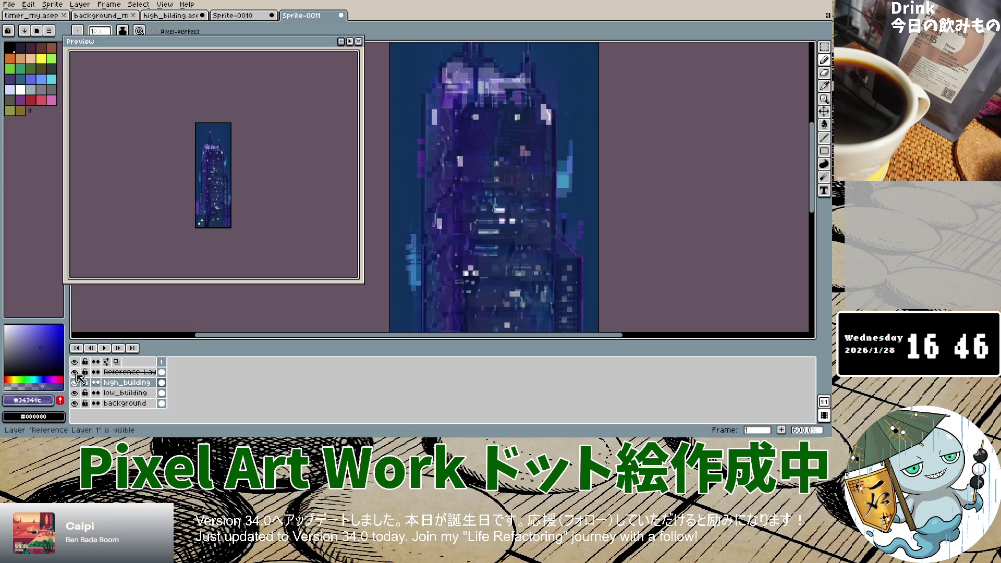
click(76, 372)
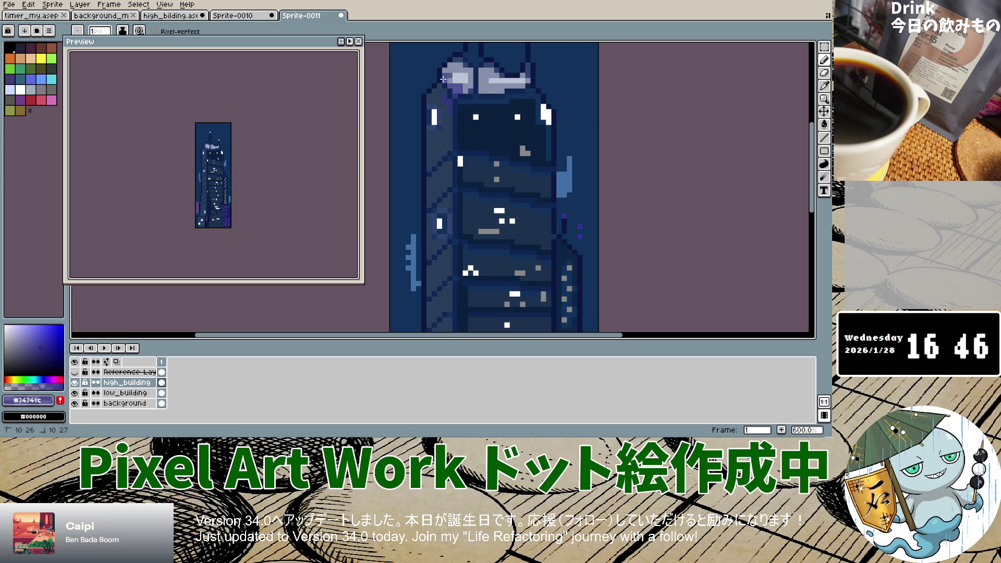
click(76, 372)
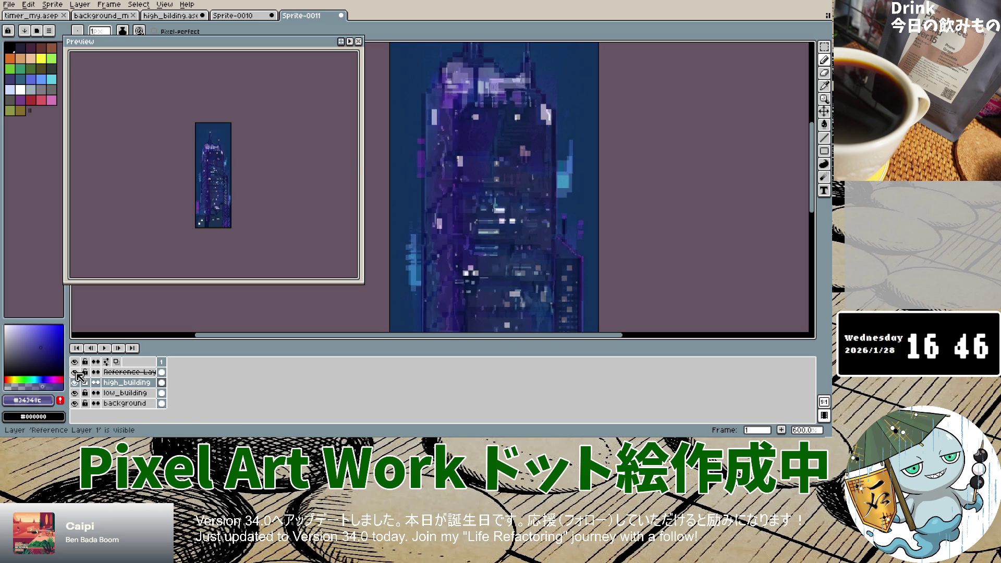
click(77, 371)
key(ctrl+z)
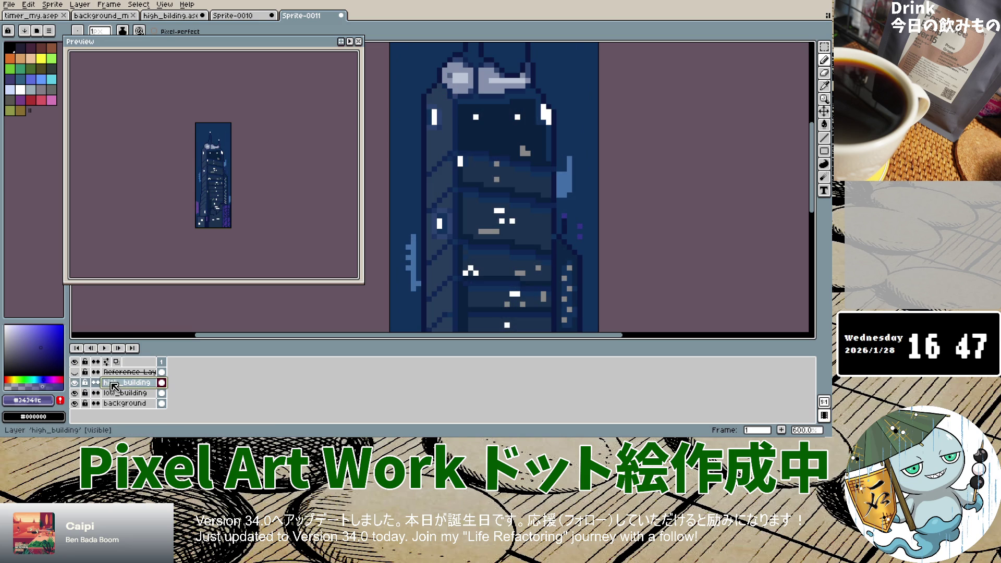
click(79, 4)
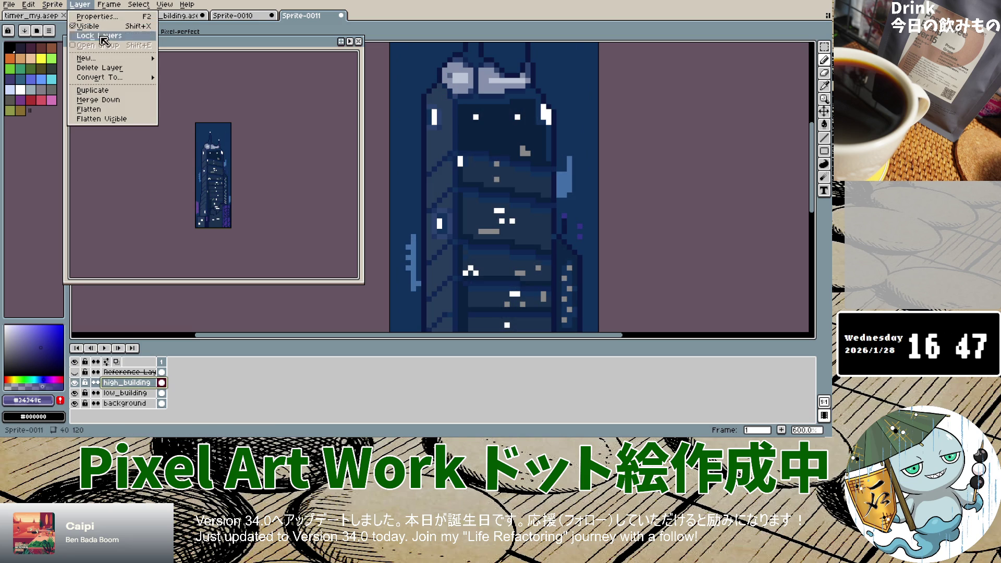
Add a new layer above high_building and name it 'light'.
click(180, 59)
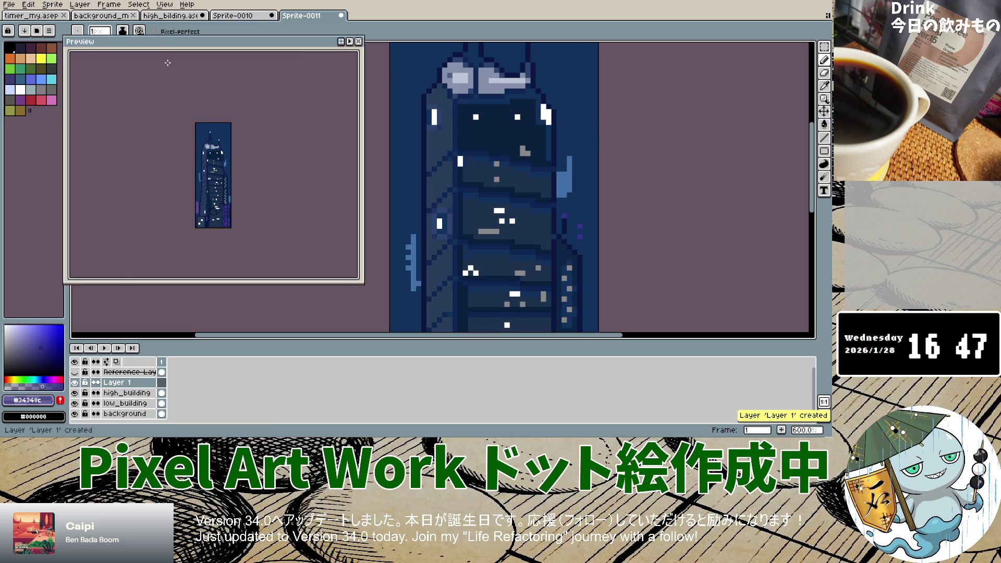
double_click(120, 382)
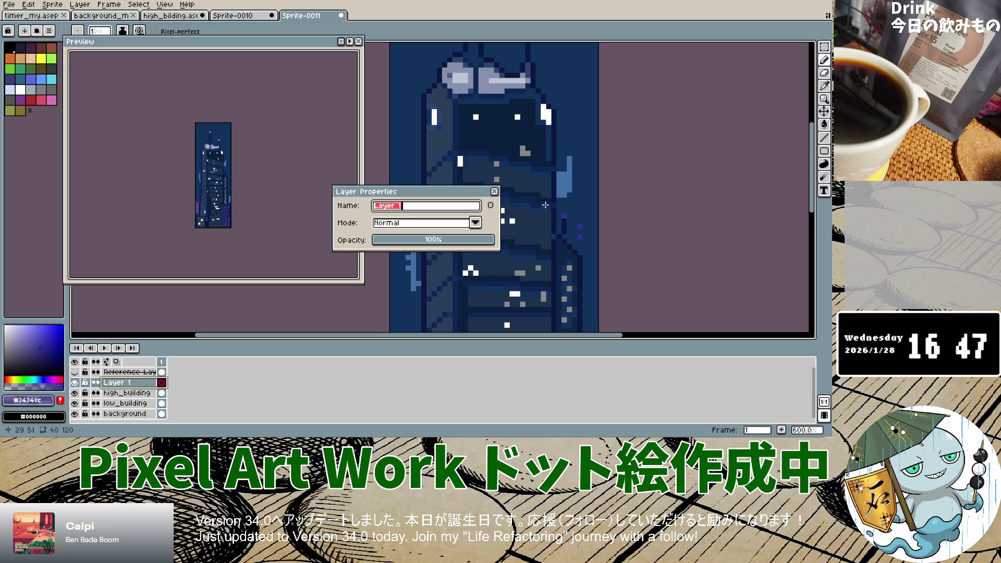
key(BackSpace)
text(ht)
key(Return)
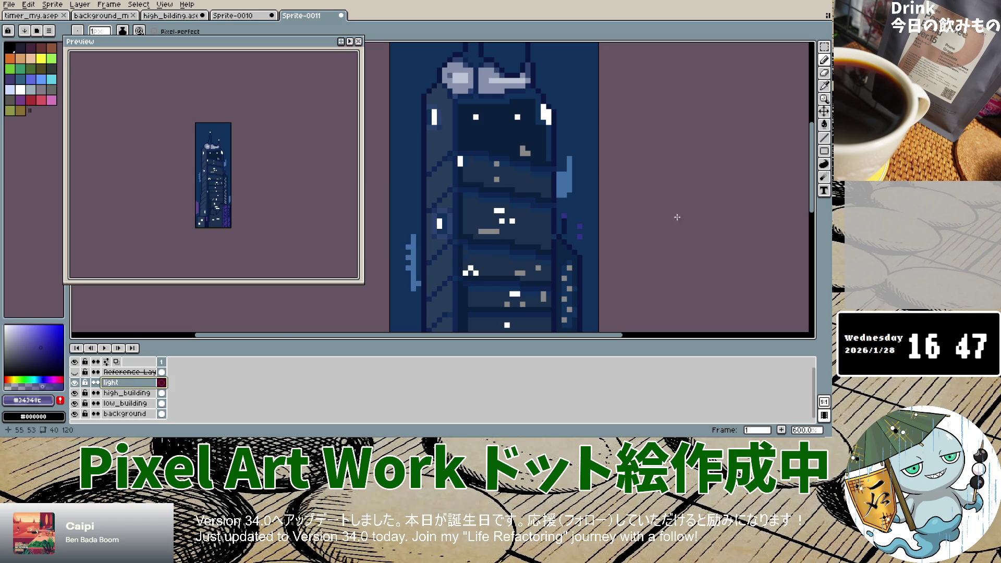
Paint light strokes near the building top and down its side, checking the reference.
mouse_move(441, 95)
mouse_down()
mouse_move(453, 102)
mouse_move(445, 76)
mouse_move(455, 94)
mouse_up()
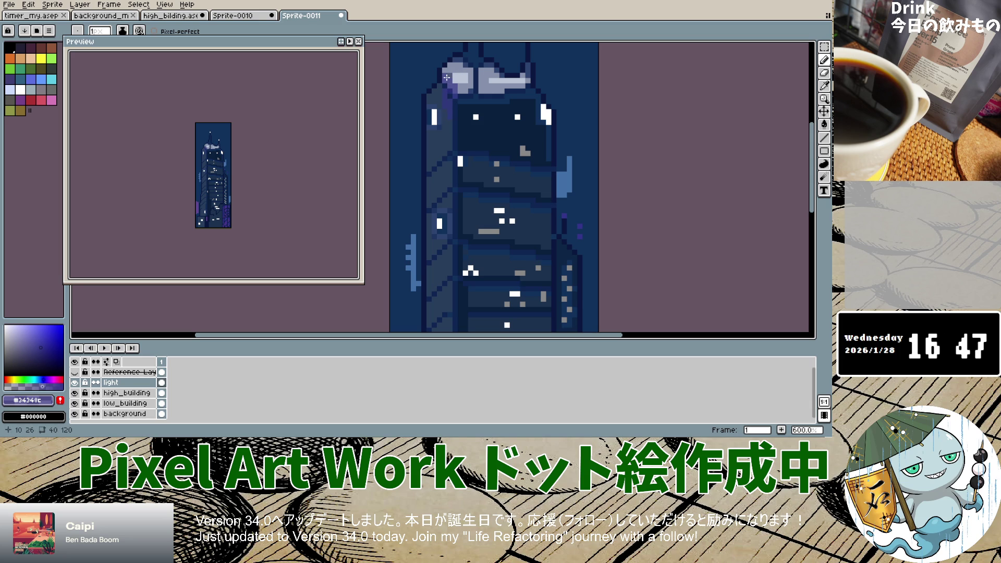
click(75, 372)
click(76, 373)
click(76, 373)
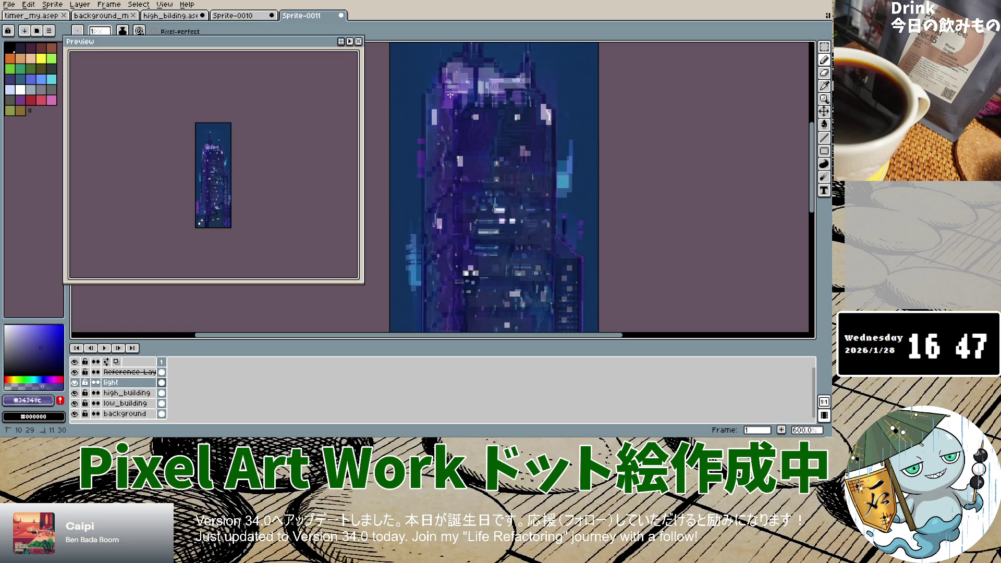
drag(498, 82, 504, 98)
drag(422, 140, 422, 159)
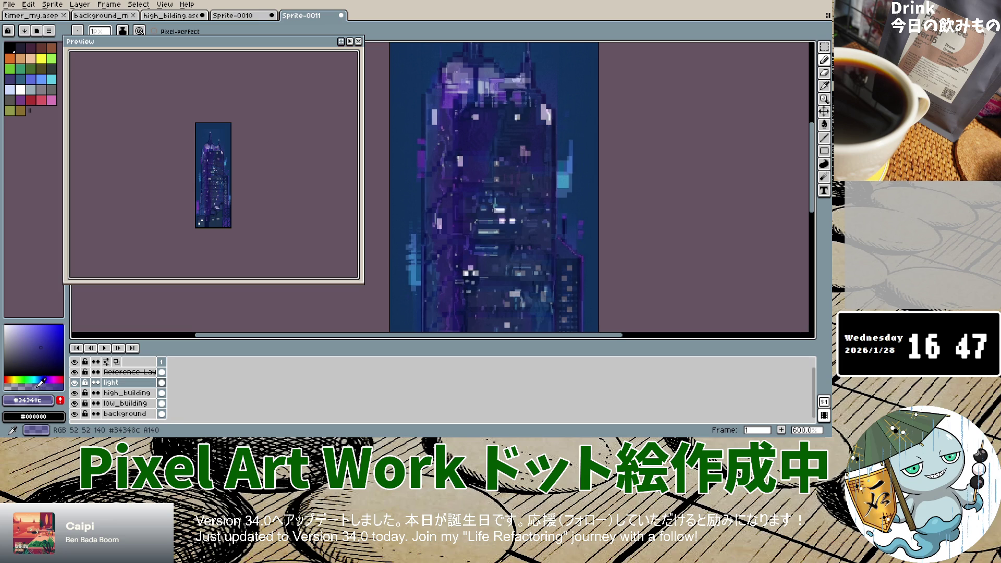
drag(452, 115, 448, 111)
drag(442, 146, 441, 224)
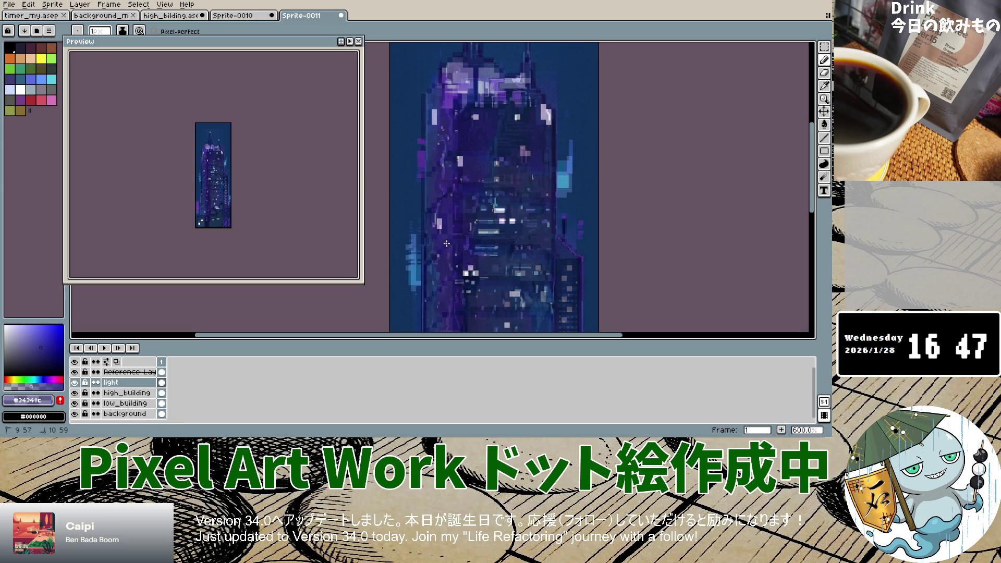
drag(448, 298, 455, 312)
Add a single light pixel and a light stroke lower on the building.
scroll(456, 253, down, 3)
scroll(434, 253, up, 3)
click(429, 153)
mouse_move(436, 204)
mouse_down()
mouse_move(452, 205)
mouse_move(423, 231)
mouse_up()
scroll(438, 293, down, 4)
scroll(469, 139, up, 2)
scroll(468, 139, up, 2)
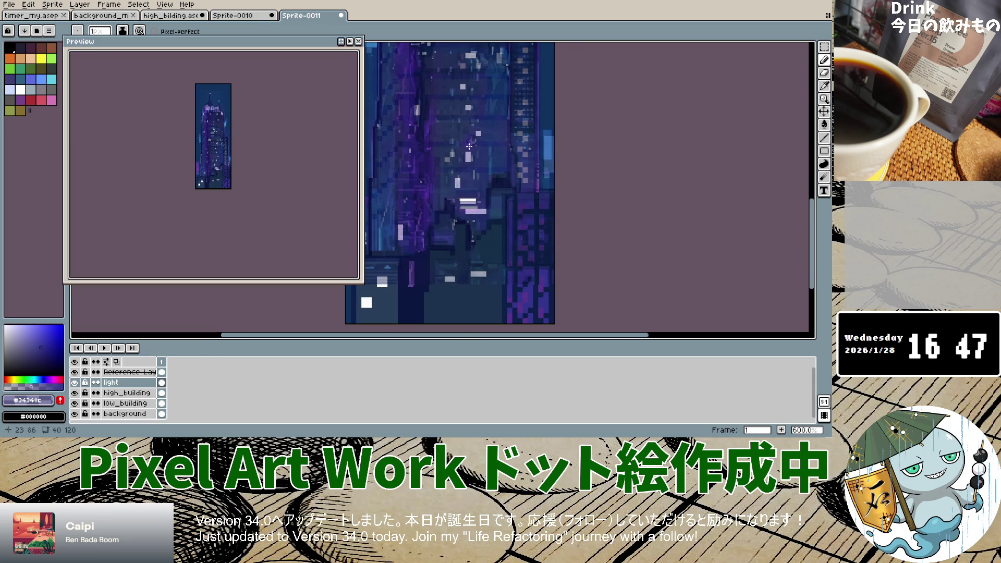
scroll(469, 147, down, 3)
scroll(521, 124, up, 3)
Draw vertical light lines along the right edge and short streaks lower down, then hide the light layer.
drag(514, 121, 515, 168)
mouse_move(509, 216)
mouse_down()
mouse_move(513, 280)
mouse_move(517, 204)
mouse_up()
drag(519, 152, 509, 92)
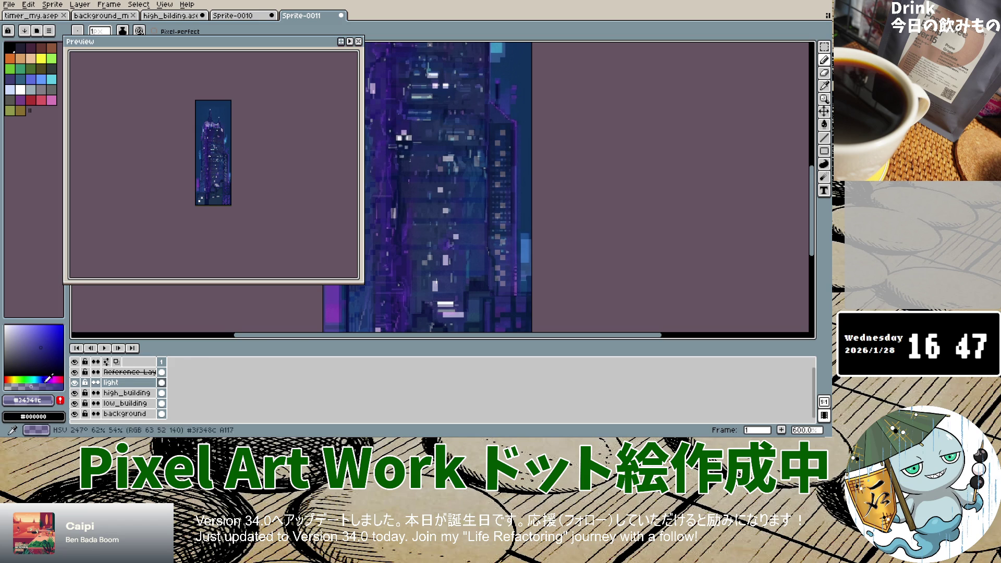
drag(418, 166, 418, 174)
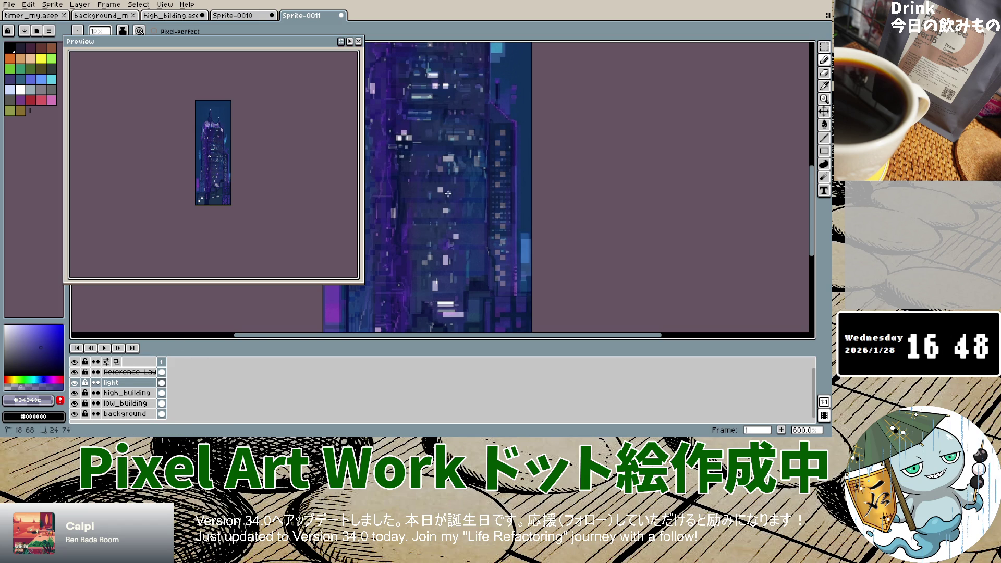
drag(440, 301, 450, 301)
click(76, 383)
Hide the reference and high_building layers, leaving the light layer visible on its own.
click(74, 372)
click(75, 393)
click(74, 382)
Move the Preview panel to the upper left, show high_building again, and zoom to 400%.
drag(237, 41, 177, 24)
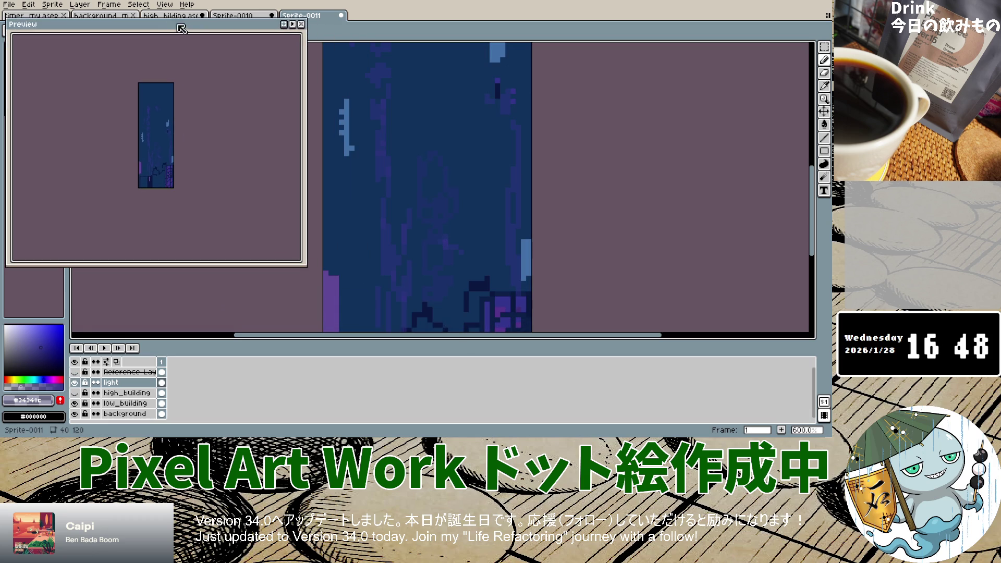
click(74, 393)
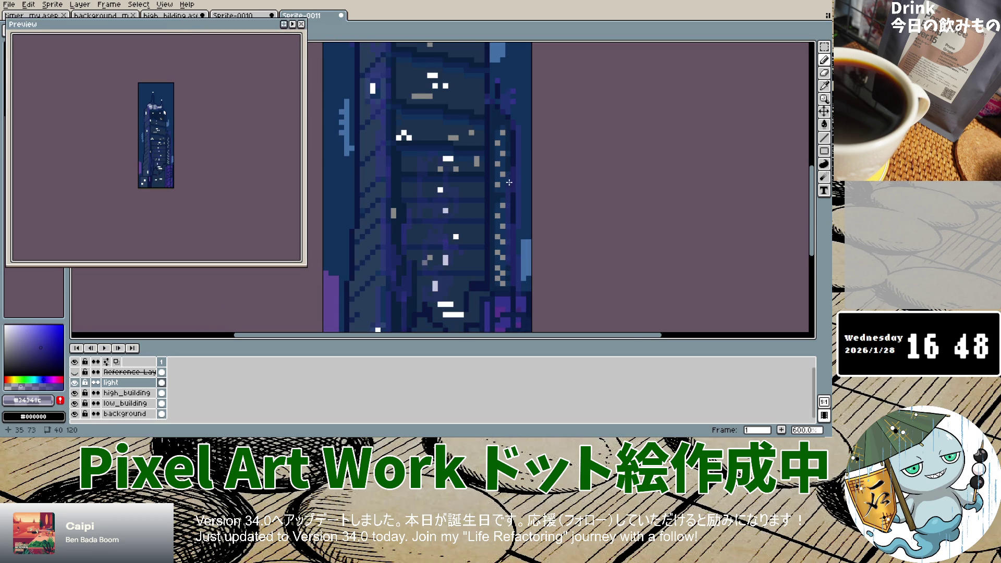
scroll(509, 181, down, 5)
scroll(496, 177, up, 3)
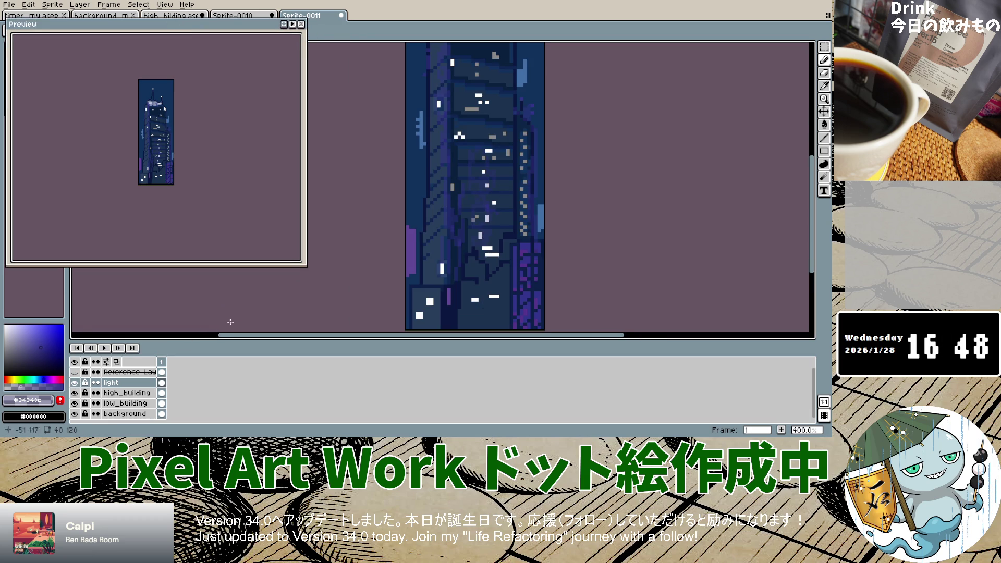
scroll(484, 136, down, 1)
scroll(484, 135, down, 1)
scroll(484, 135, up, 1)
scroll(484, 135, up, 1)
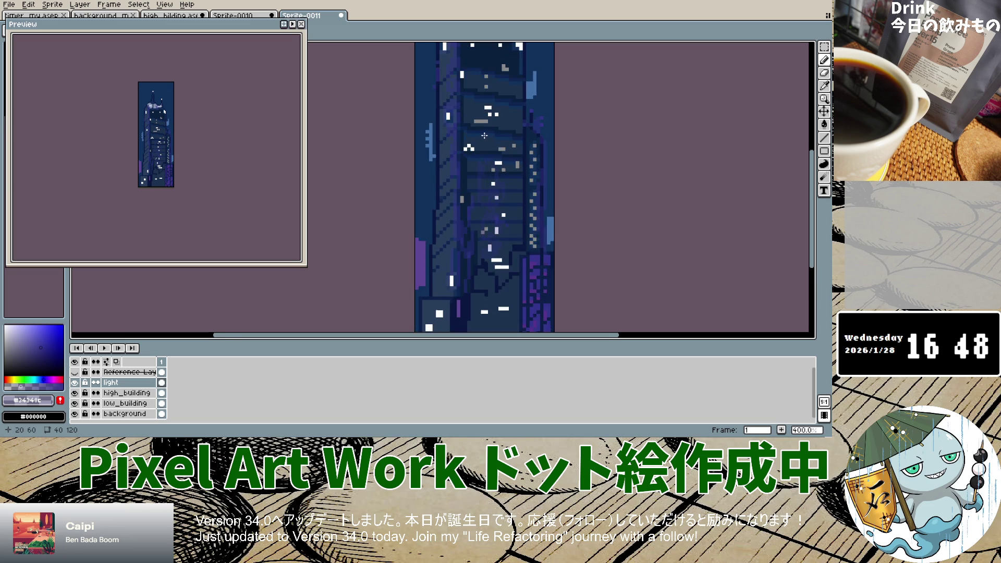
scroll(484, 136, down, 4)
scroll(482, 114, up, 3)
scroll(482, 115, up, 1)
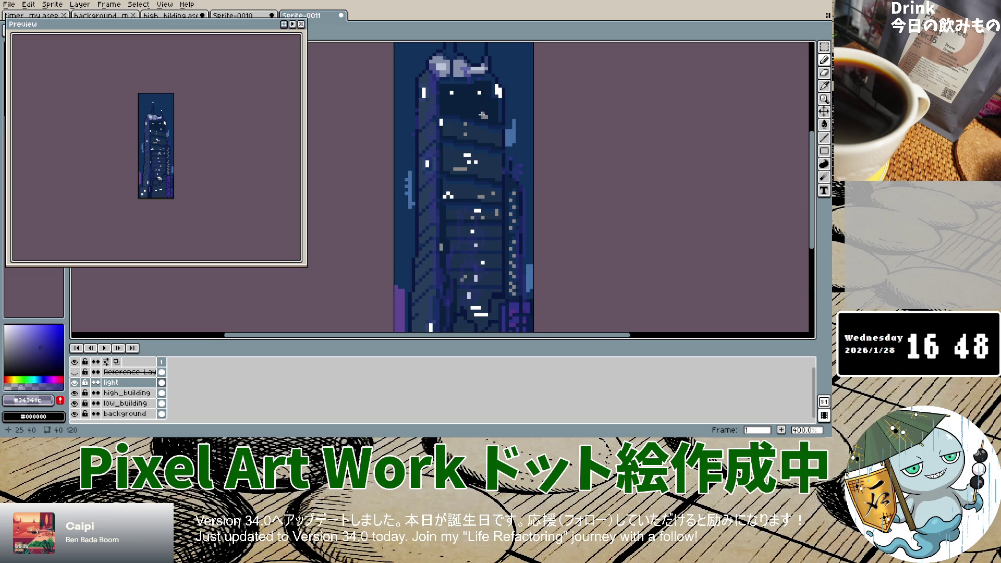
click(74, 372)
click(74, 371)
click(75, 371)
click(74, 371)
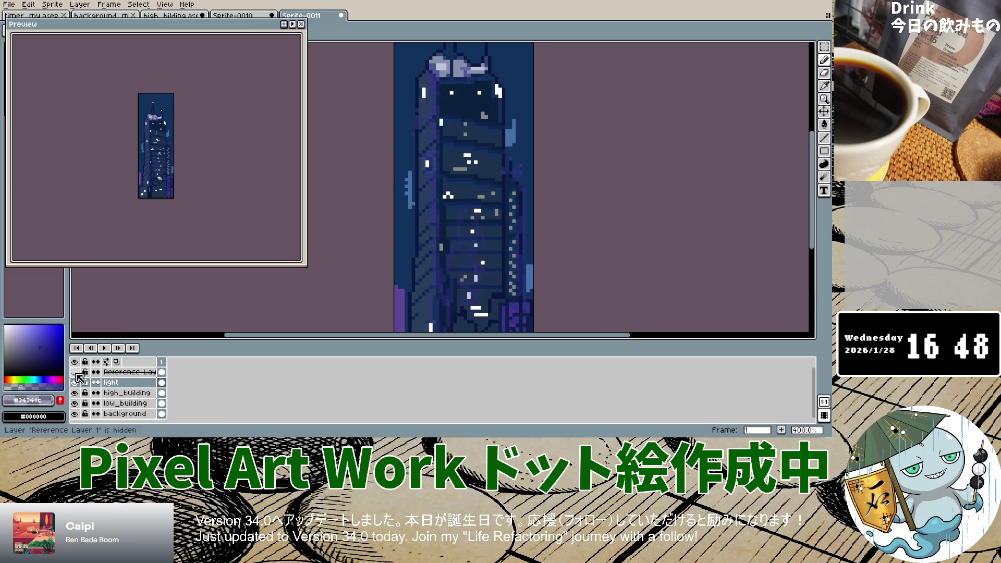
drag(454, 168, 472, 163)
click(75, 372)
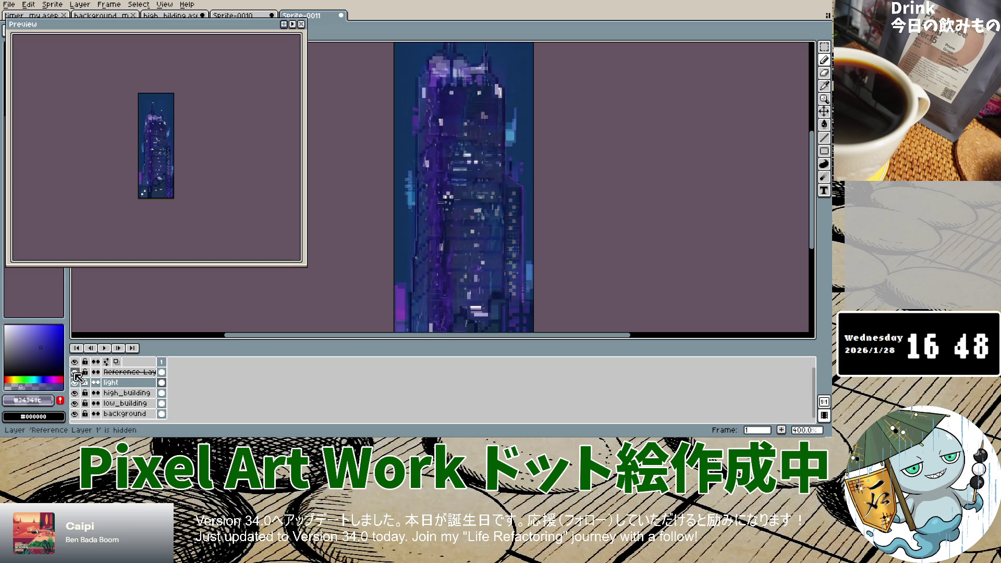
click(74, 371)
click(74, 372)
click(75, 371)
click(74, 372)
click(74, 372)
mouse_move(448, 81)
mouse_down()
mouse_move(455, 101)
mouse_move(451, 90)
mouse_up()
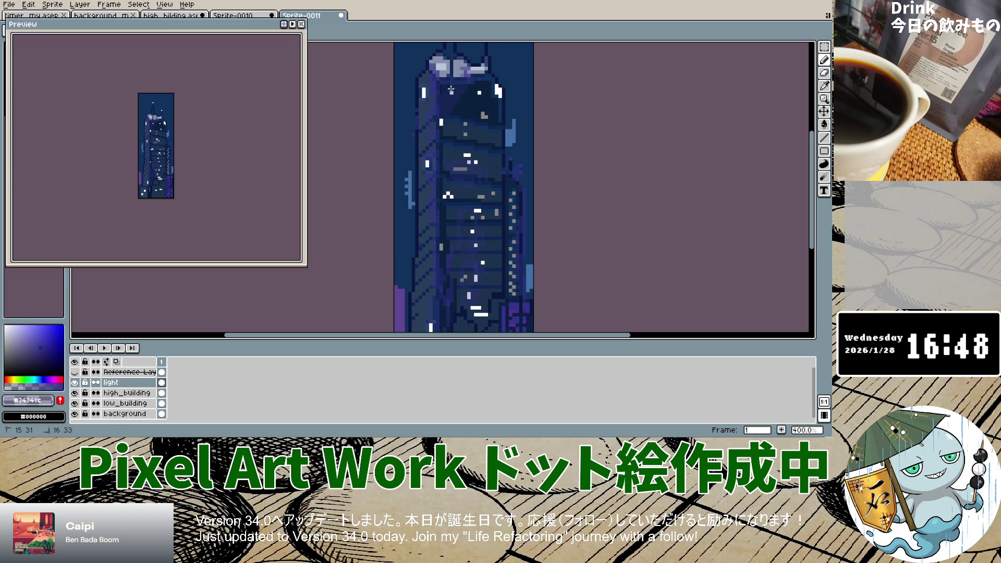
click(75, 372)
click(75, 372)
click(75, 372)
click(75, 372)
click(75, 372)
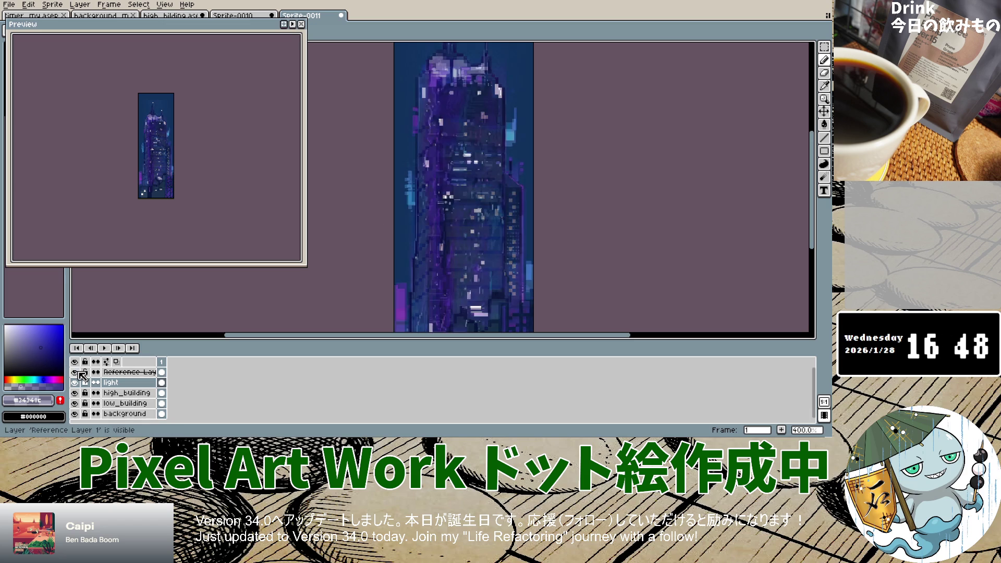
click(75, 372)
click(498, 91)
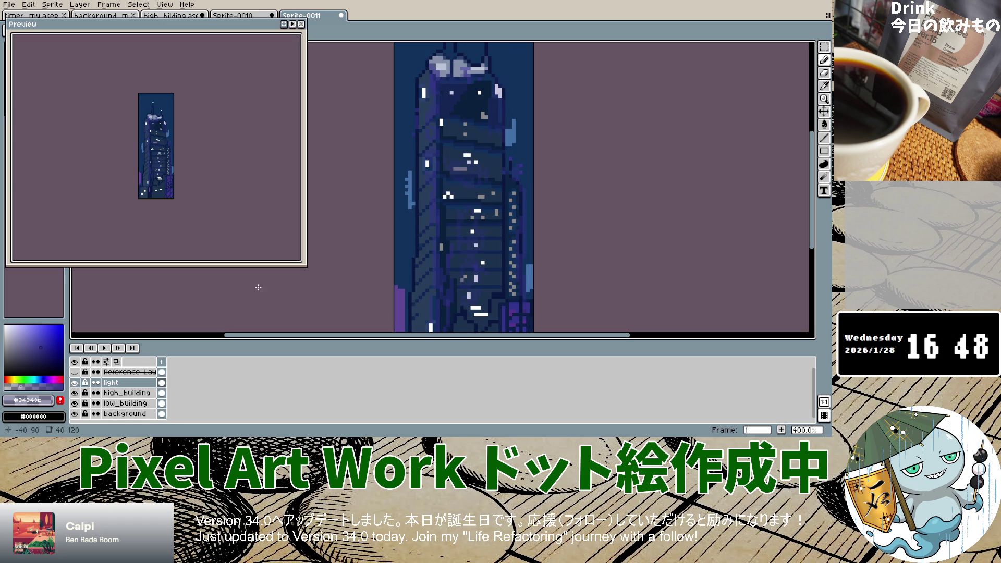
click(76, 372)
click(75, 373)
click(75, 373)
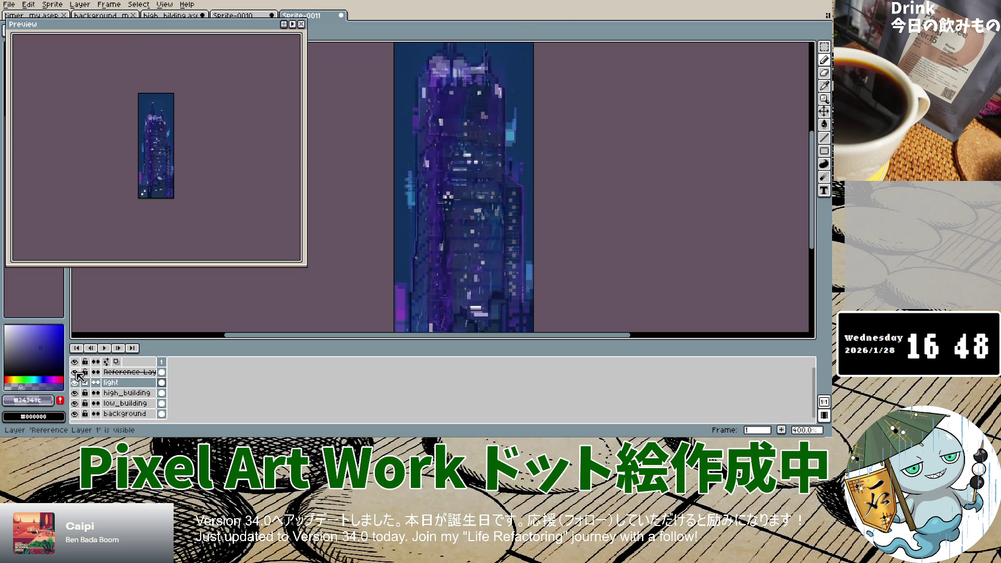
click(76, 372)
click(76, 372)
click(75, 372)
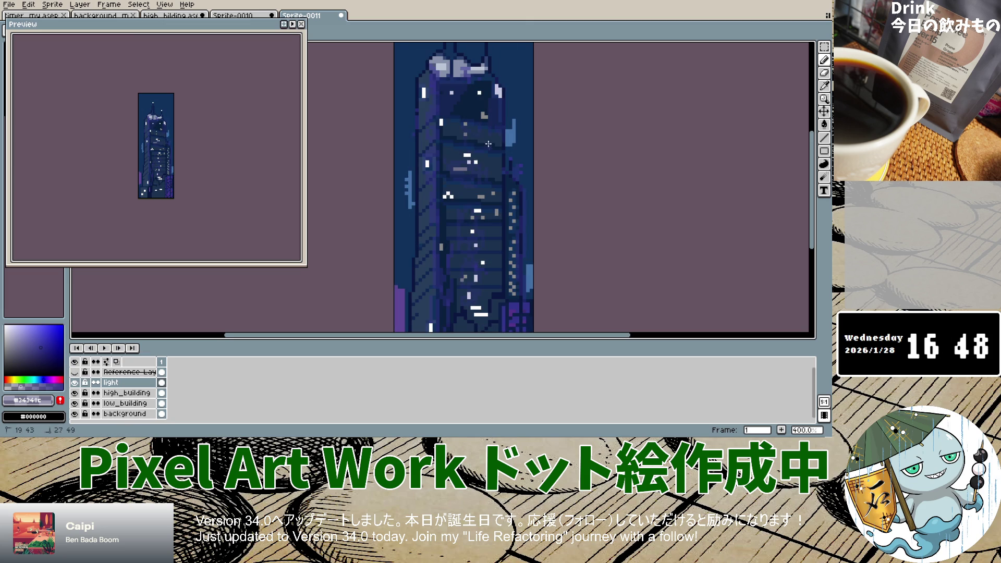
click(76, 373)
click(76, 373)
click(76, 373)
click(76, 373)
click(76, 372)
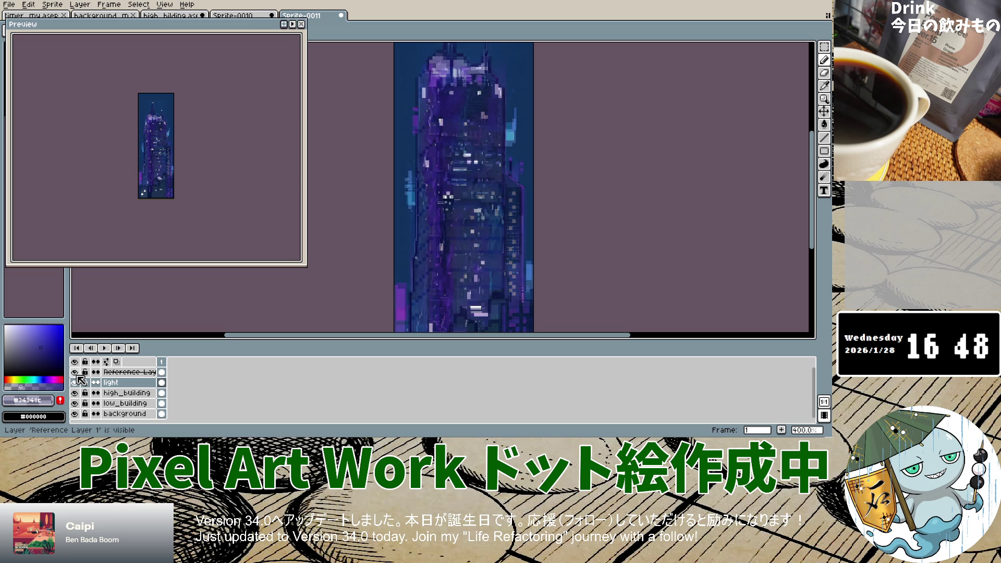
click(76, 374)
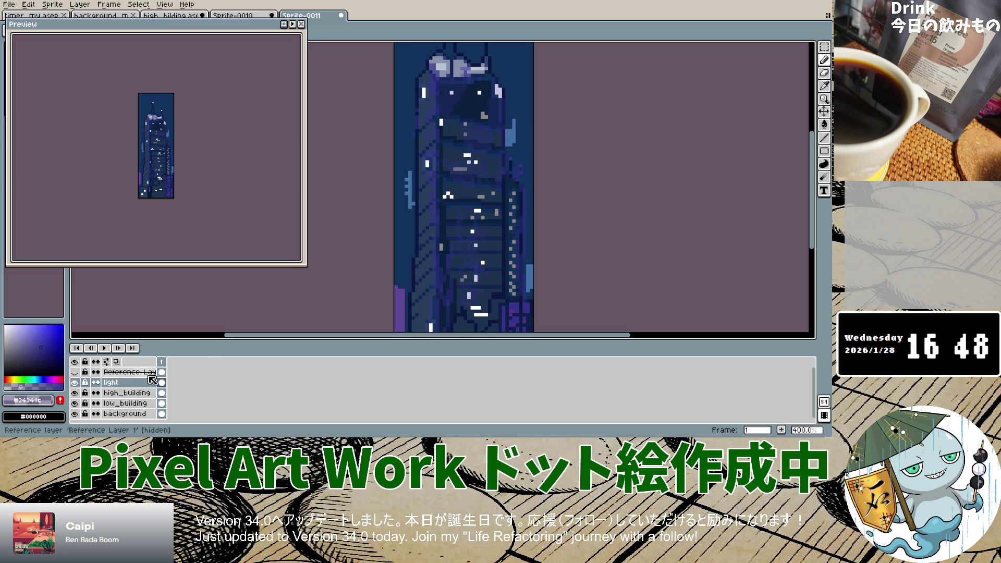
click(76, 372)
click(76, 372)
click(76, 373)
click(76, 373)
click(76, 372)
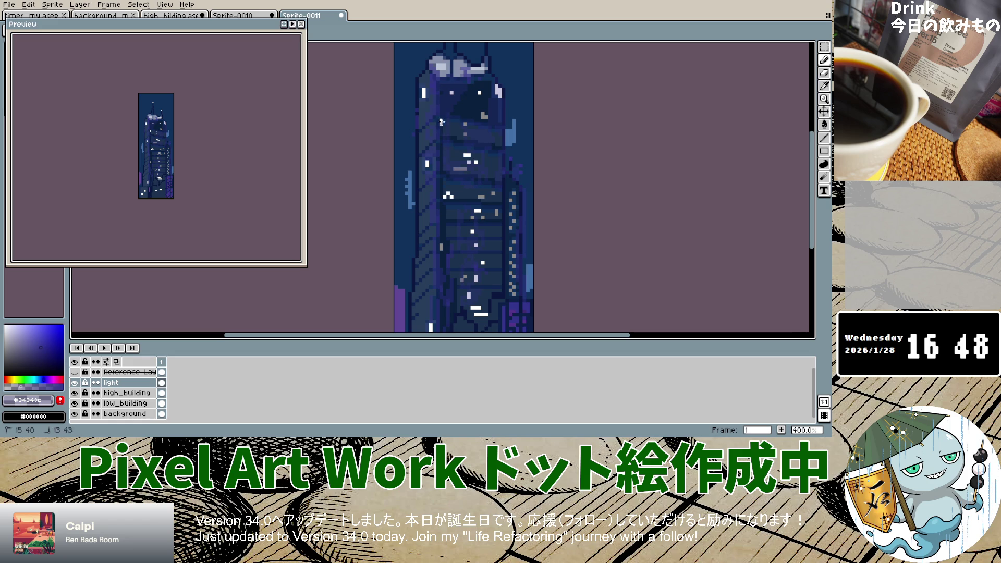
click(76, 372)
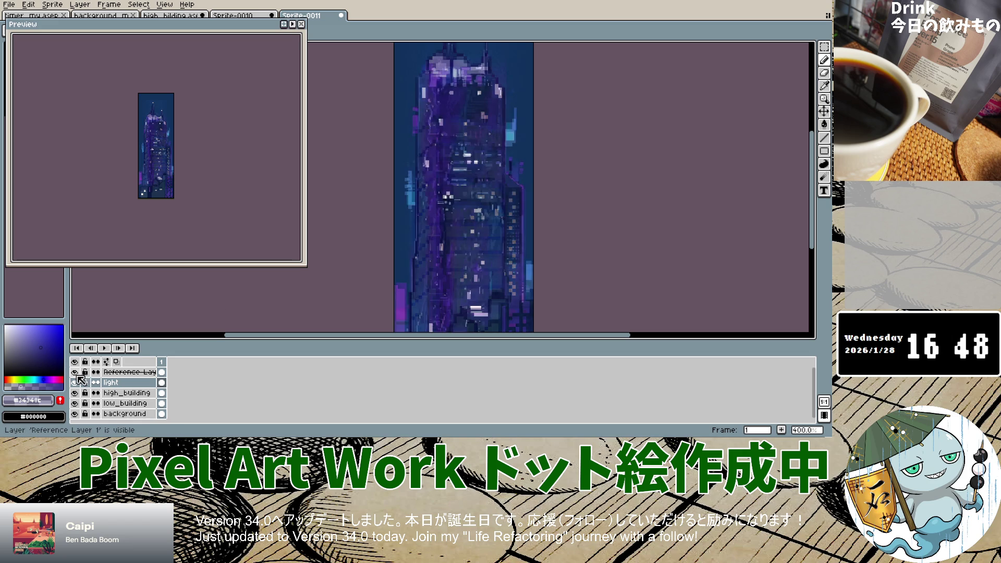
click(76, 372)
click(75, 373)
click(75, 372)
click(76, 372)
click(76, 372)
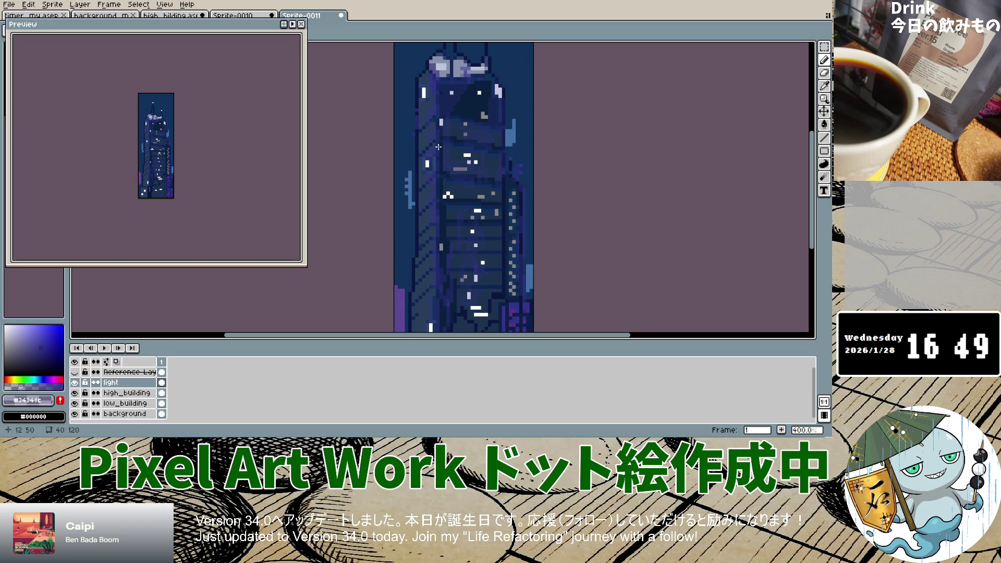
click(75, 372)
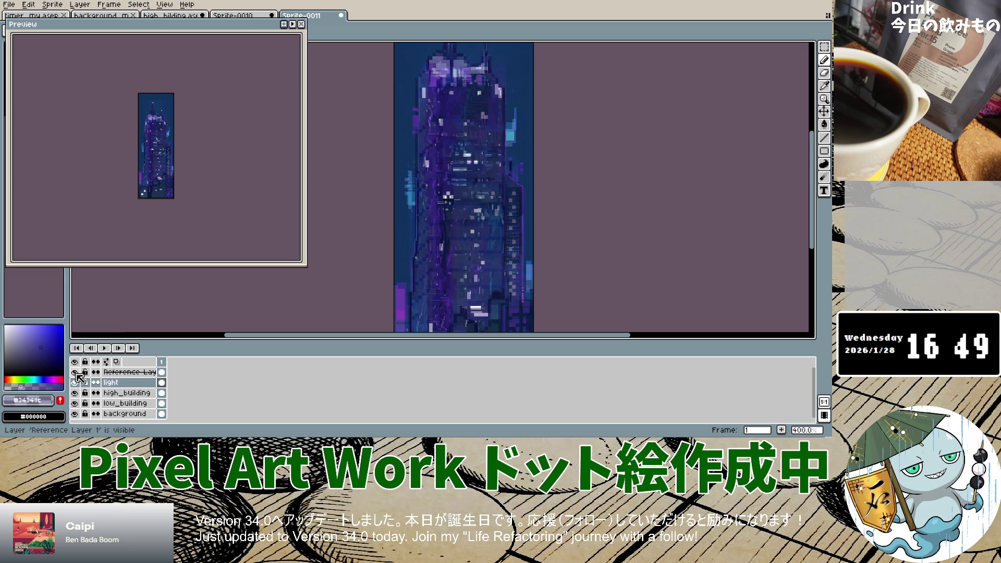
click(75, 372)
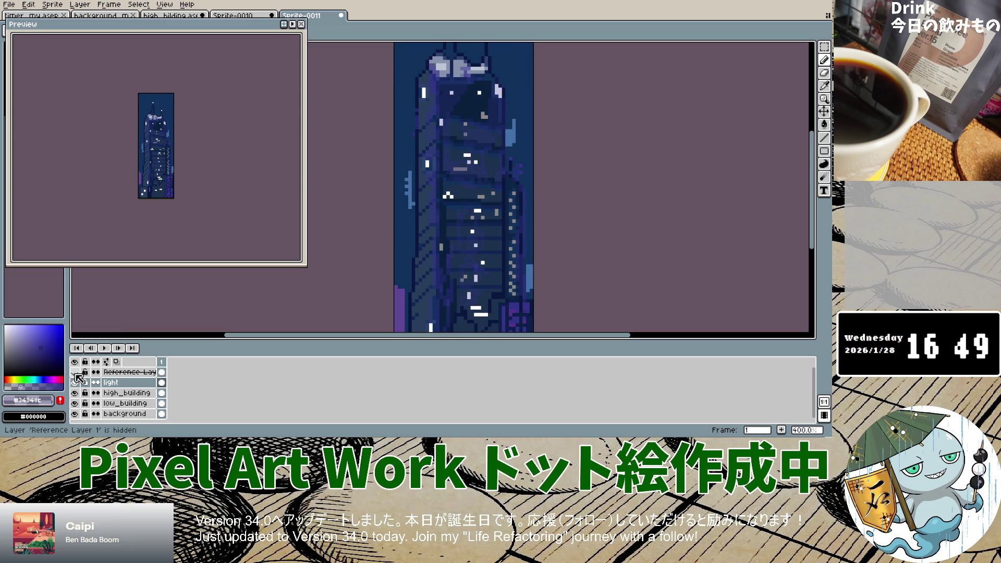
click(76, 373)
click(76, 373)
click(75, 373)
click(76, 373)
click(75, 373)
click(76, 373)
click(75, 382)
click(78, 373)
click(78, 373)
click(78, 373)
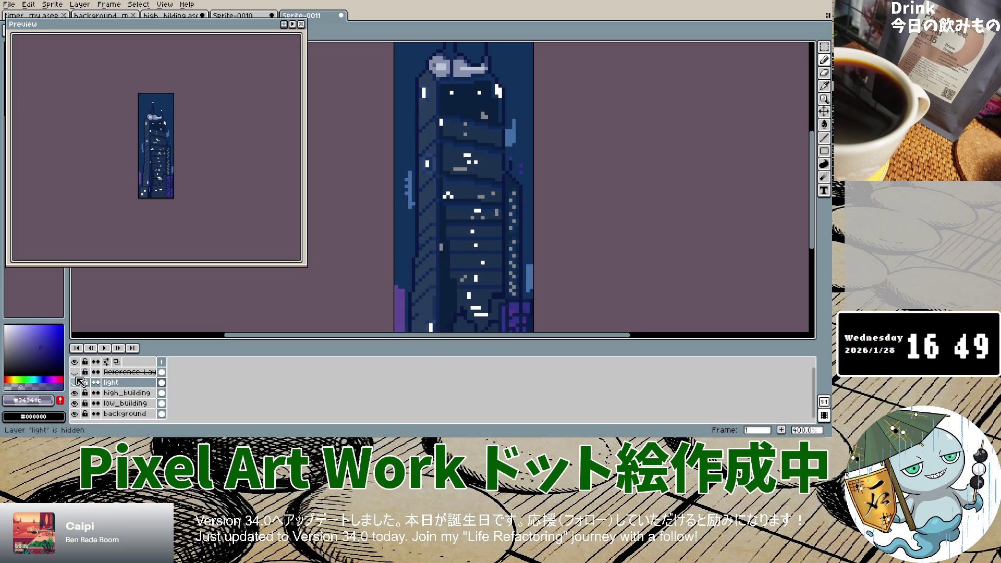
click(78, 373)
click(79, 373)
click(79, 373)
click(78, 374)
click(78, 373)
click(78, 373)
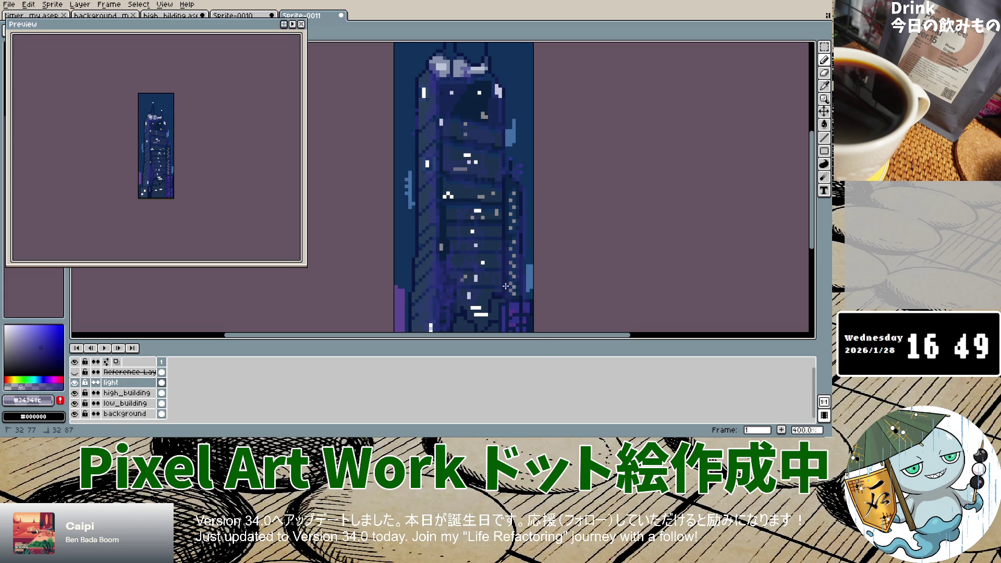
click(75, 372)
click(79, 372)
click(79, 373)
click(79, 372)
click(79, 372)
click(78, 372)
click(78, 372)
click(78, 372)
click(79, 372)
click(78, 372)
click(79, 372)
click(78, 372)
click(79, 372)
click(79, 372)
click(75, 372)
click(75, 372)
click(75, 372)
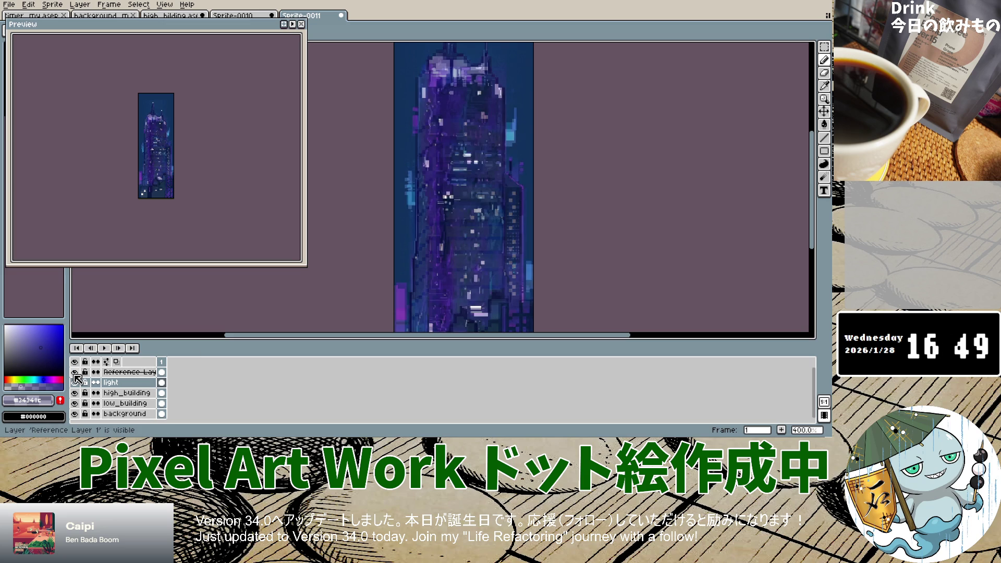
click(75, 372)
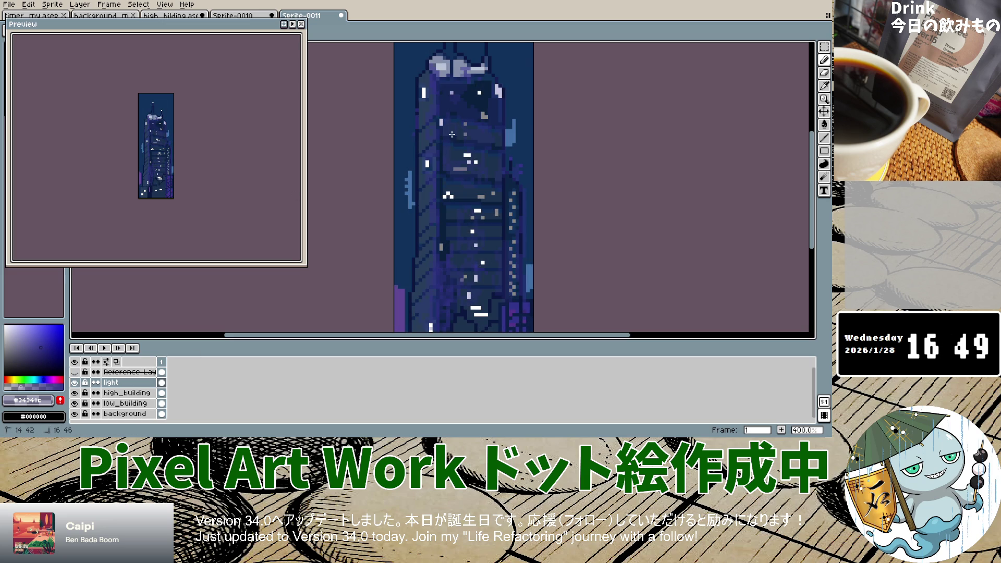
click(75, 372)
click(75, 372)
click(75, 372)
click(75, 372)
click(75, 372)
click(75, 373)
scroll(471, 75, down, 4)
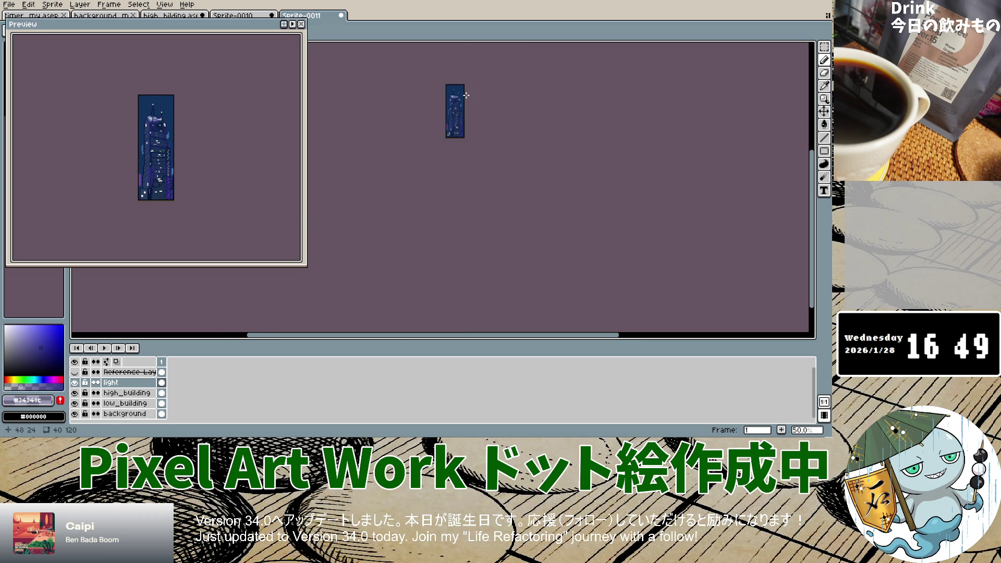
Redraw a few pixels near the top of the skyscraper with the Pencil.
scroll(426, 114, up, 6)
click(74, 372)
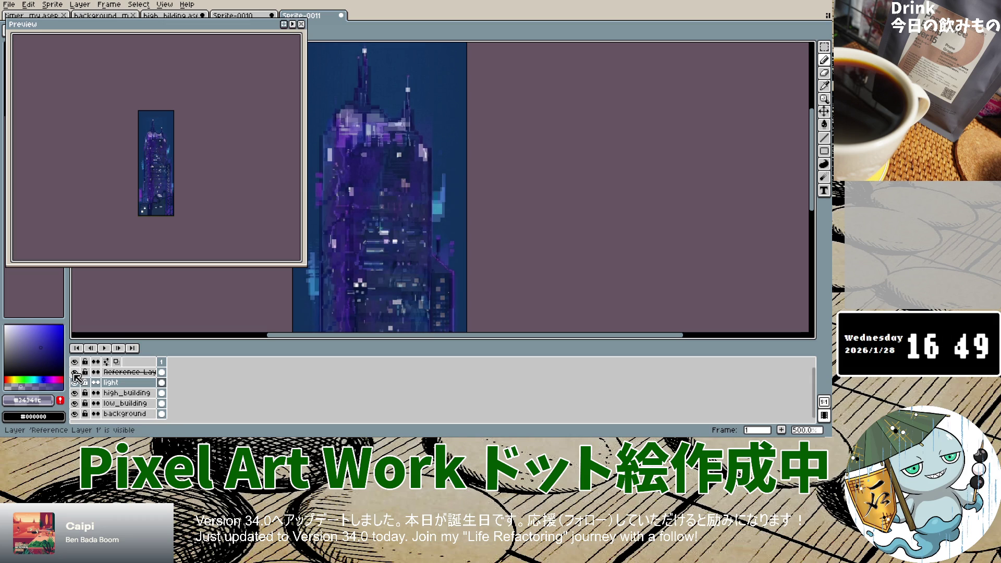
click(75, 373)
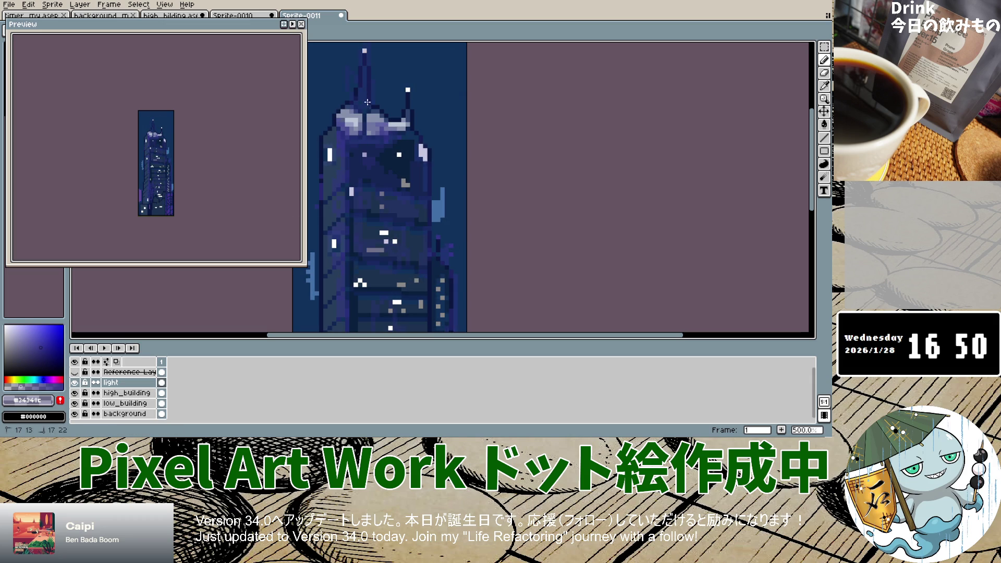
drag(400, 106, 408, 127)
Show and hide Reference Layer 1 to compare the retouched building top.
click(75, 372)
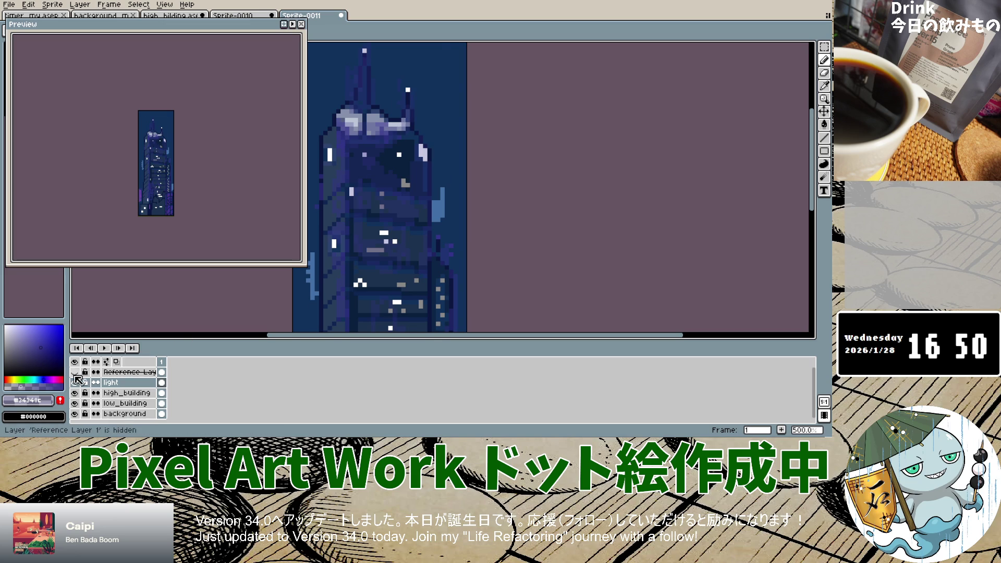
scroll(405, 244, down, 6)
scroll(406, 243, up, 6)
scroll(417, 240, down, 3)
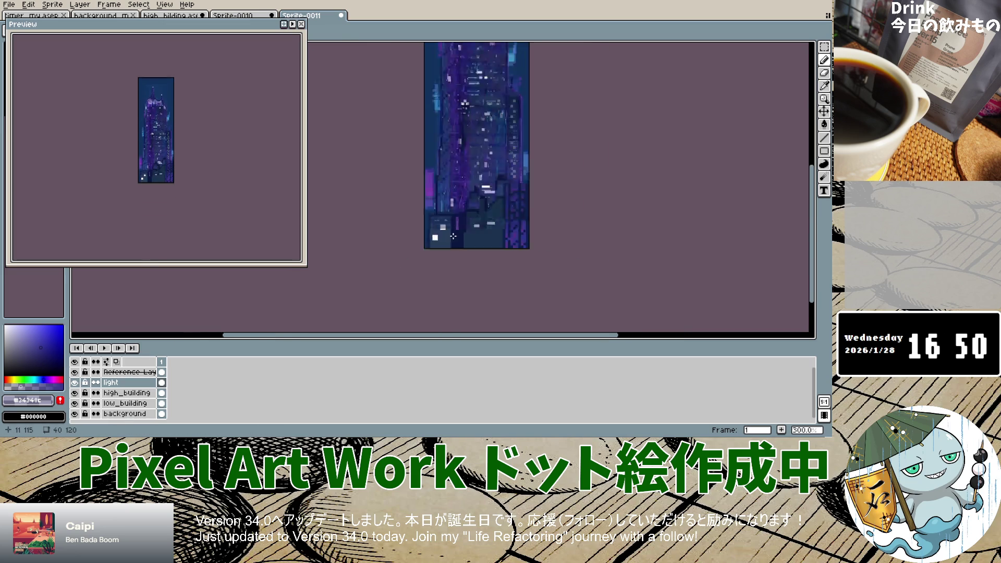
scroll(443, 242, down, 2)
scroll(451, 234, up, 4)
scroll(454, 227, down, 1)
scroll(443, 234, down, 3)
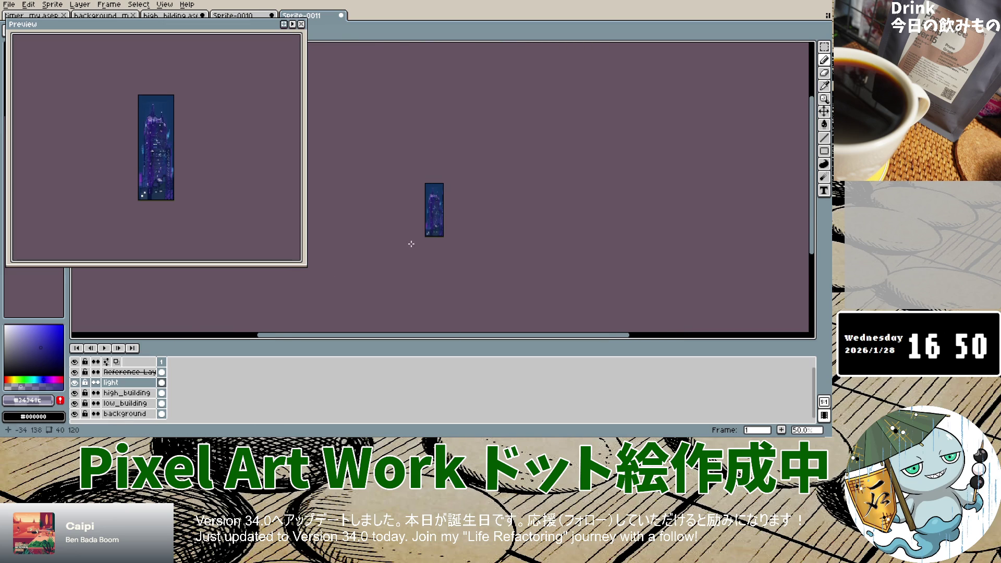
click(76, 372)
scroll(453, 217, up, 4)
scroll(438, 211, down, 3)
scroll(419, 206, up, 1)
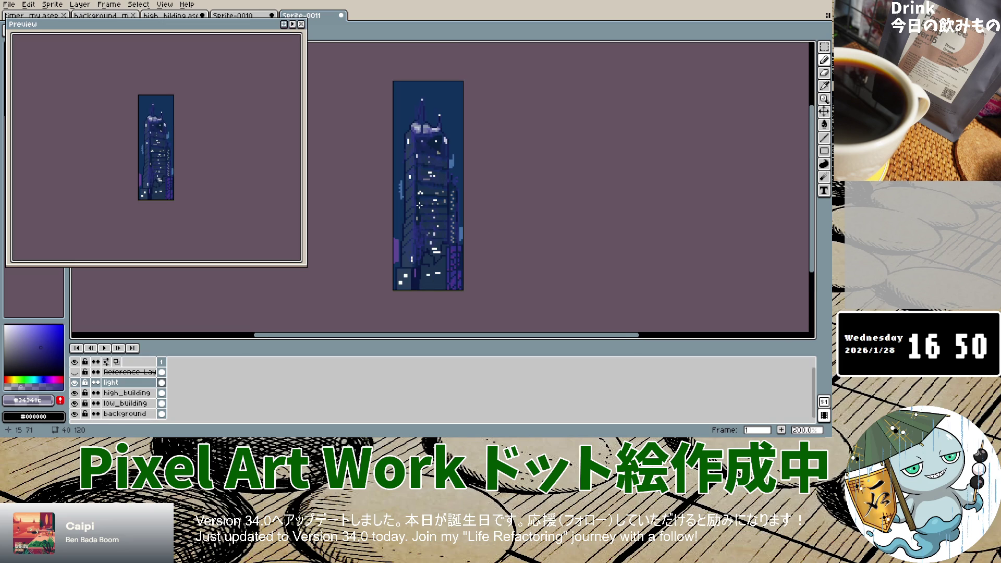
Flick the reference on and off over the whole building, leave it hidden, and undo the last stroke.
click(75, 372)
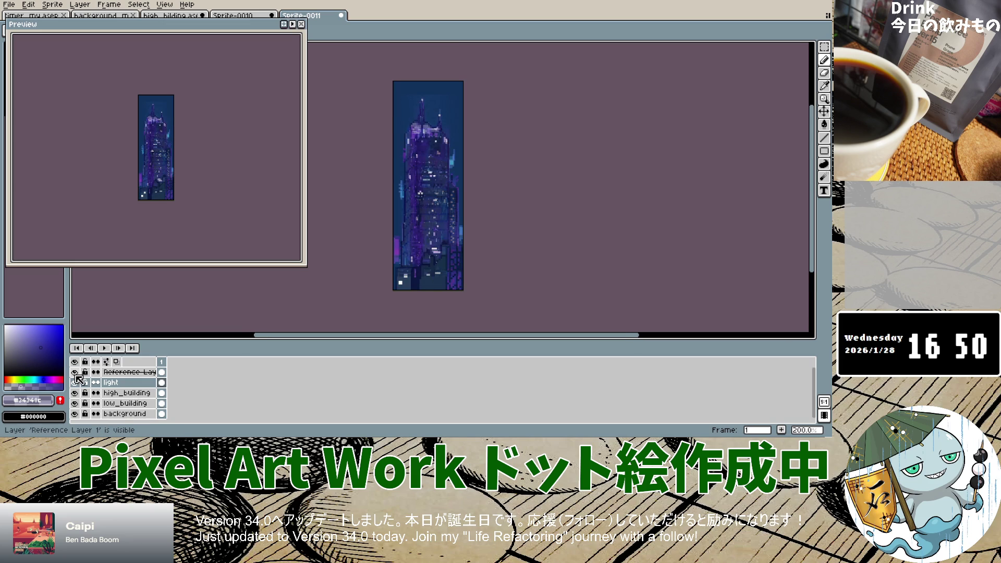
click(75, 373)
click(75, 373)
click(75, 373)
click(75, 373)
click(75, 373)
click(75, 373)
click(75, 373)
click(75, 373)
click(75, 374)
click(75, 374)
click(74, 373)
click(75, 373)
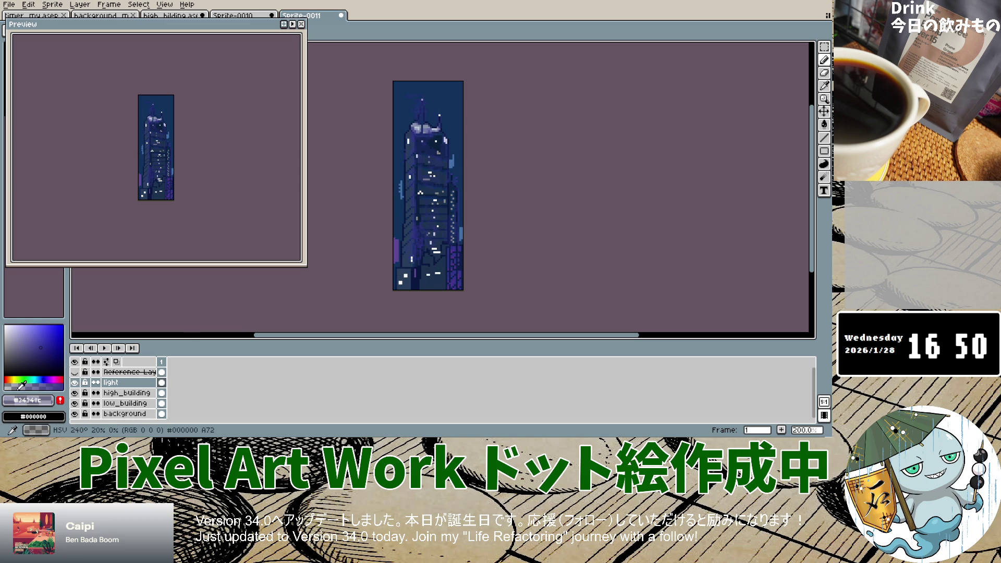
key(ctrl+z)
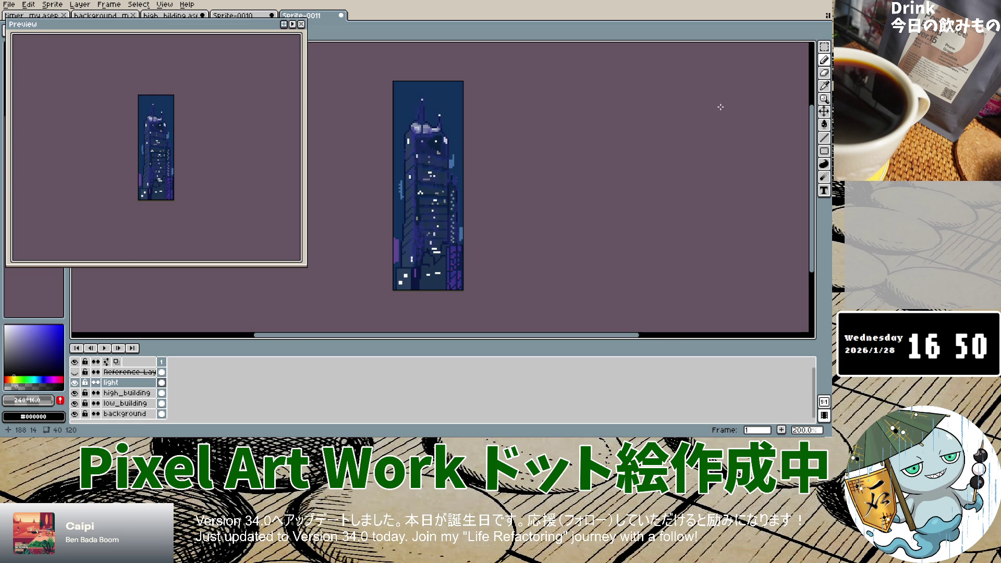
Zoom in, switch to the Paint Bucket, and sample the tower's navy blue #223260 as the drawing colour.
scroll(459, 182, up, 1)
scroll(458, 183, up, 1)
key(g)
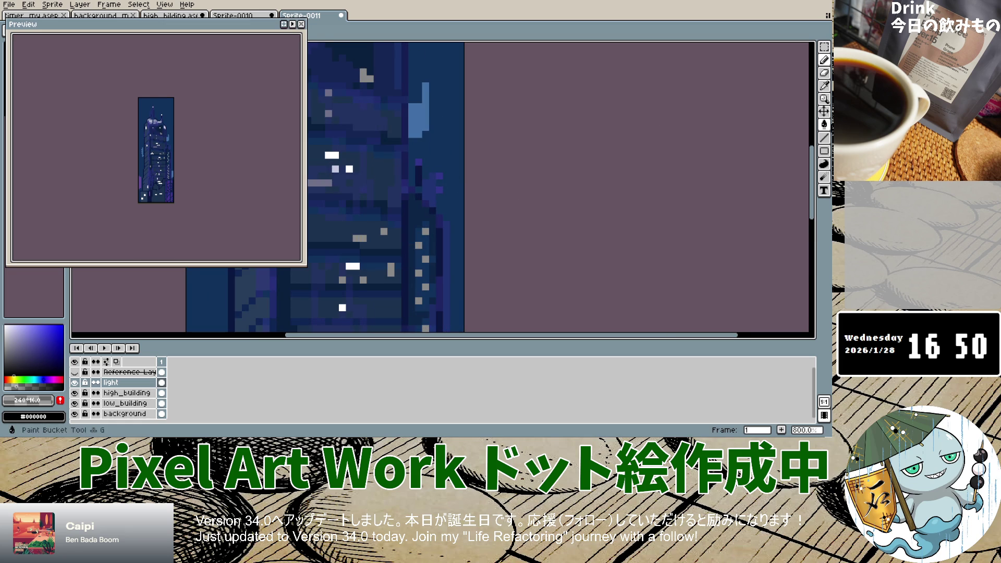
click(823, 86)
click(379, 114)
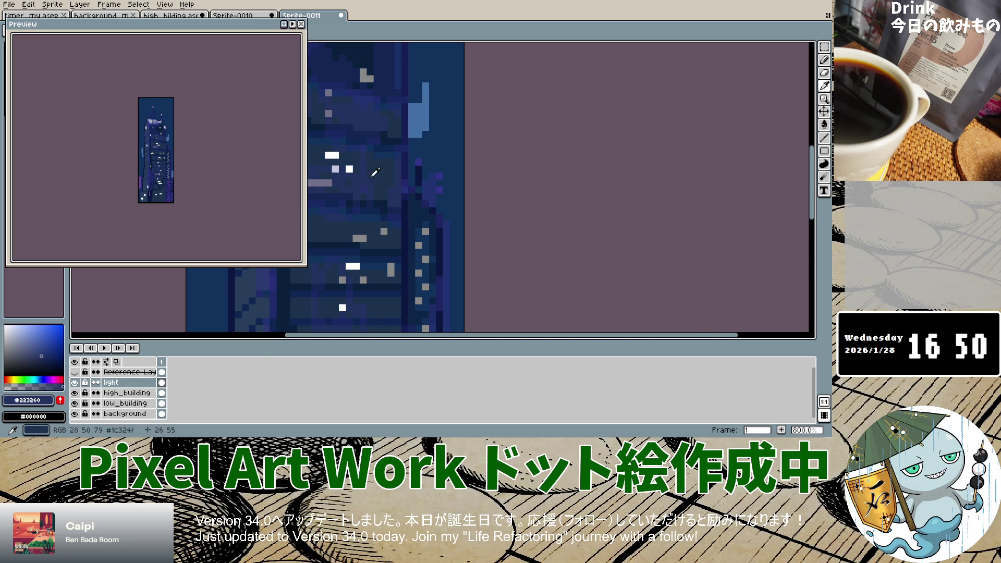
Eyedrop the dark navy blue from the skyscraper's wall as the drawing colour.
scroll(381, 171, down, 4)
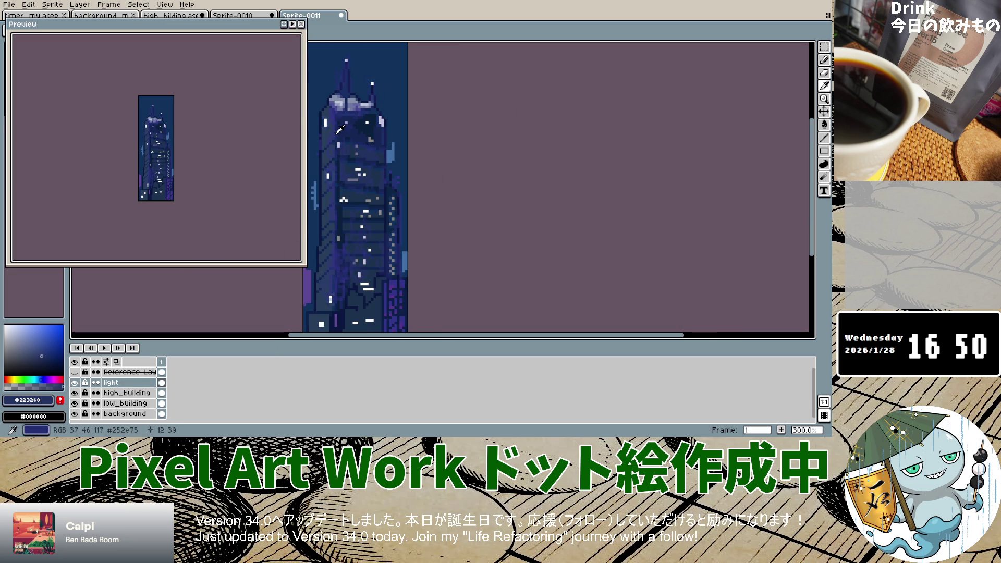
click(341, 129)
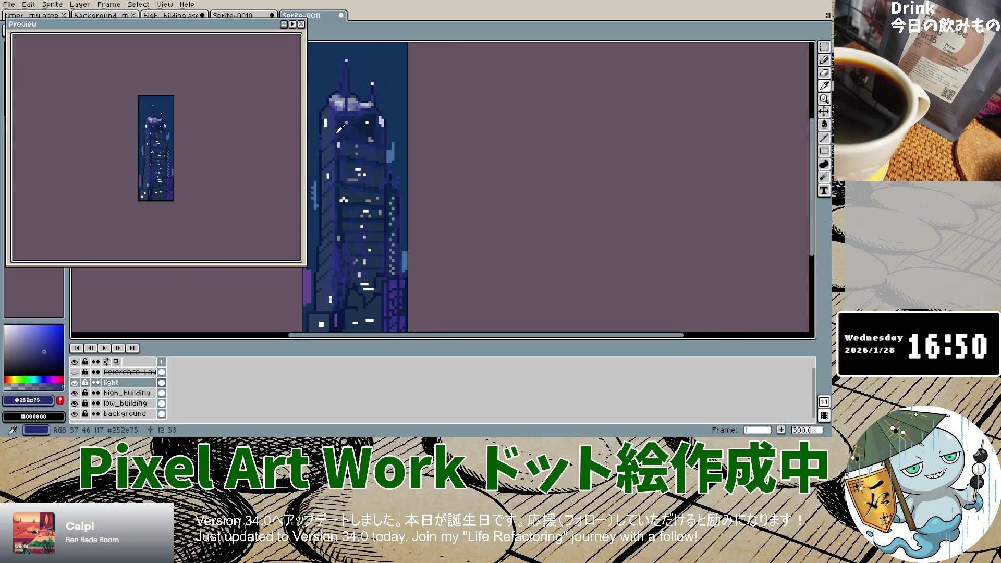
scroll(340, 128, up, 2)
scroll(336, 104, up, 2)
click(332, 61)
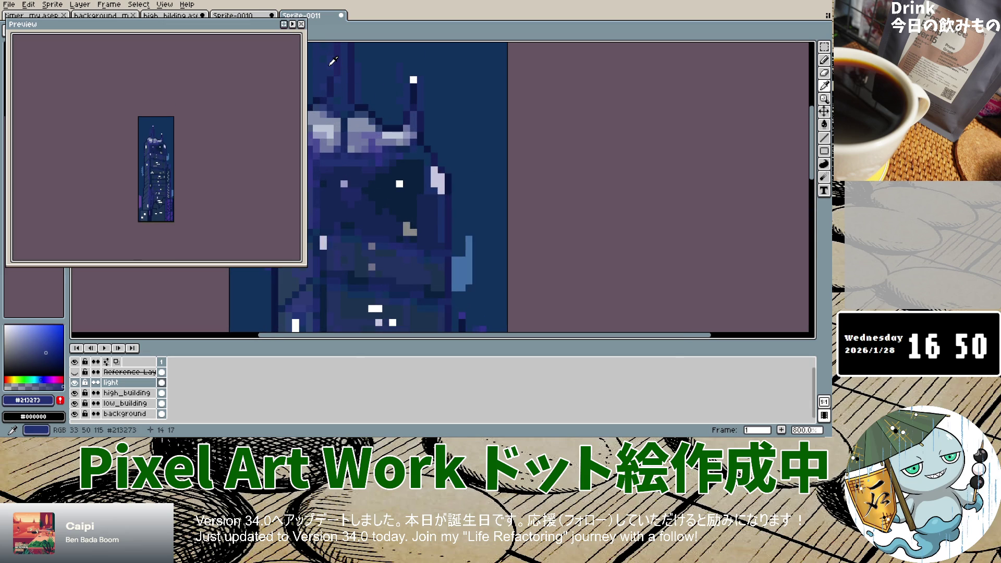
click(330, 70)
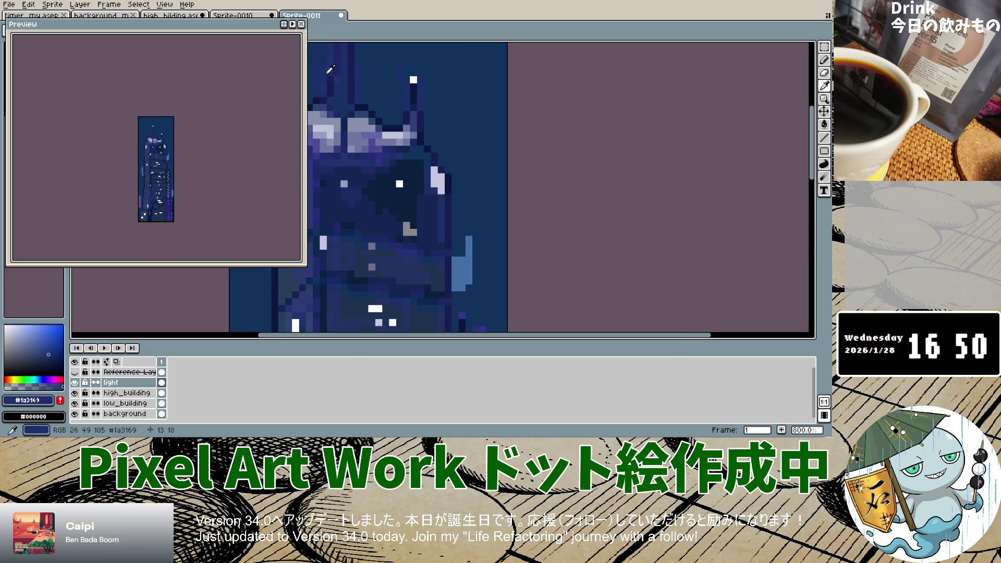
Select the light layer's frame-1 cel and switch to the Pencil at 200% zoom.
click(133, 383)
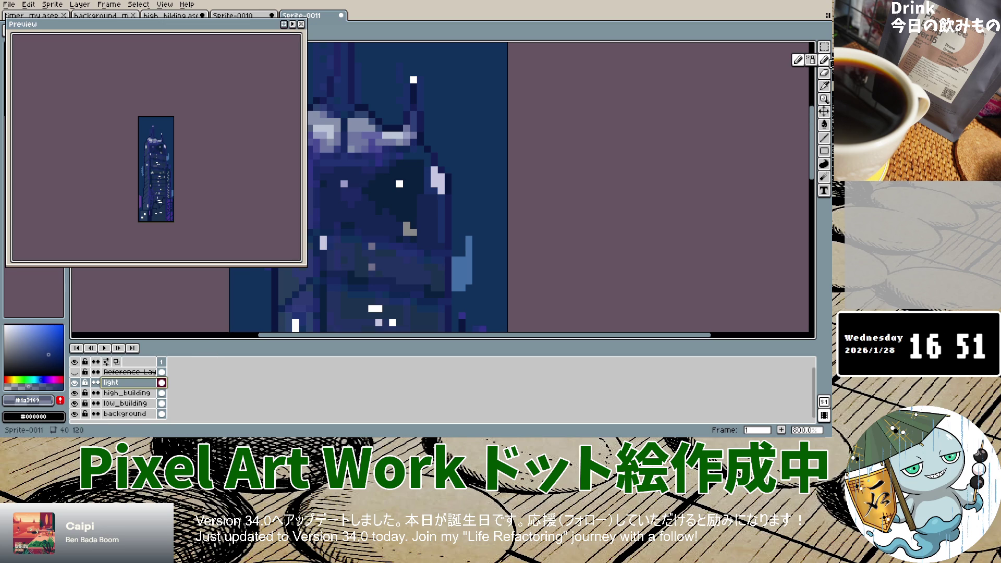
click(823, 59)
scroll(486, 81, down, 4)
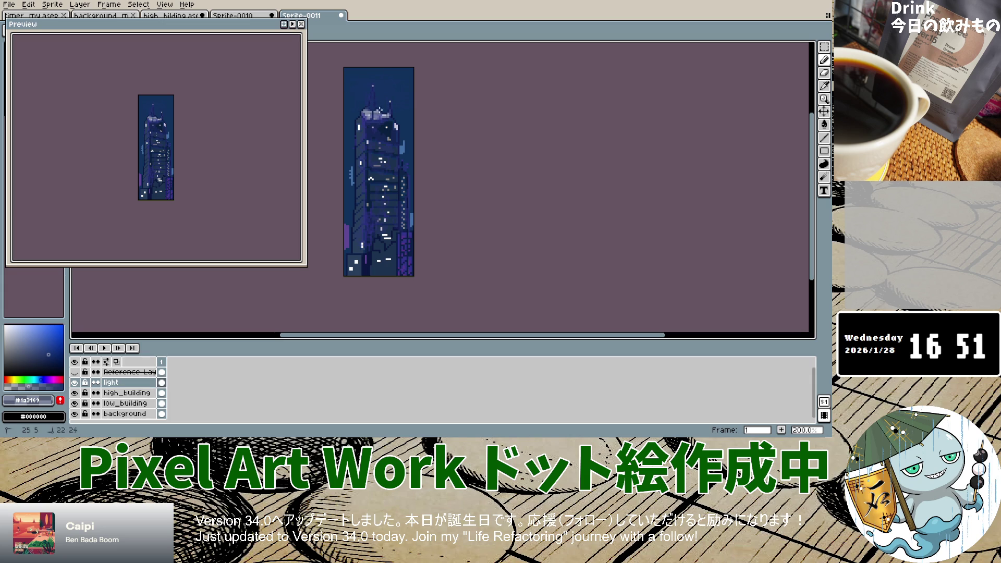
click(74, 371)
click(77, 374)
click(75, 382)
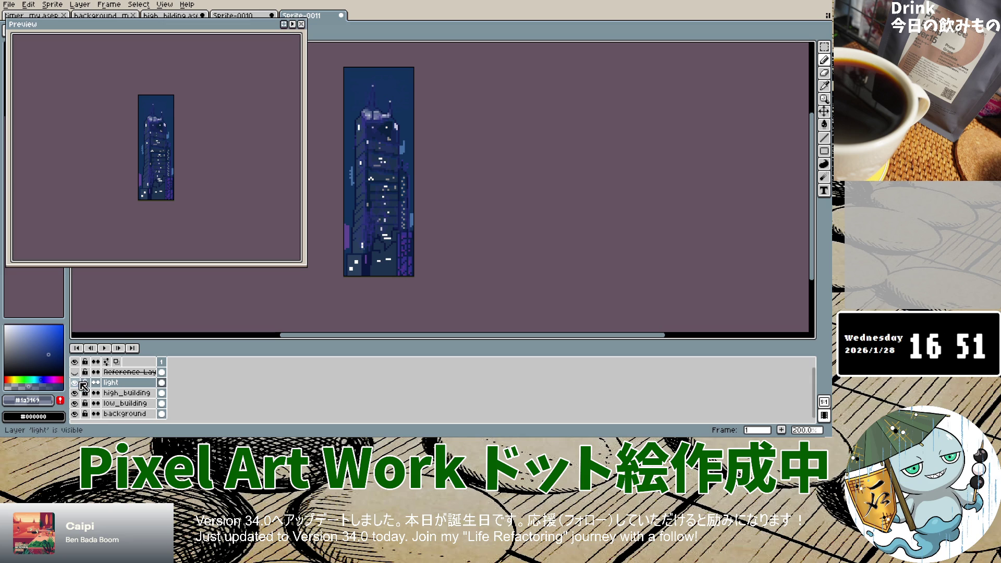
click(75, 376)
click(75, 375)
click(75, 375)
click(75, 376)
click(75, 381)
click(75, 382)
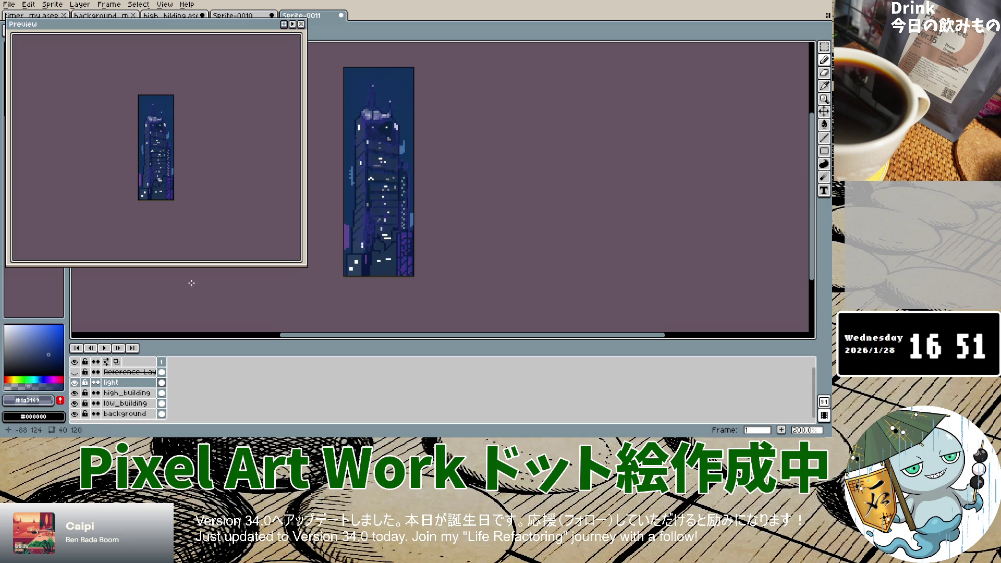
drag(357, 82, 358, 110)
click(81, 374)
click(81, 374)
click(79, 373)
click(78, 373)
scroll(455, 83, up, 8)
scroll(455, 84, up, 2)
scroll(454, 83, down, 5)
scroll(455, 84, up, 3)
scroll(454, 83, down, 5)
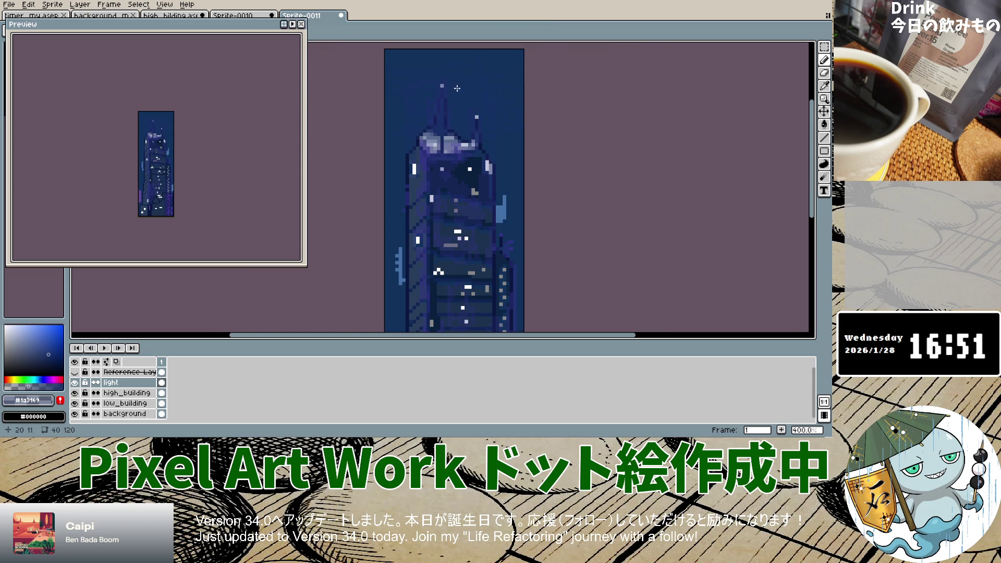
Pick #43598d and draw light strokes along the top of the sky, undoing one.
click(37, 385)
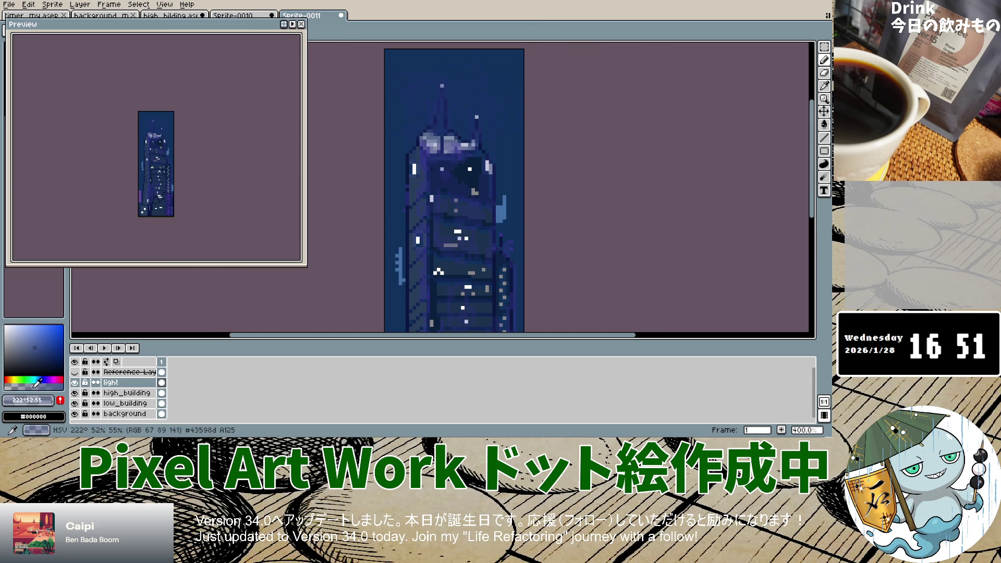
drag(415, 71, 403, 71)
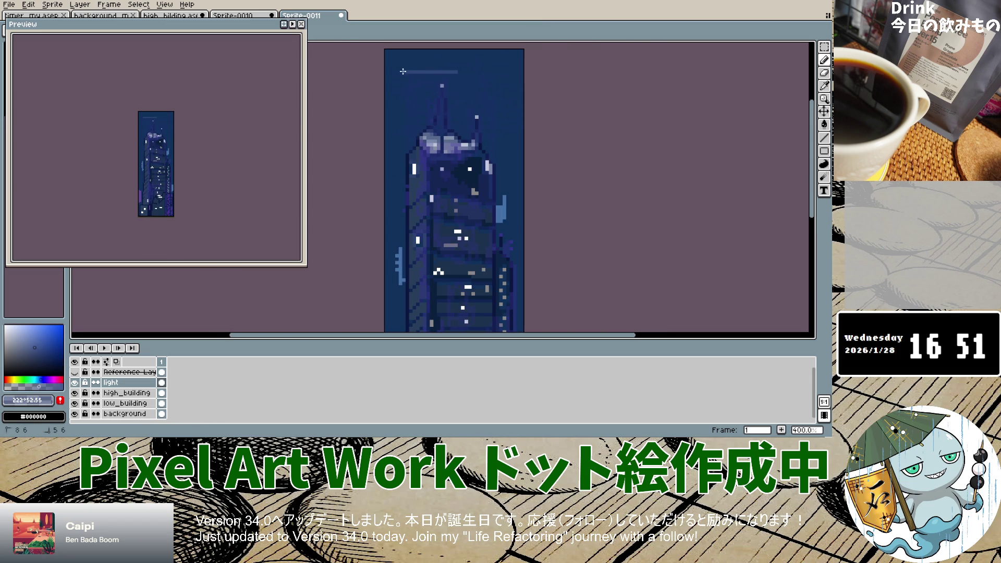
drag(491, 69, 495, 79)
key(ctrl+z)
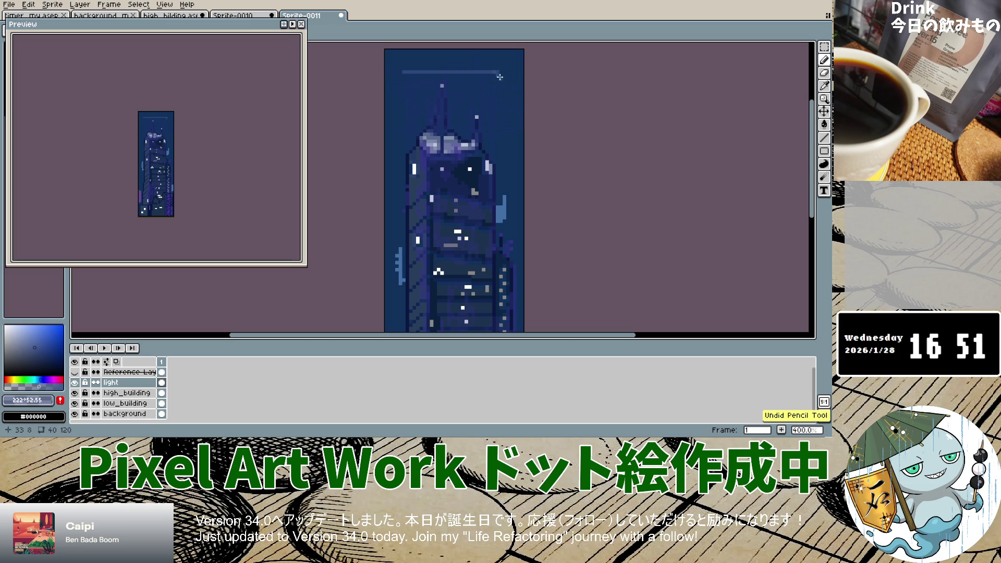
drag(404, 71, 410, 73)
click(447, 71)
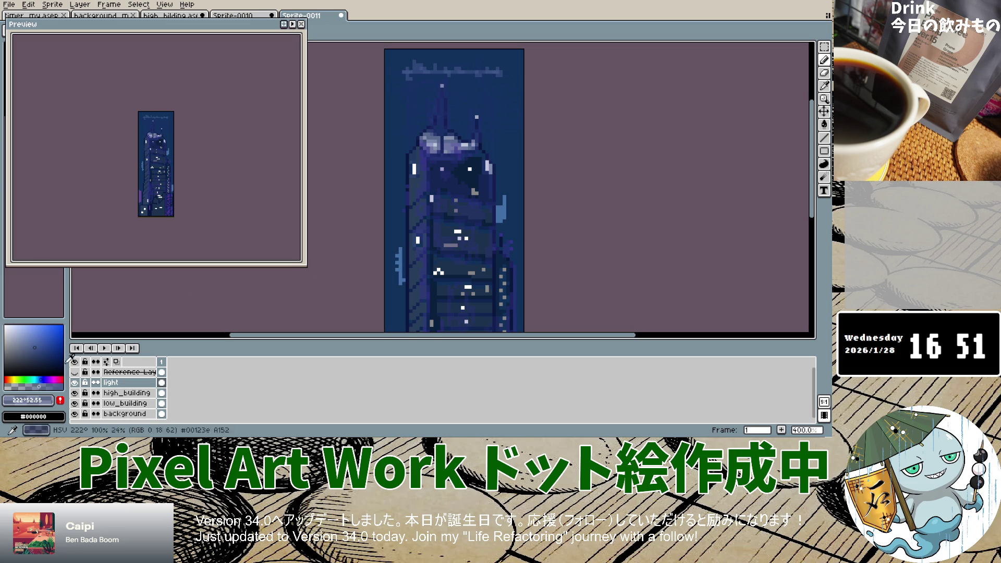
click(418, 75)
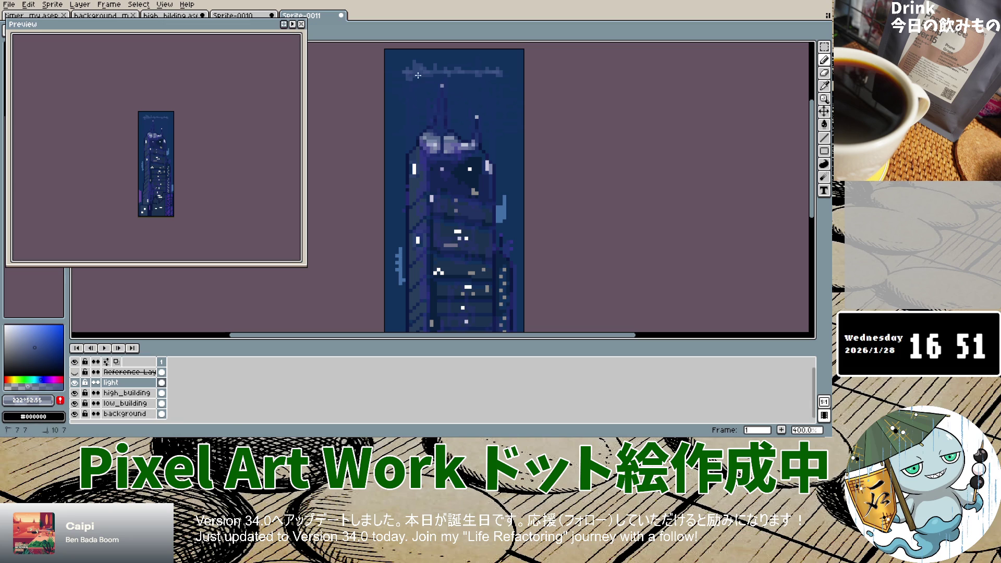
Spread the light blue haze down and around the skyscraper's spire.
mouse_move(454, 76)
mouse_down()
mouse_move(495, 75)
mouse_move(453, 78)
mouse_move(496, 91)
mouse_move(462, 76)
mouse_move(410, 97)
mouse_move(413, 121)
mouse_move(435, 85)
mouse_up()
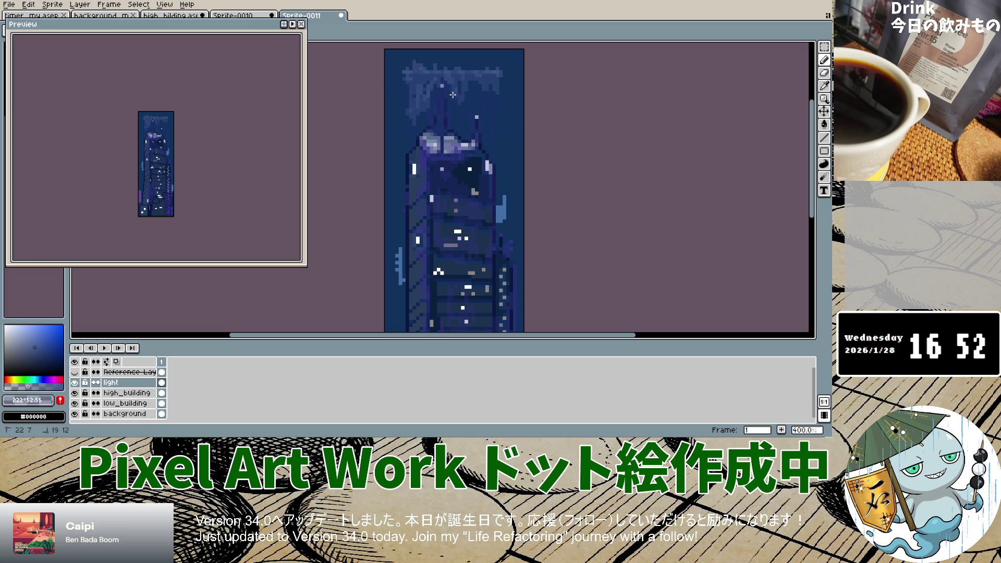
drag(452, 94, 489, 130)
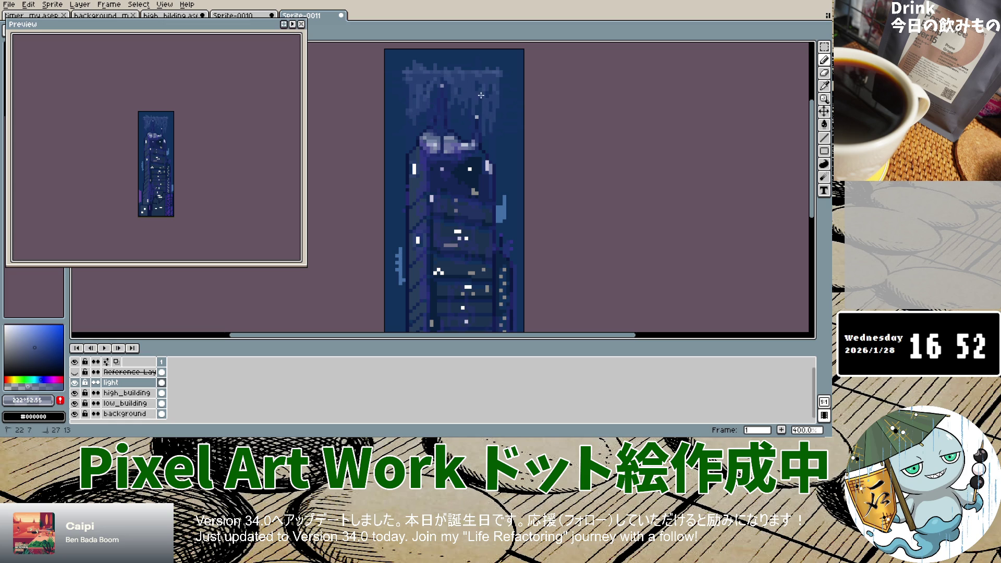
mouse_move(459, 100)
mouse_down()
mouse_move(452, 103)
mouse_move(493, 90)
mouse_move(476, 104)
mouse_move(449, 96)
mouse_up()
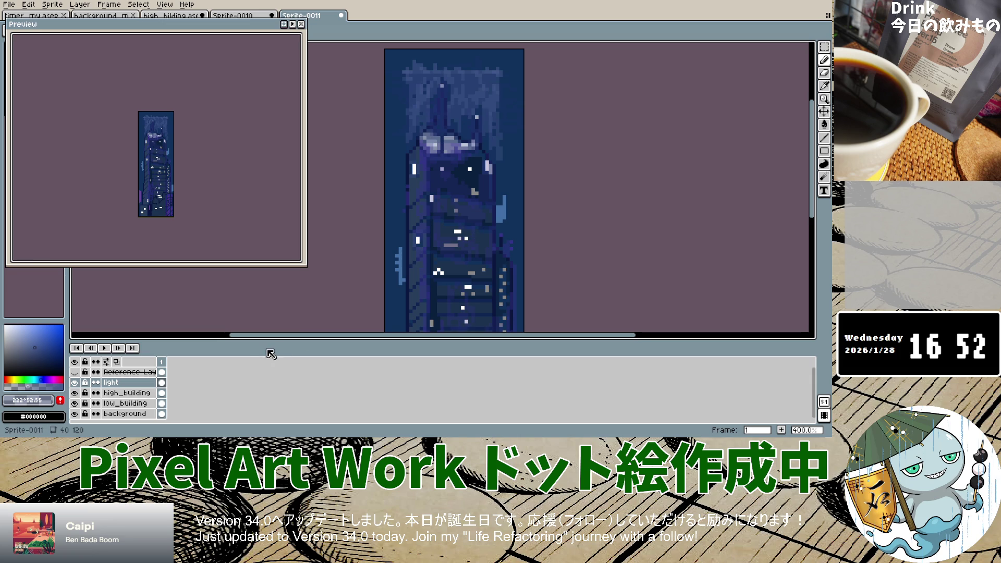
click(75, 371)
Hide every layer, then show all artwork layers except Reference Layer 1.
click(75, 371)
click(75, 371)
click(75, 364)
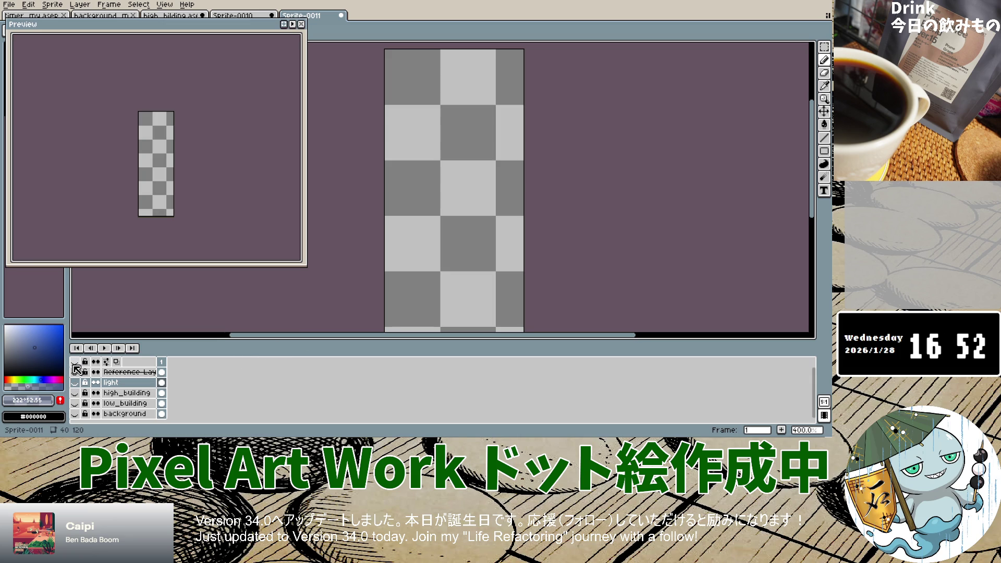
click(74, 361)
click(75, 372)
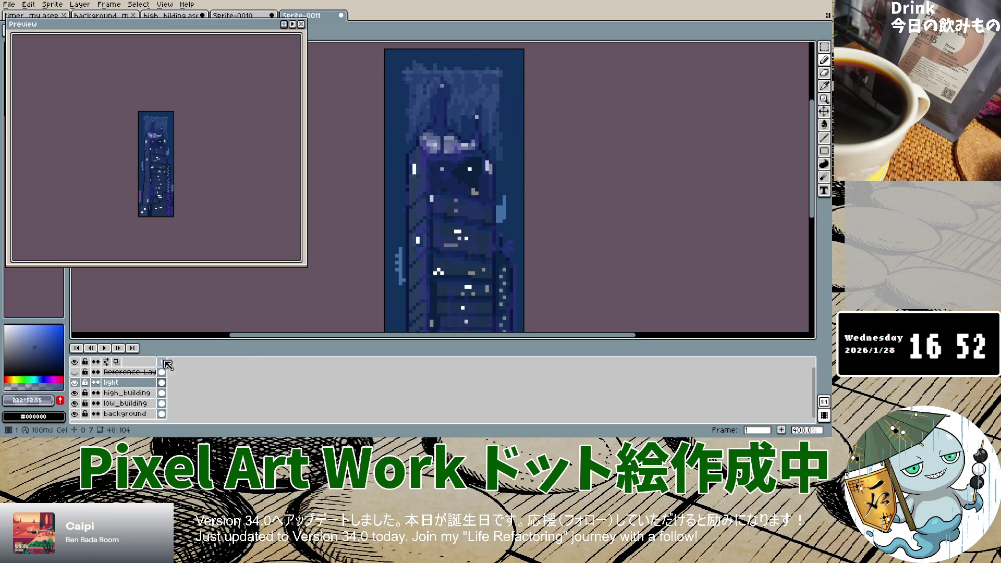
scroll(547, 225, down, 8)
scroll(520, 213, up, 6)
scroll(520, 213, down, 1)
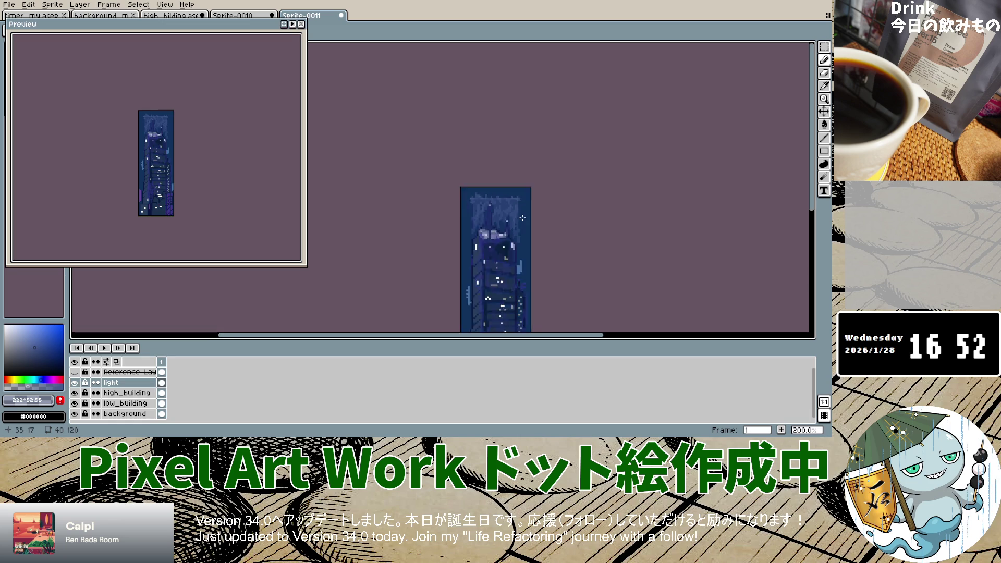
scroll(524, 198, up, 2)
scroll(533, 133, up, 1)
Make marquee selections of small areas on the building and near the tower top.
click(523, 118)
mouse_move(521, 135)
mouse_down()
mouse_move(533, 150)
mouse_move(534, 207)
mouse_up()
scroll(534, 207, down, 3)
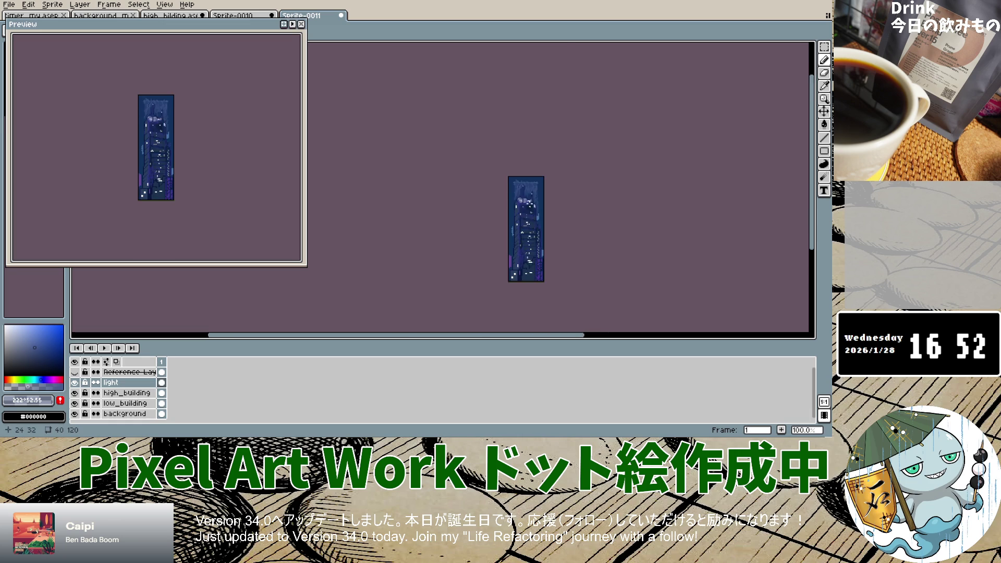
scroll(521, 187, up, 3)
drag(566, 156, 554, 174)
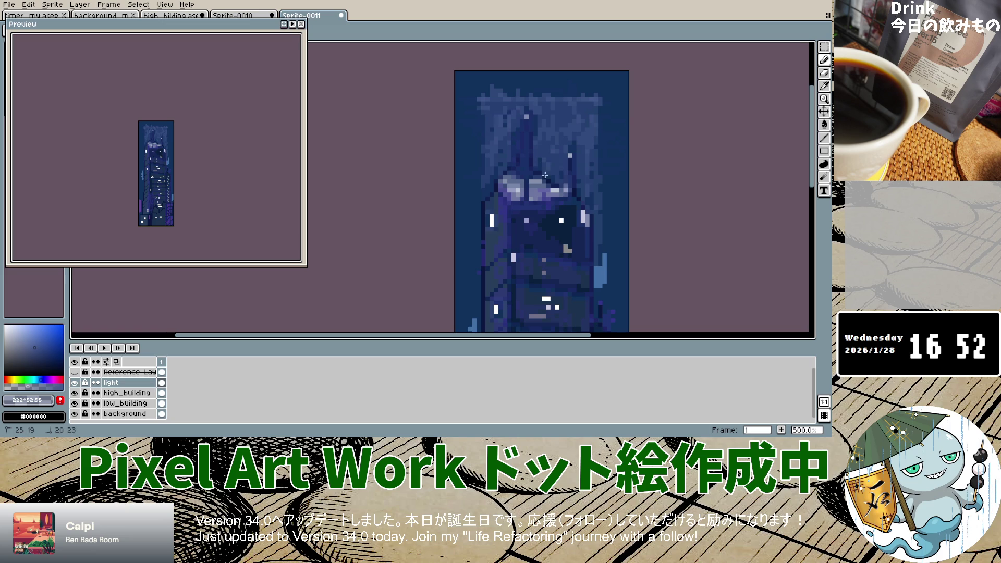
scroll(514, 194, down, 5)
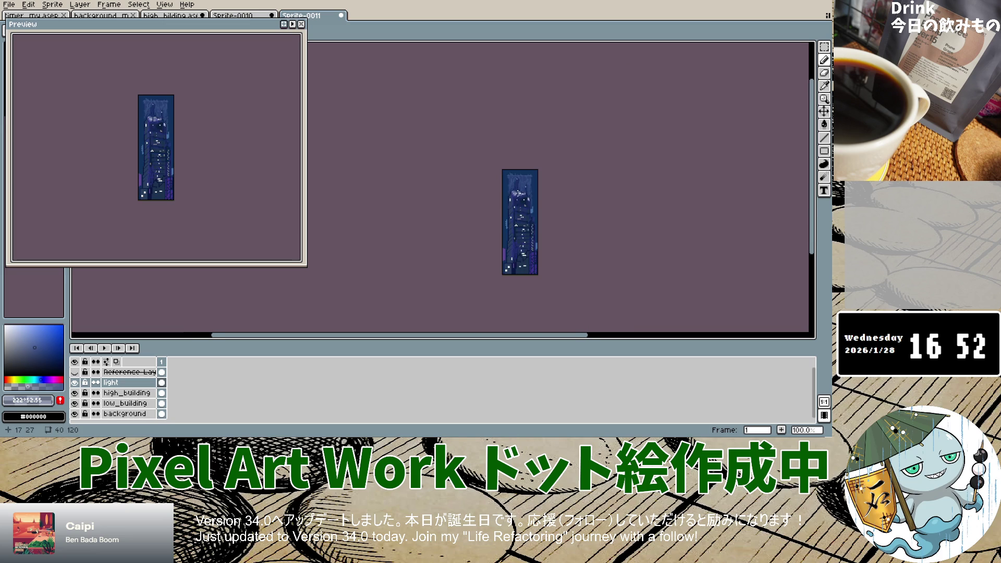
scroll(518, 193, up, 2)
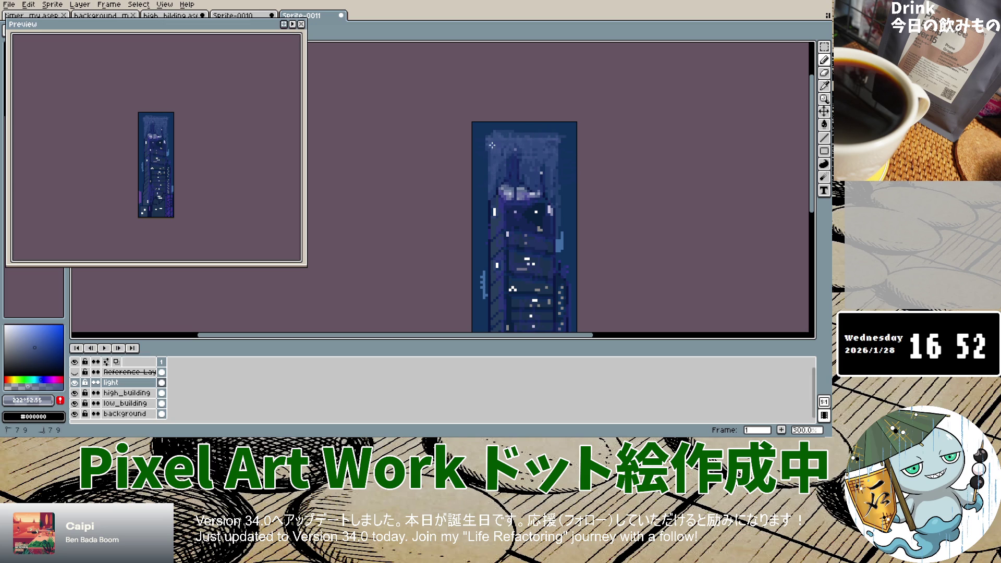
Draw a vertical line down the tower, then show Reference Layer 1 over the sprite.
drag(558, 140, 560, 169)
drag(557, 229, 557, 219)
scroll(547, 257, down, 4)
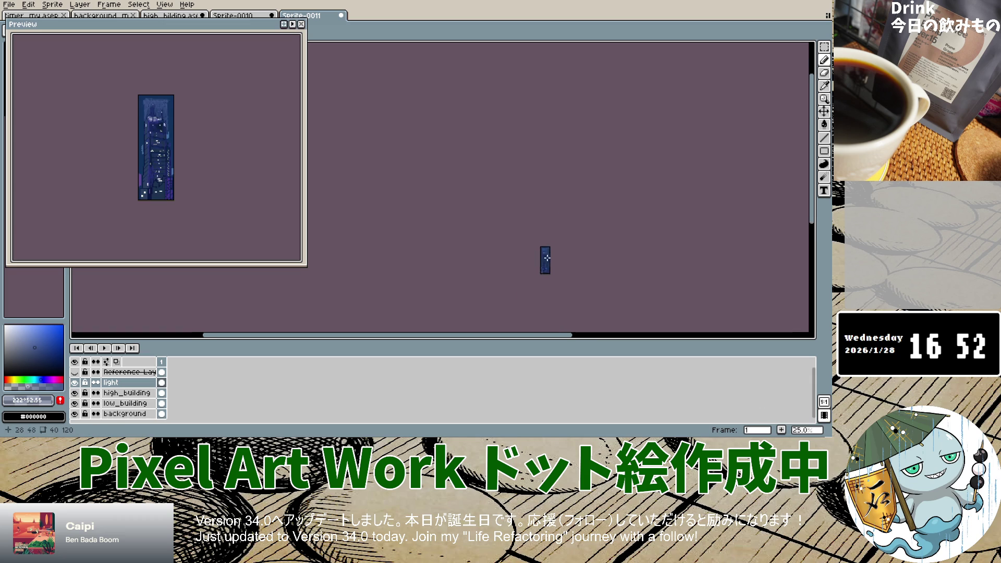
scroll(546, 258, up, 4)
scroll(537, 245, up, 2)
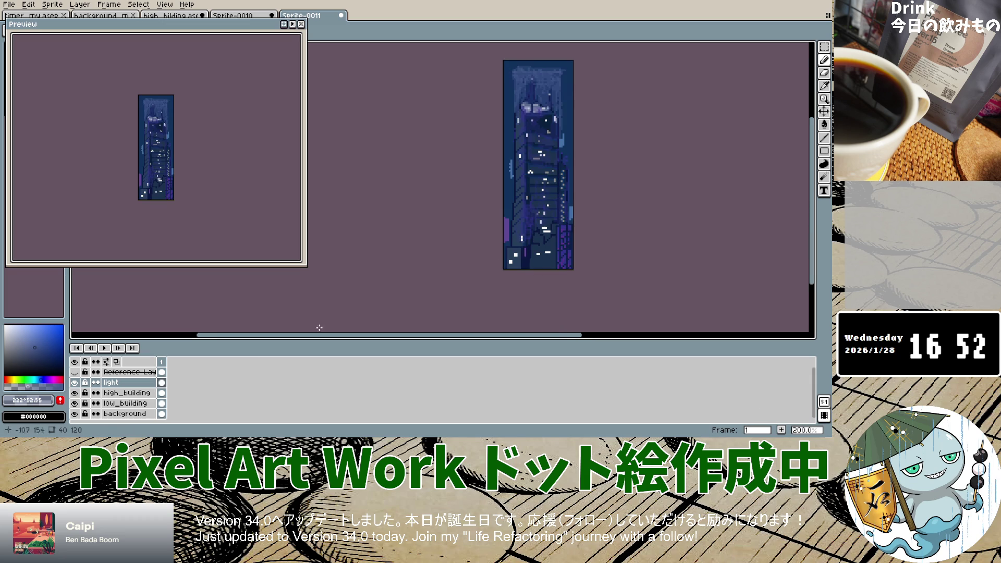
click(74, 371)
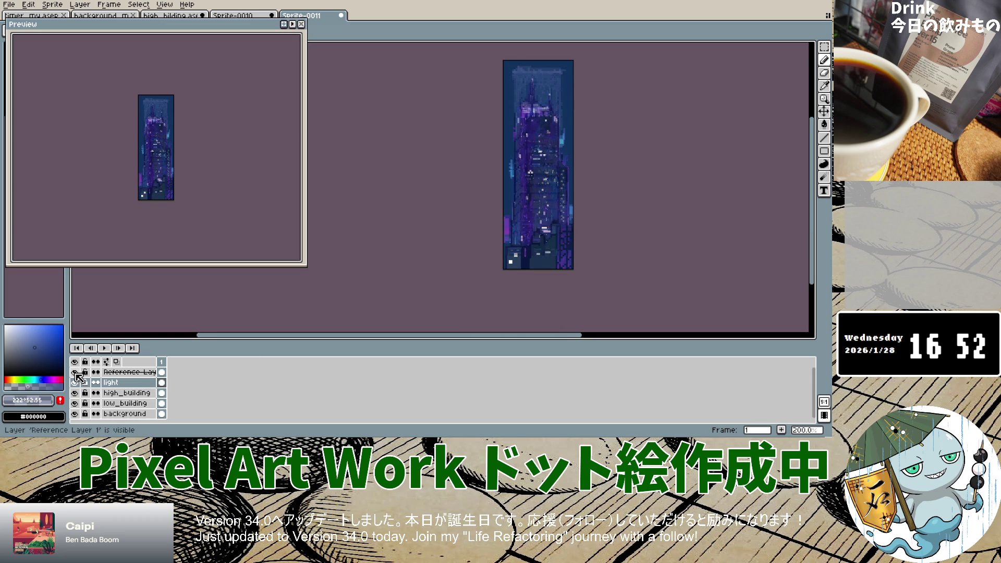
Toggle the reference overlay and hide the light and high_building layers.
click(74, 372)
click(74, 372)
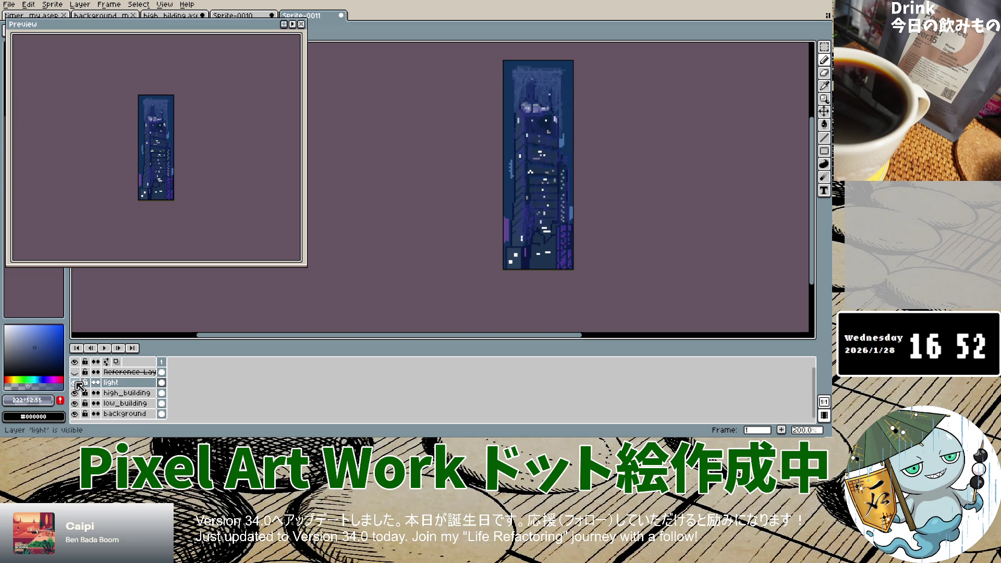
click(74, 371)
click(75, 372)
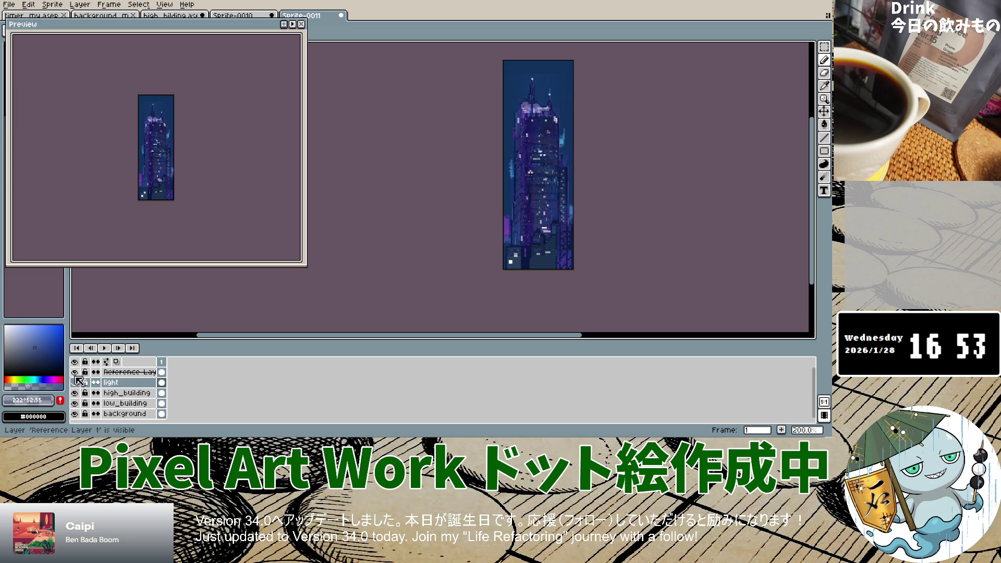
drag(75, 382, 74, 426)
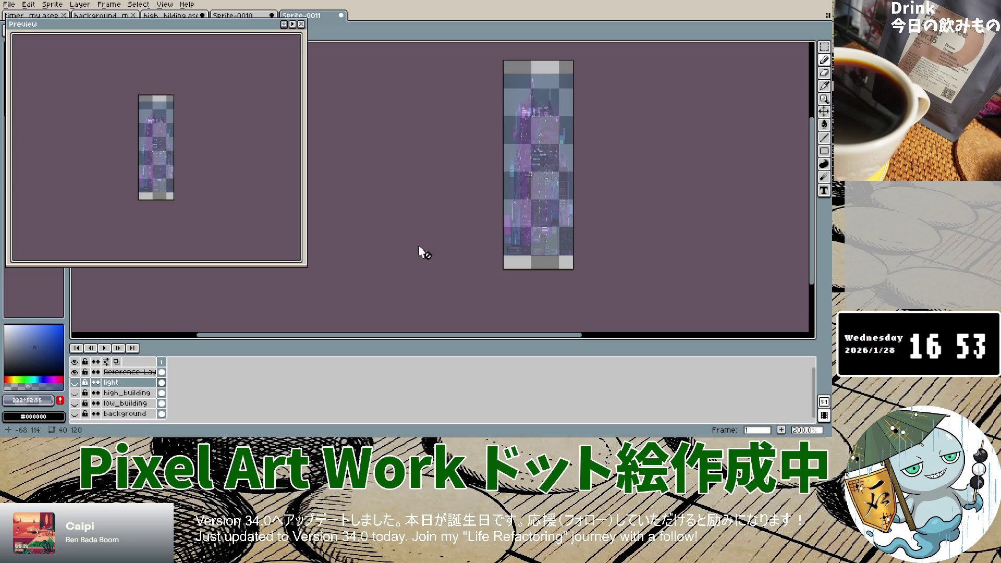
Set Reference Layer 1's opacity to about 49% in Layer Properties.
double_click(127, 371)
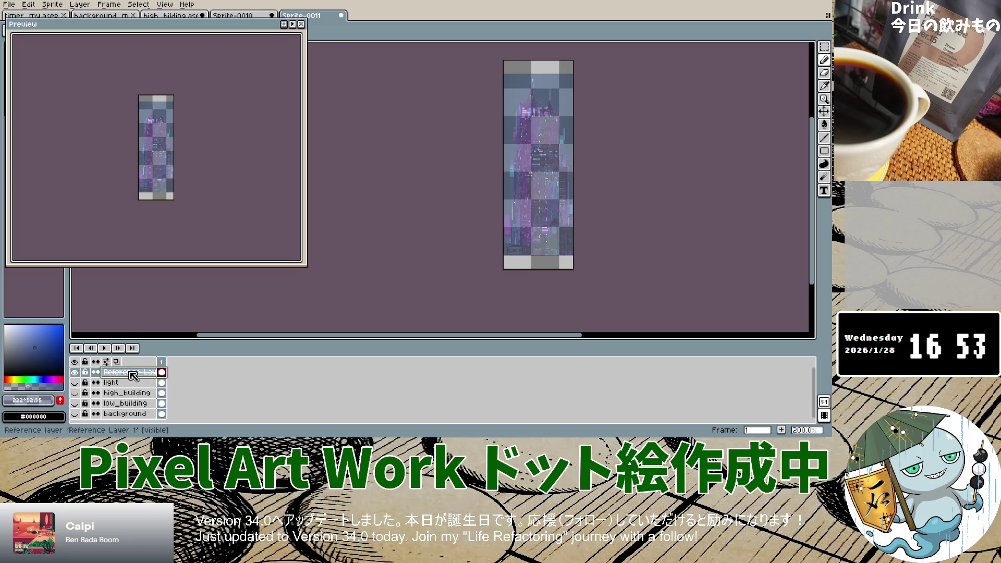
click(490, 241)
drag(490, 243, 484, 243)
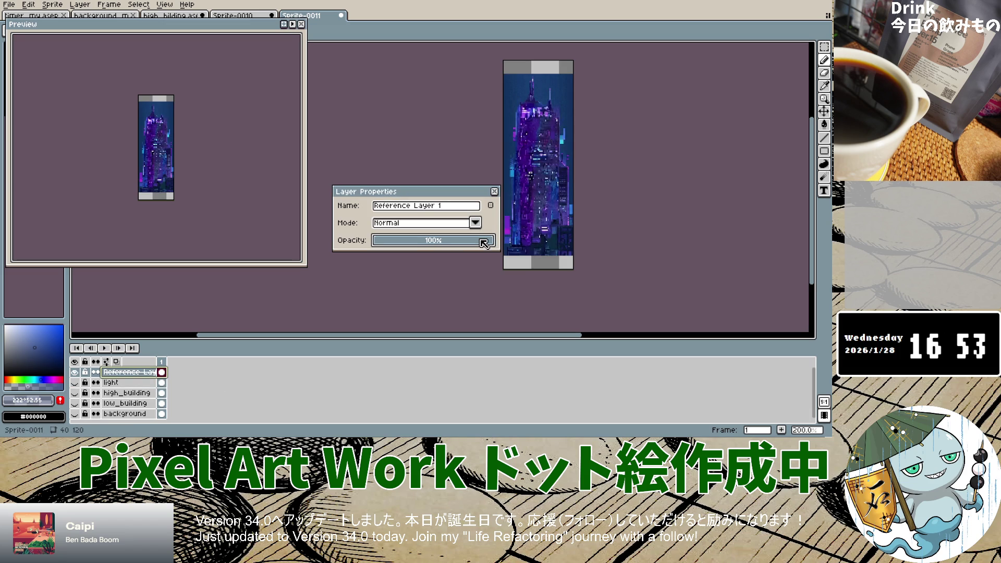
drag(457, 241, 432, 241)
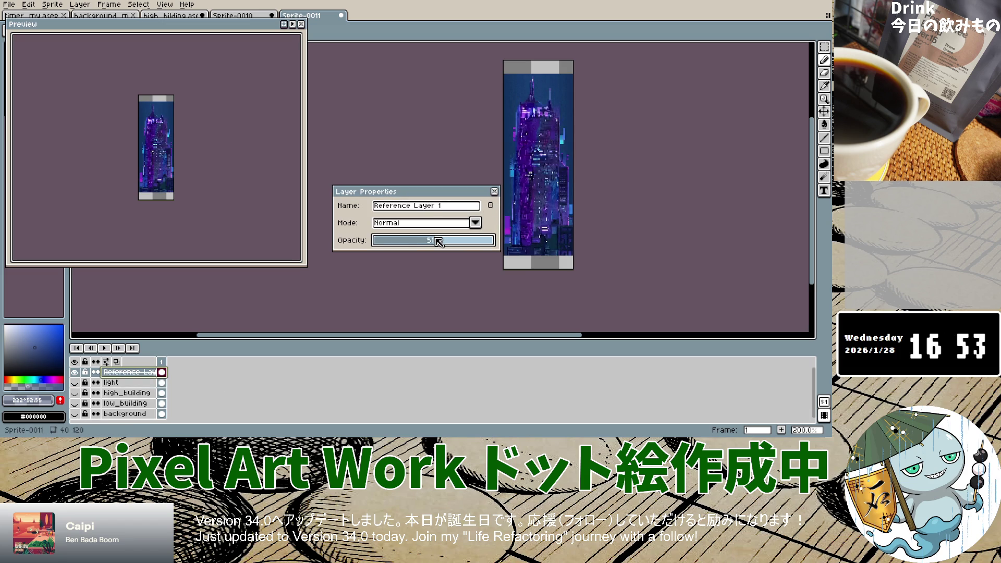
click(495, 191)
Show the light and building layers again beneath the reference.
click(74, 382)
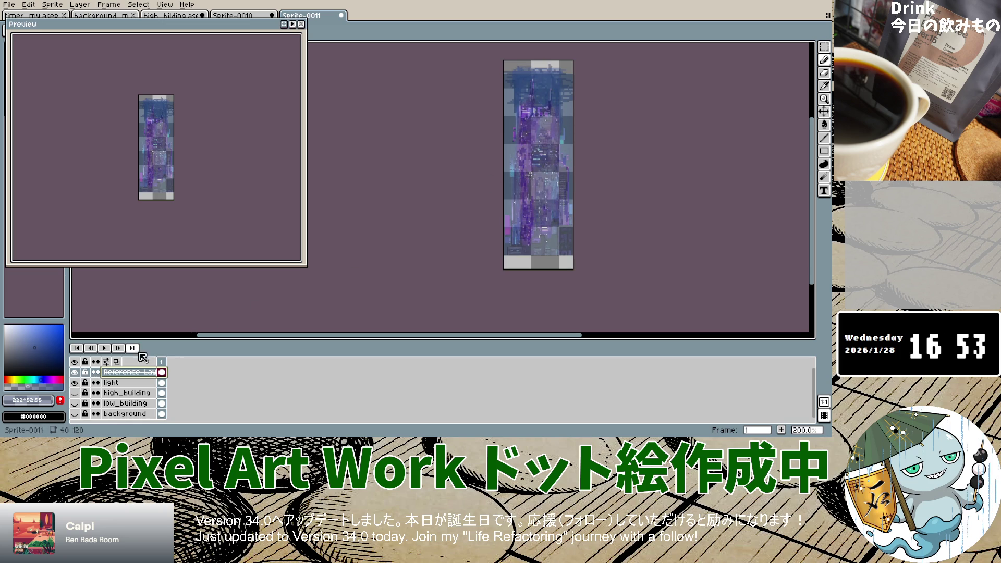
click(74, 393)
click(74, 403)
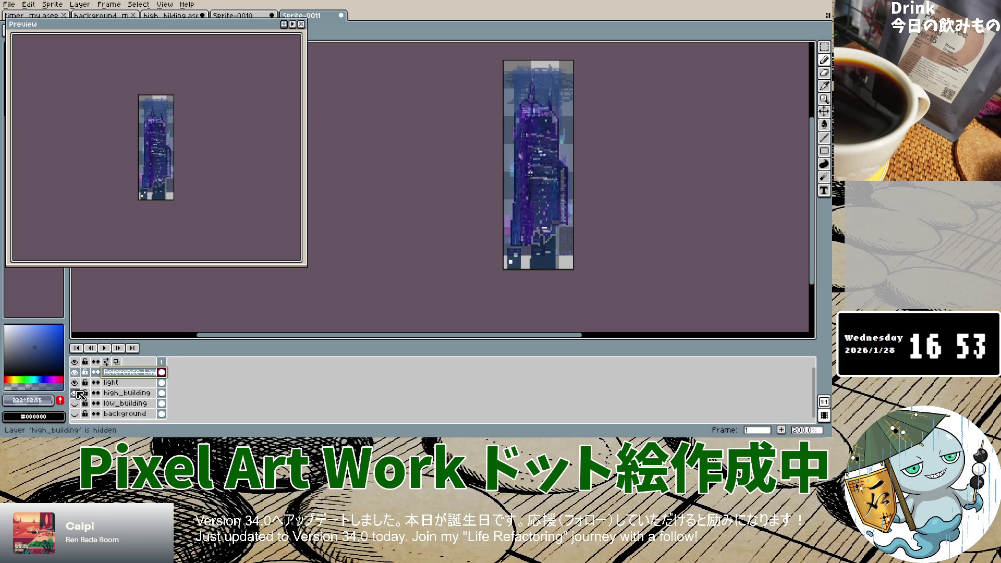
Show the remaining background layer and try painting on the reference layer.
click(74, 413)
scroll(529, 157, up, 1)
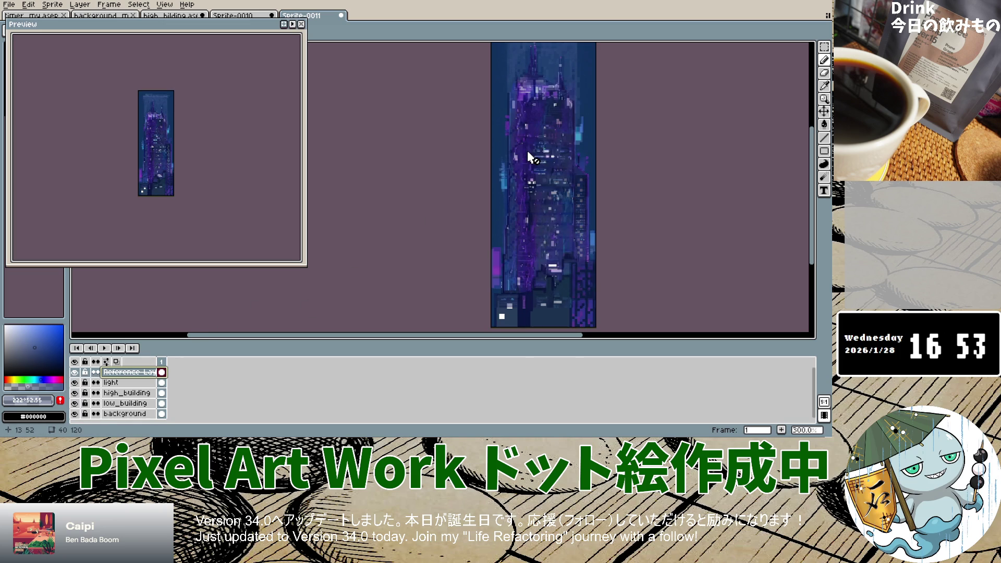
scroll(557, 144, down, 1)
scroll(555, 142, down, 1)
scroll(556, 141, up, 1)
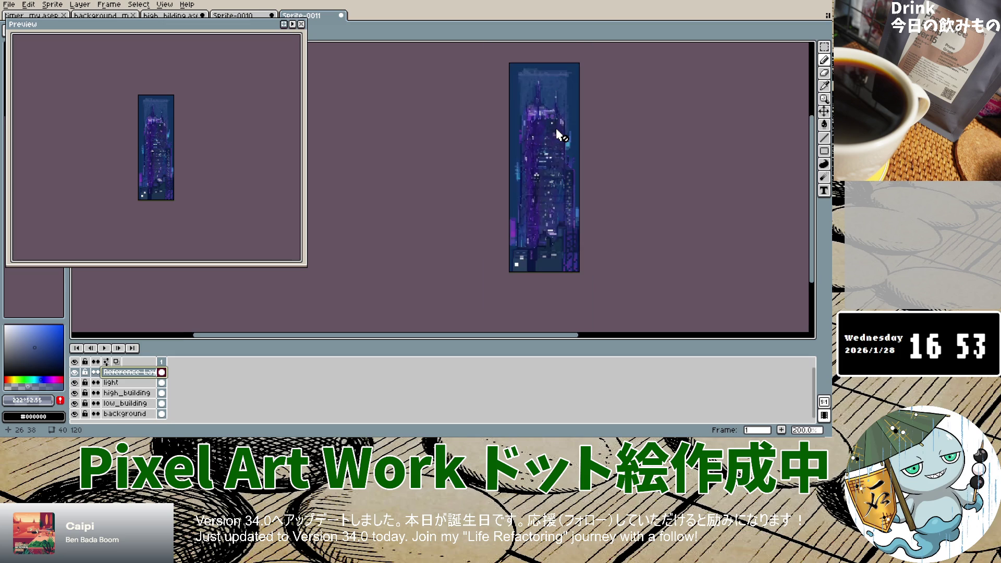
click(521, 76)
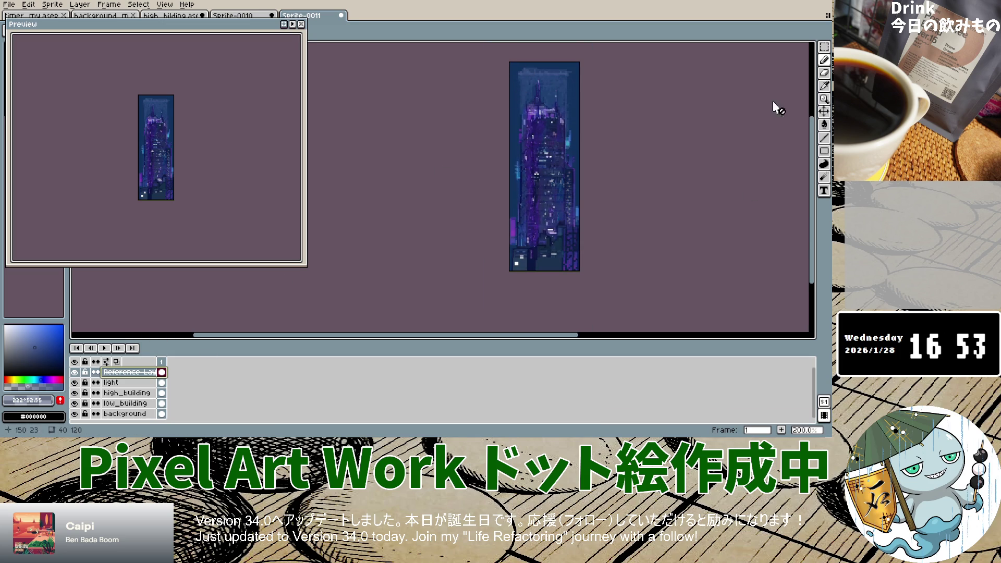
Spray highlights on the light layer along the building's left, right and lower-left sides.
click(809, 60)
click(525, 99)
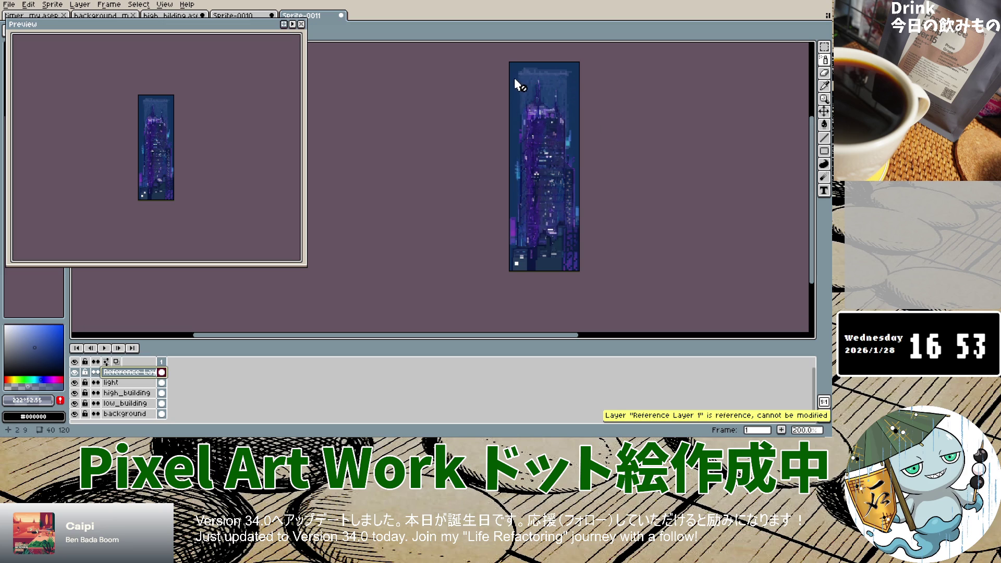
click(115, 382)
drag(525, 109, 520, 203)
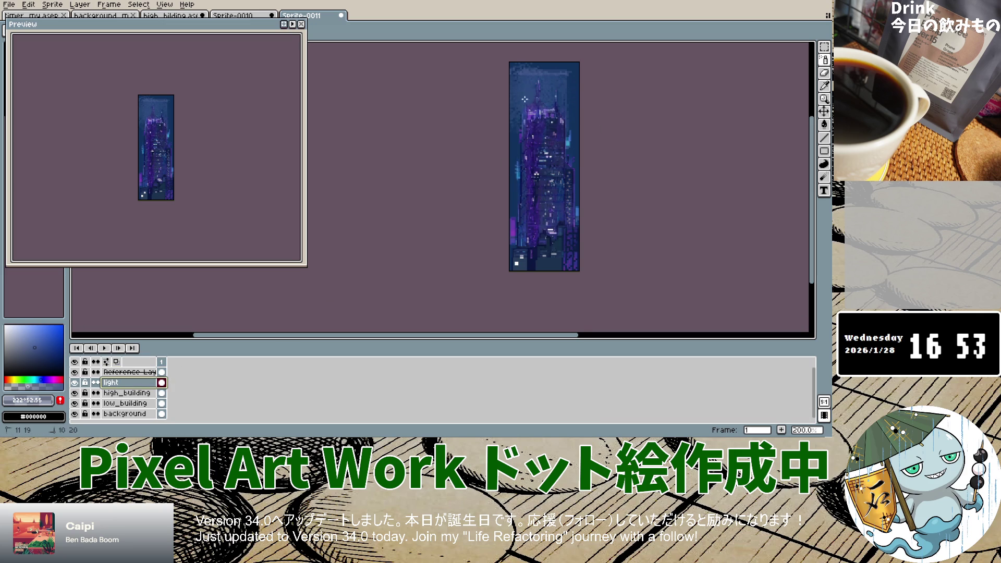
drag(545, 172, 571, 206)
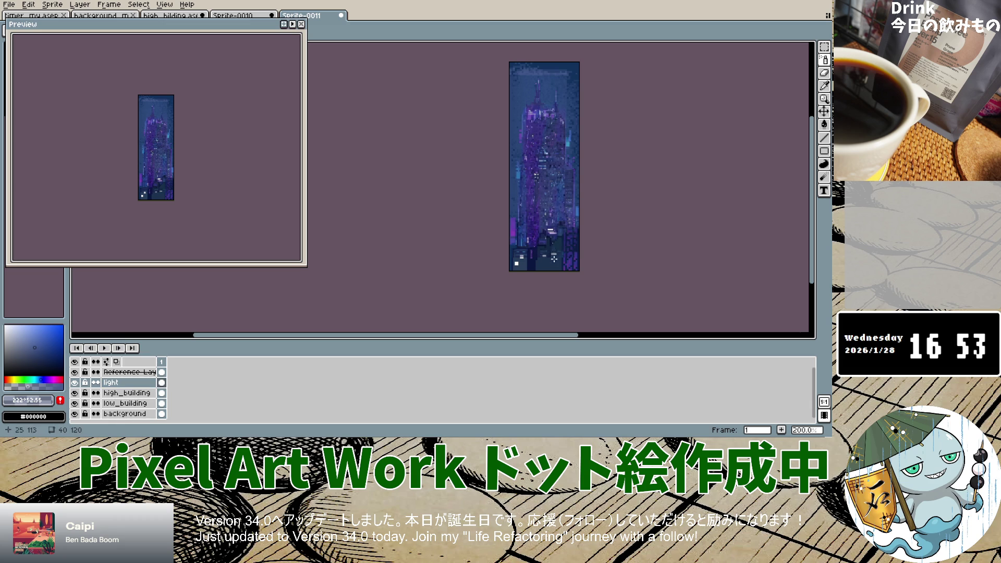
mouse_move(523, 230)
mouse_down()
mouse_move(518, 257)
mouse_move(565, 225)
mouse_up()
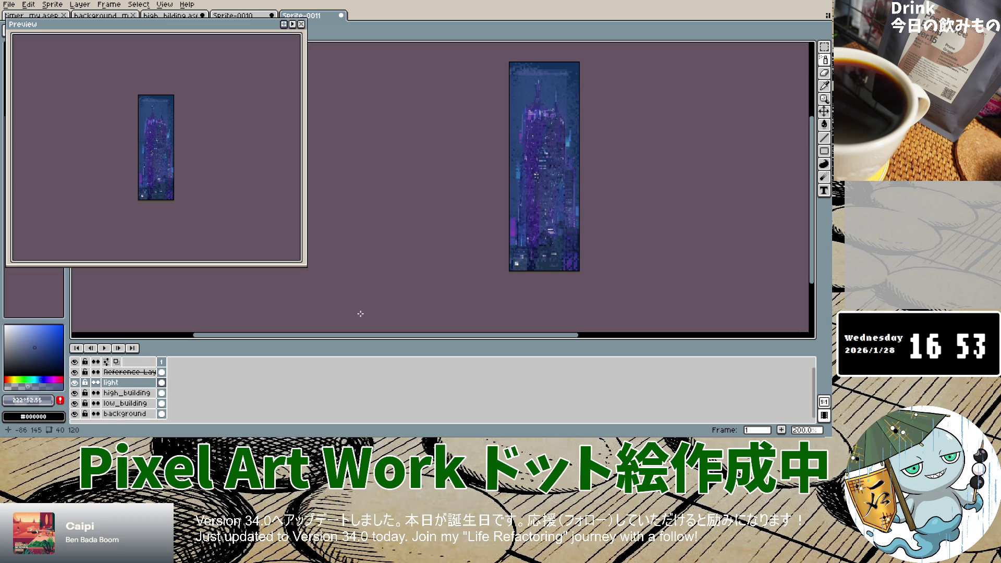
click(74, 371)
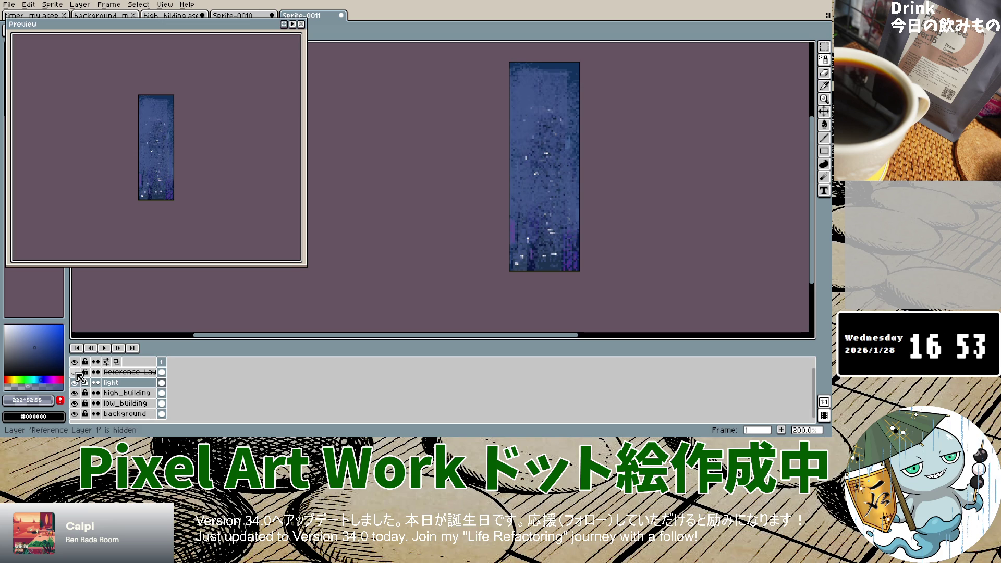
Compare against the reference by toggling it, then undo the last spray stroke.
click(74, 372)
click(74, 371)
click(75, 372)
click(74, 372)
click(74, 372)
click(75, 372)
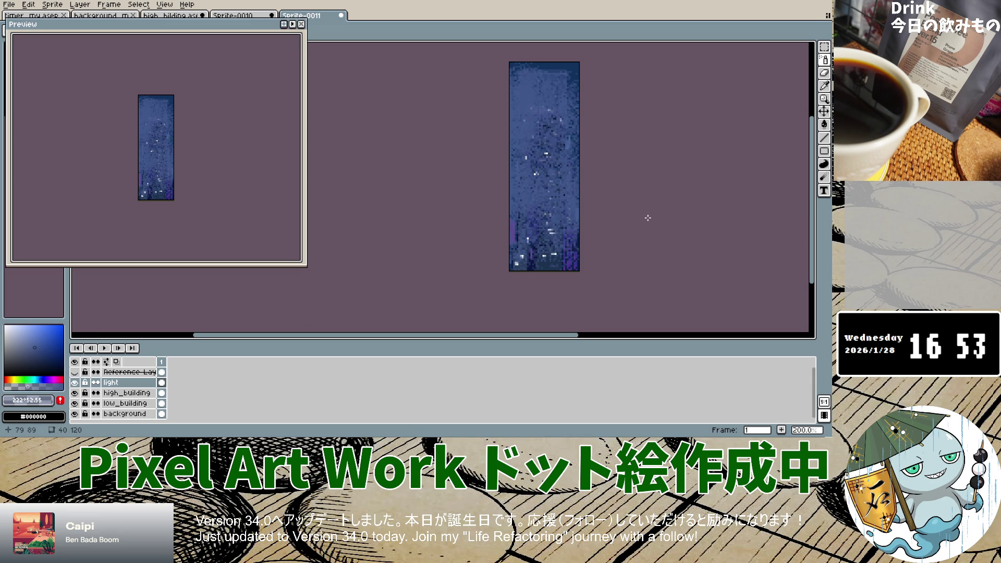
key(ctrl+z)
key(ctrl+z)
key(ctrl+z)
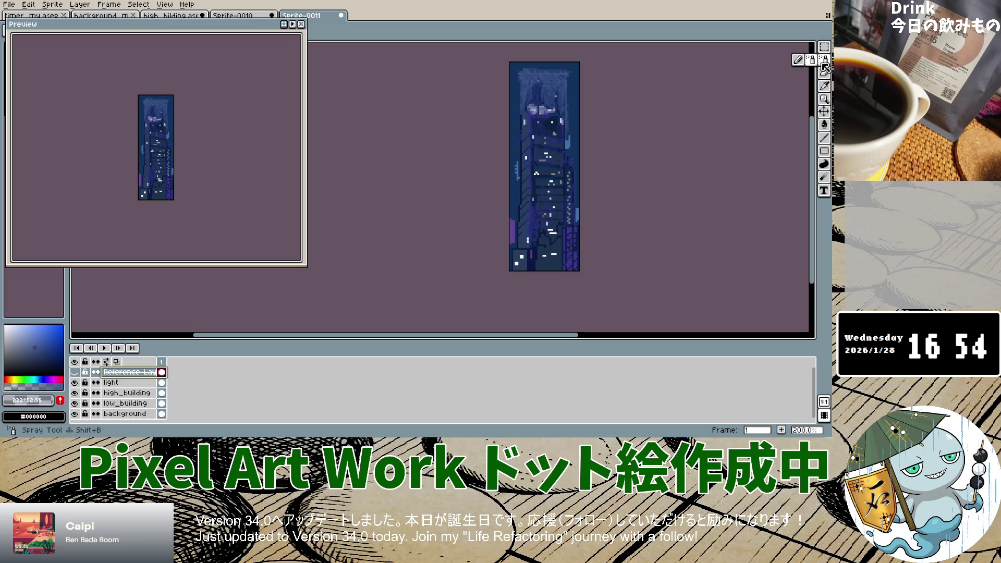
Spray glow over the upper building on the light layer, compare, then undo two strokes.
click(111, 383)
mouse_move(563, 121)
mouse_down()
mouse_move(522, 192)
mouse_move(537, 263)
mouse_up()
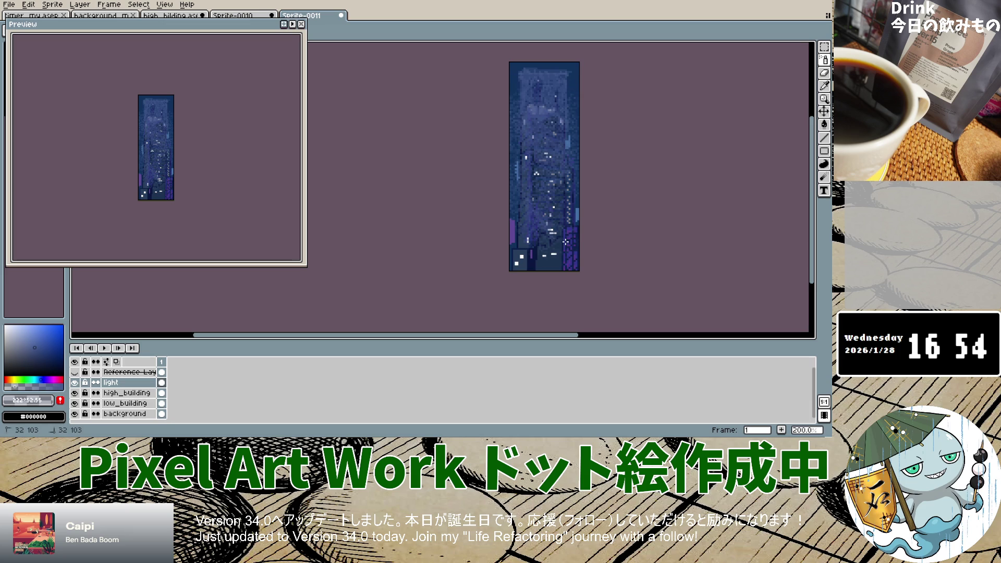
click(74, 372)
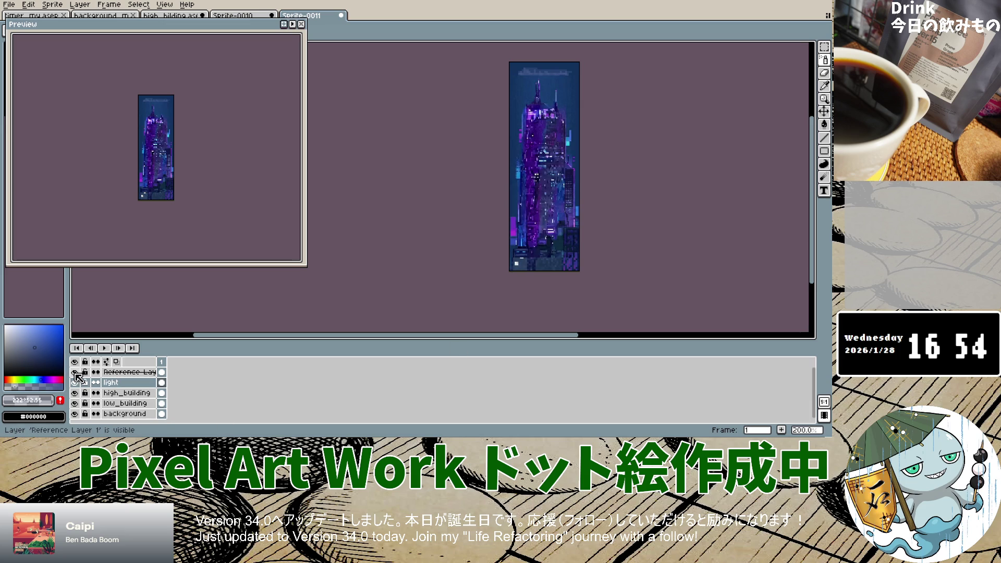
click(75, 372)
click(74, 382)
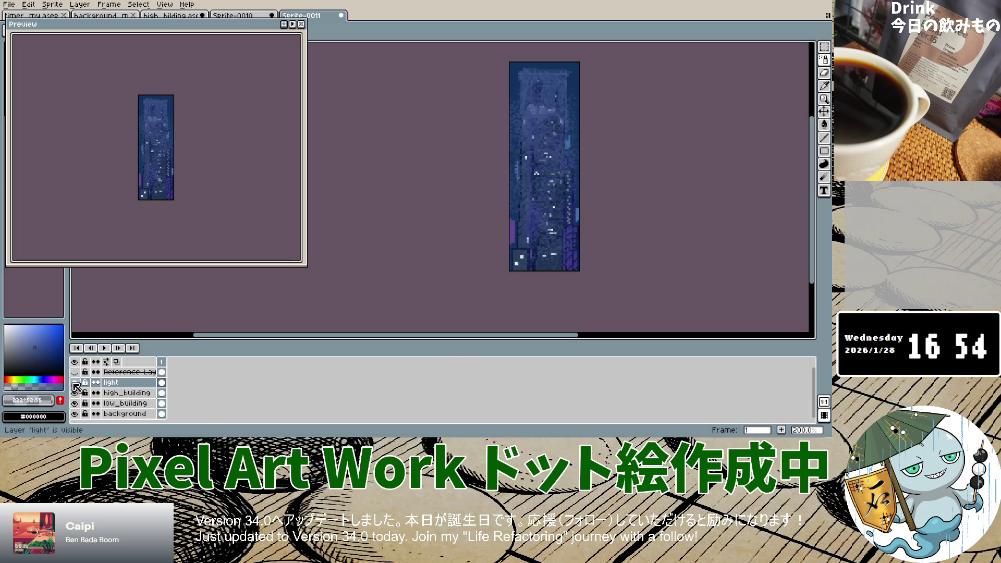
click(75, 382)
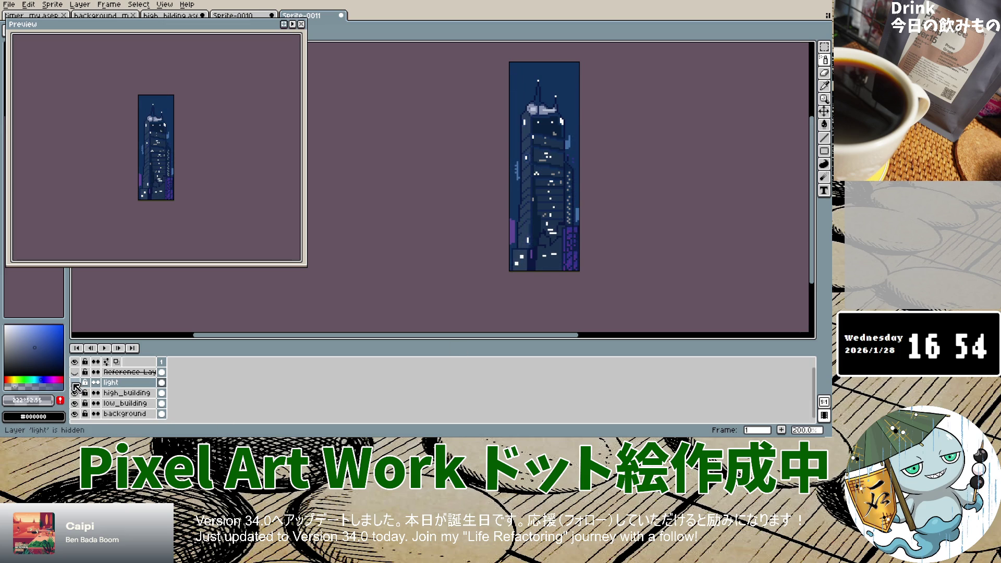
click(75, 382)
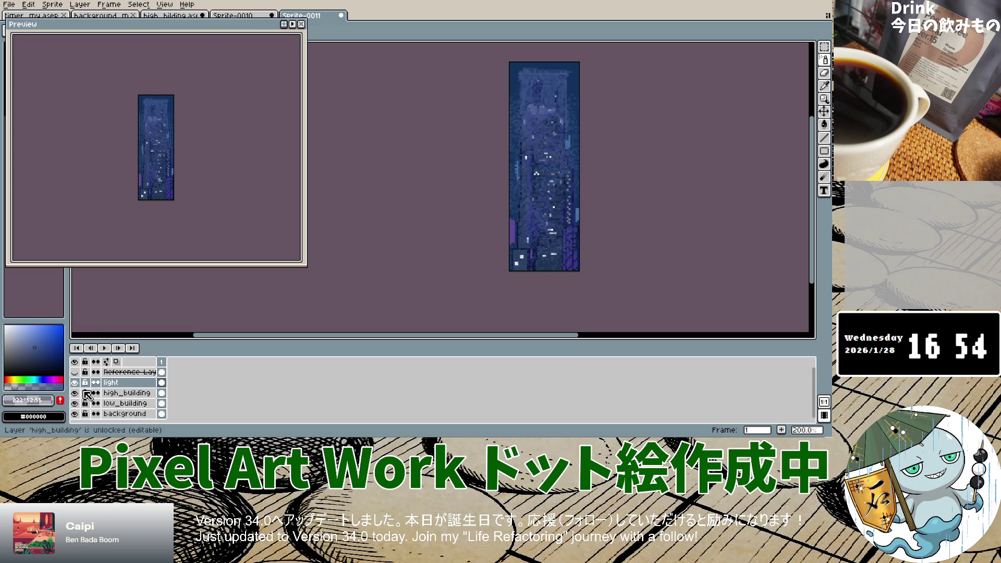
key(ctrl+z)
key(ctrl+z)
key(ctrl+z)
key(ctrl+z)
key(ctrl+z)
key(ctrl+z)
key(ctrl+z)
key(ctrl+z)
key(ctrl+z)
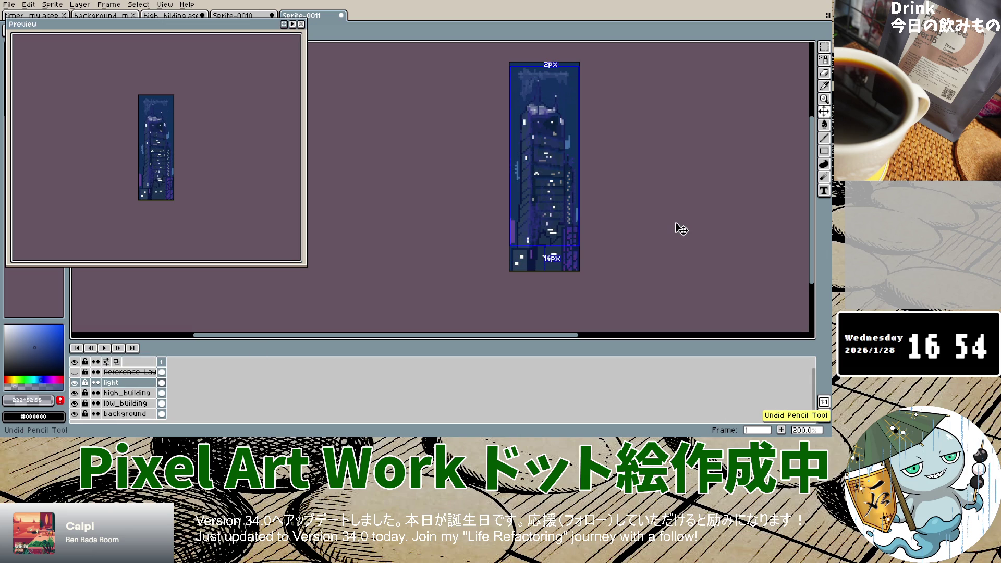
key(ctrl+z)
key(ctrl+z)
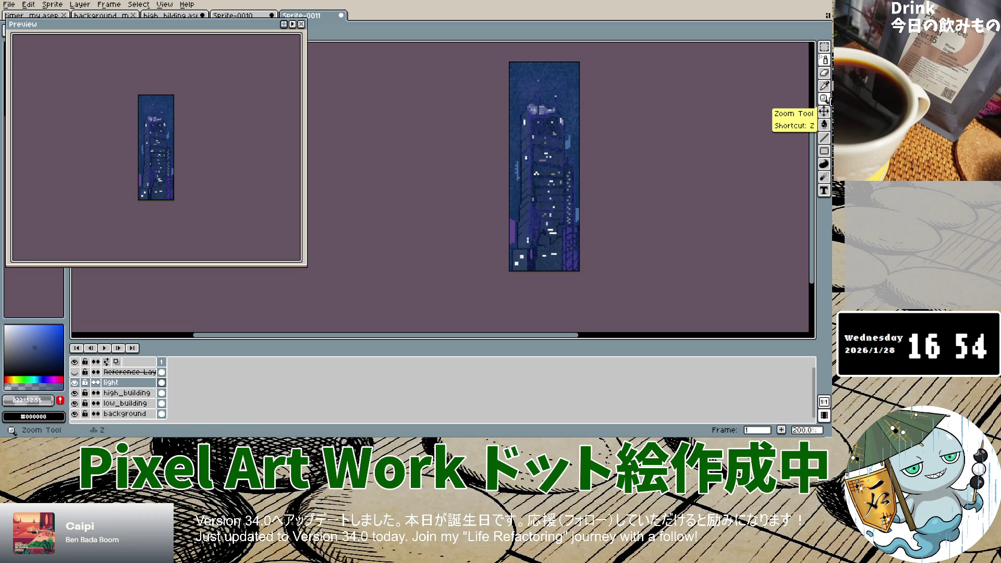
click(76, 372)
click(75, 373)
click(75, 372)
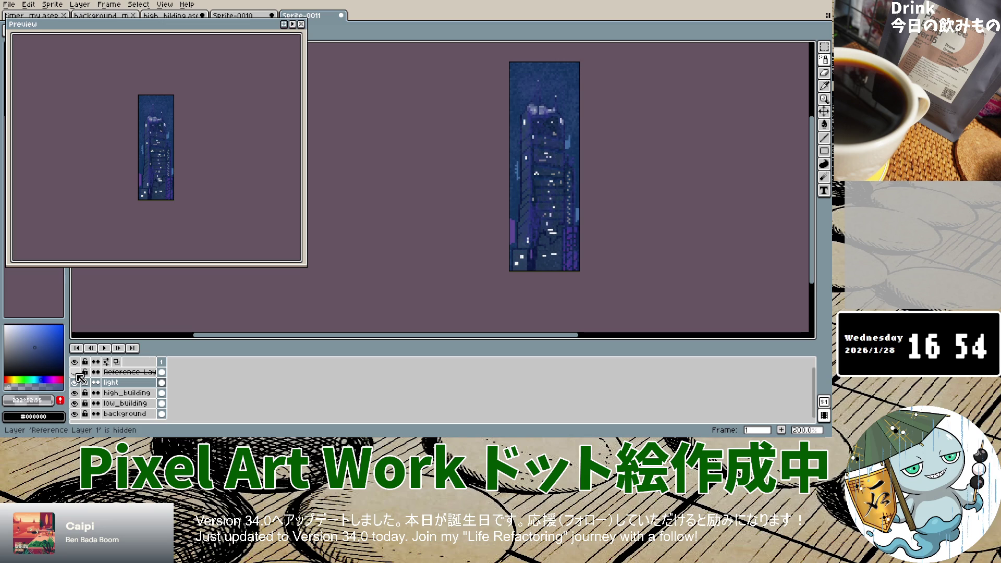
click(76, 372)
double_click(76, 372)
click(75, 373)
click(75, 372)
click(76, 373)
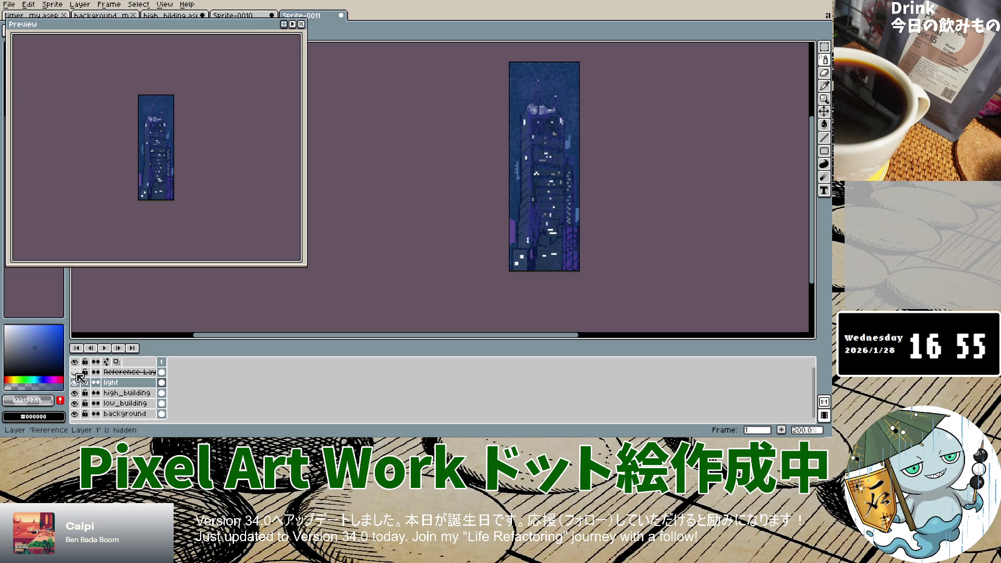
click(76, 372)
click(75, 372)
double_click(75, 372)
double_click(75, 372)
double_click(76, 372)
click(75, 372)
click(76, 373)
click(76, 372)
click(76, 372)
click(76, 372)
click(76, 372)
click(76, 372)
click(75, 373)
click(76, 372)
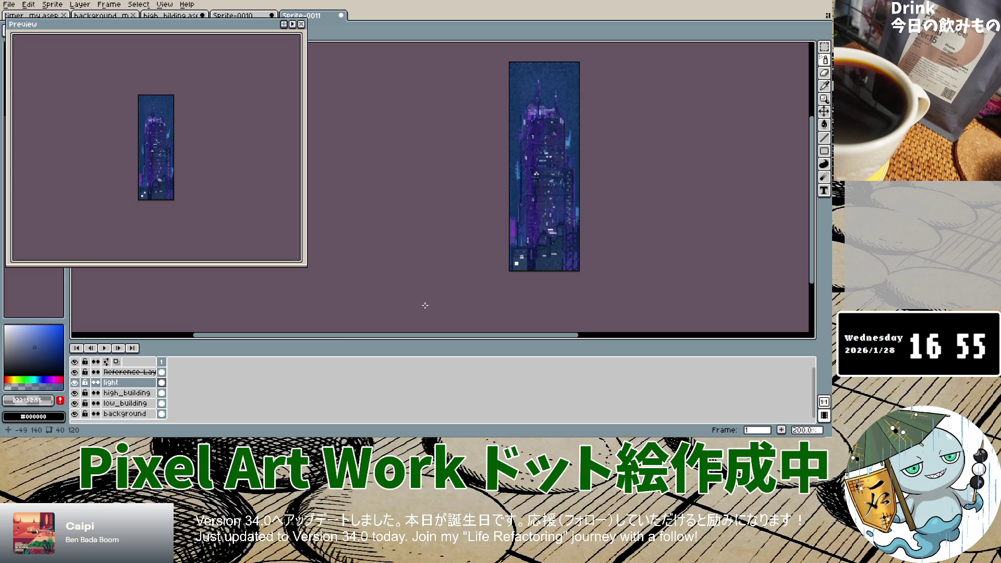
click(74, 372)
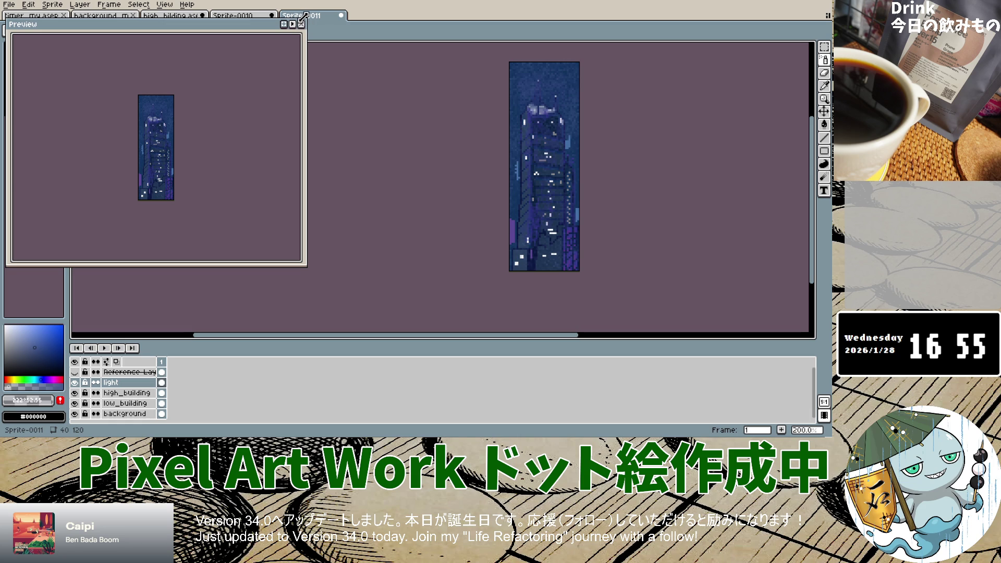
mouse_move(156, 34)
mouse_down()
mouse_move(392, 111)
mouse_move(750, 148)
mouse_up()
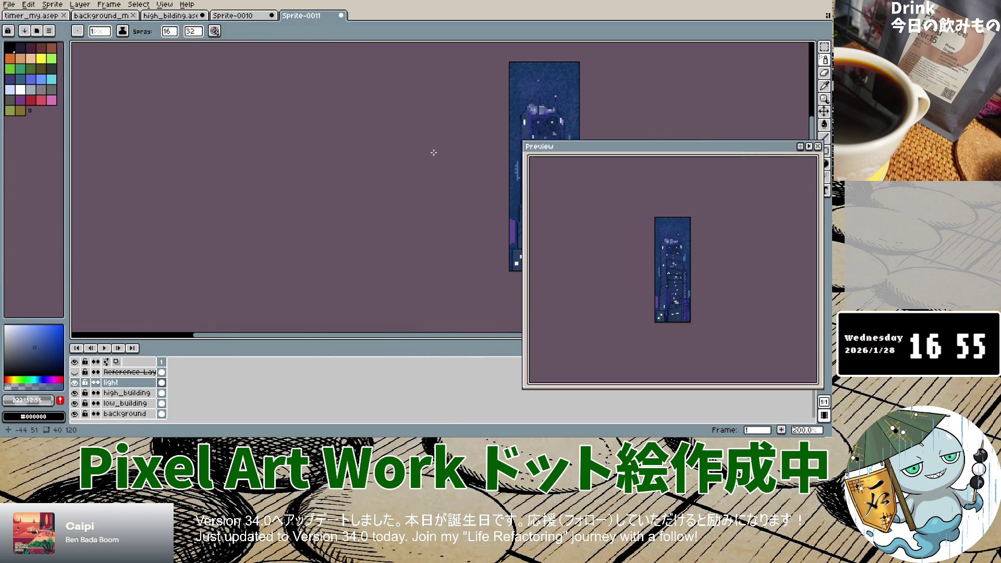
Zoom the building sprite out to 200%, adjust the Preview, and bring up the File menu.
scroll(433, 153, down, 2)
scroll(460, 139, up, 3)
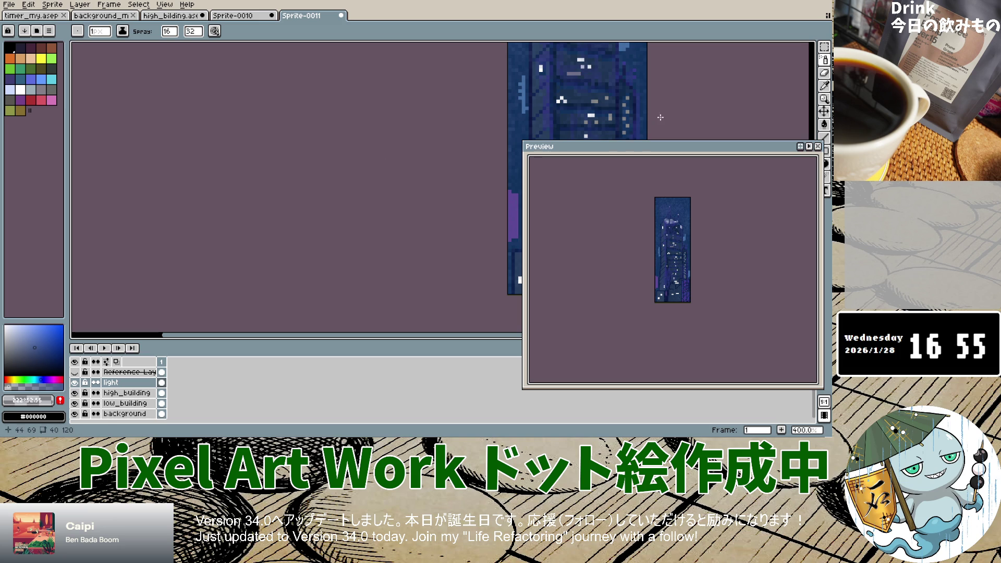
scroll(344, 313, right, 5)
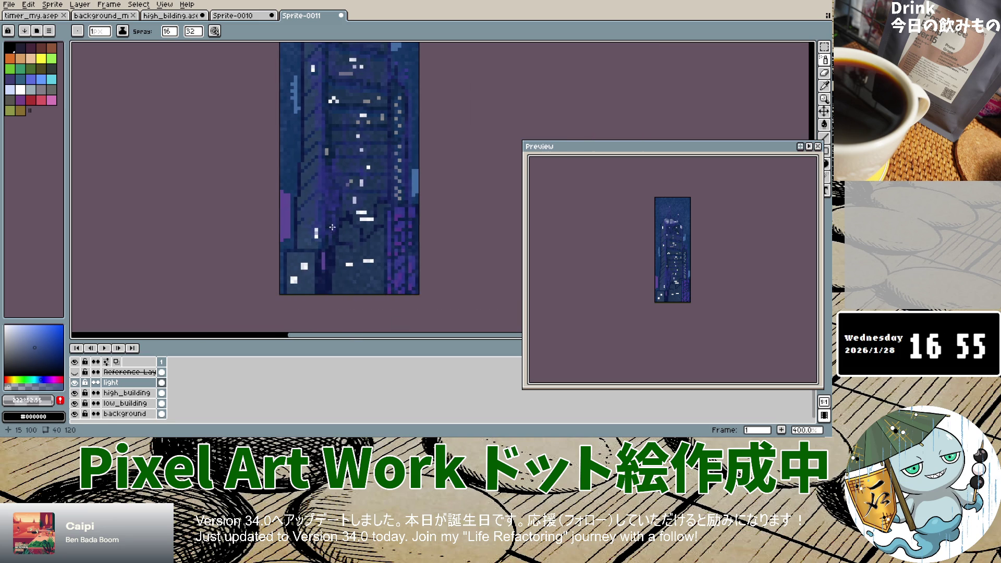
scroll(335, 209, down, 2)
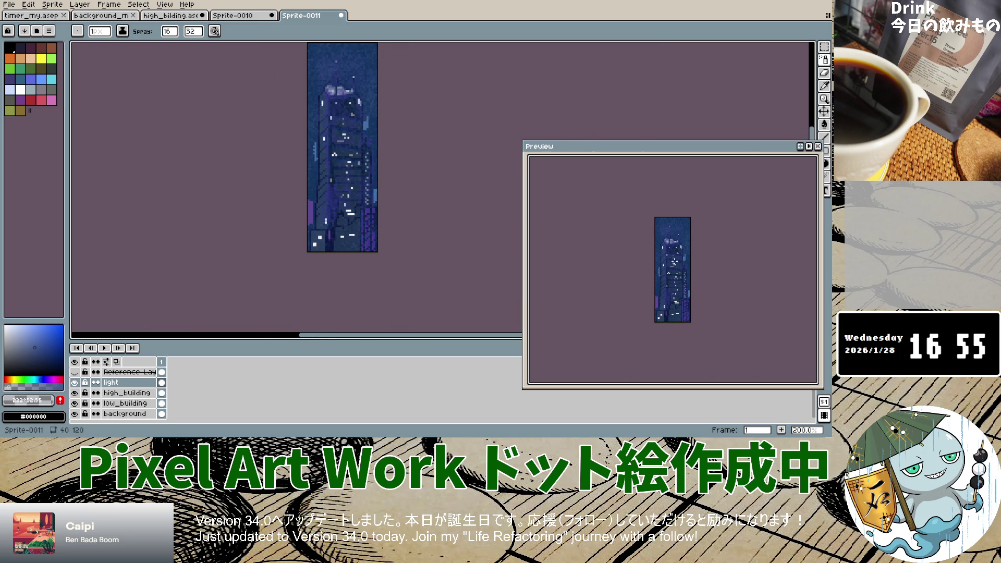
scroll(669, 266, up, 3)
scroll(670, 267, down, 2)
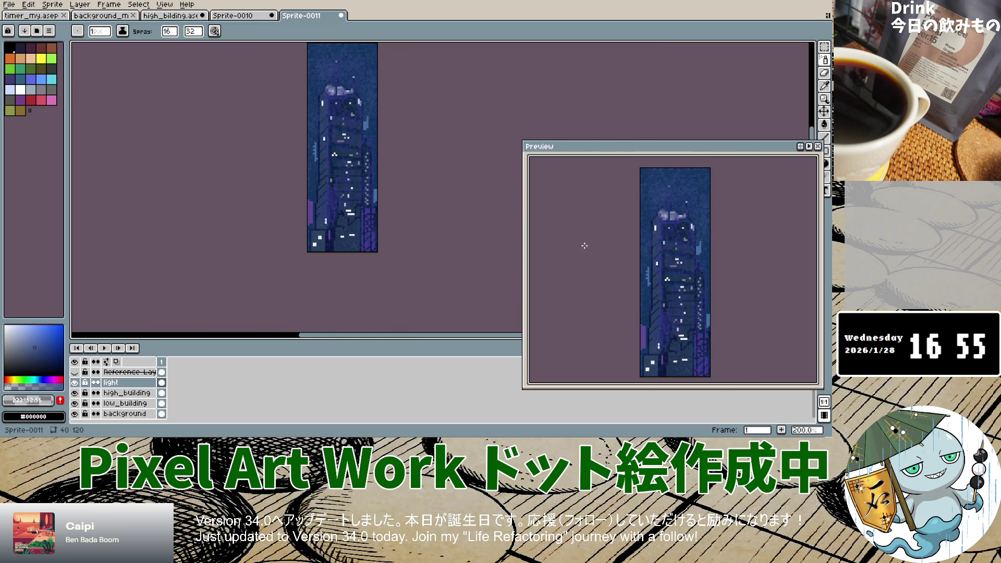
click(9, 5)
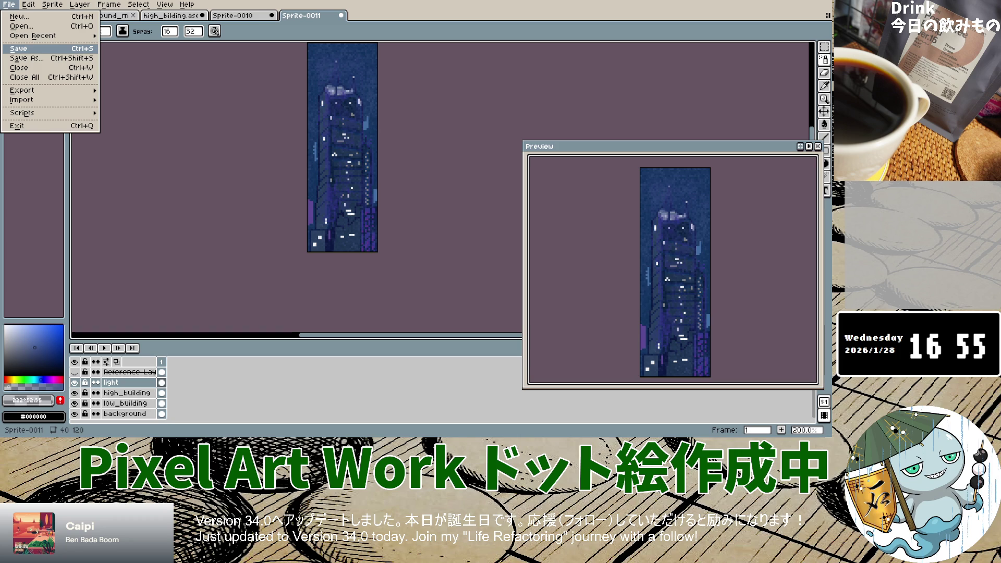
Save building_my.aseprite and close high_bilding and Sprite-0010, discarding their changes.
click(18, 48)
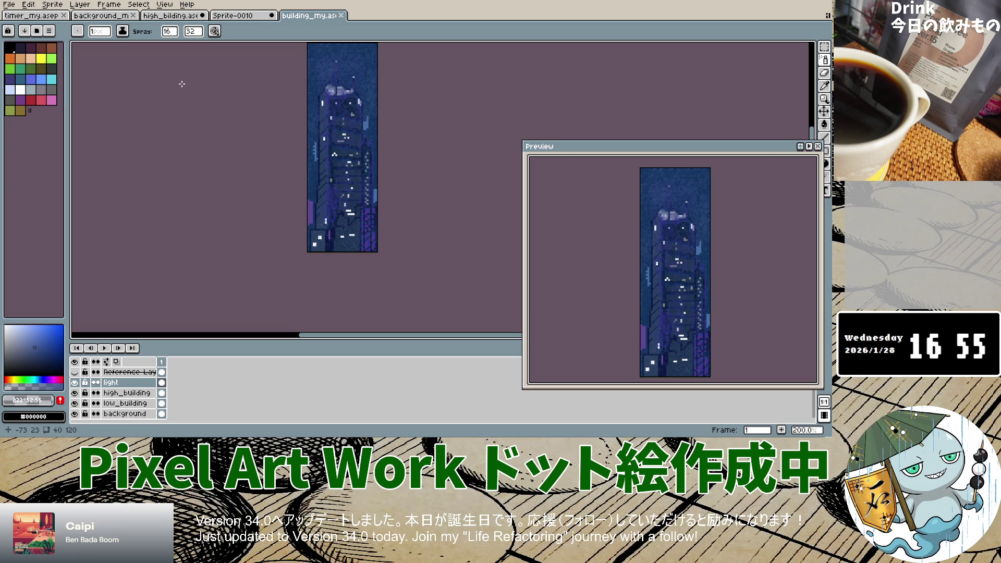
click(203, 15)
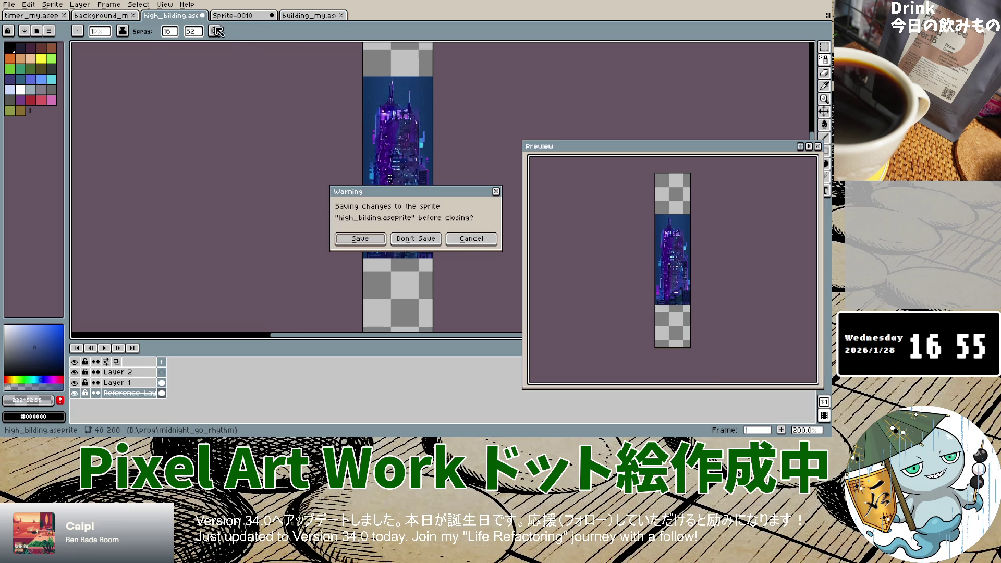
click(415, 241)
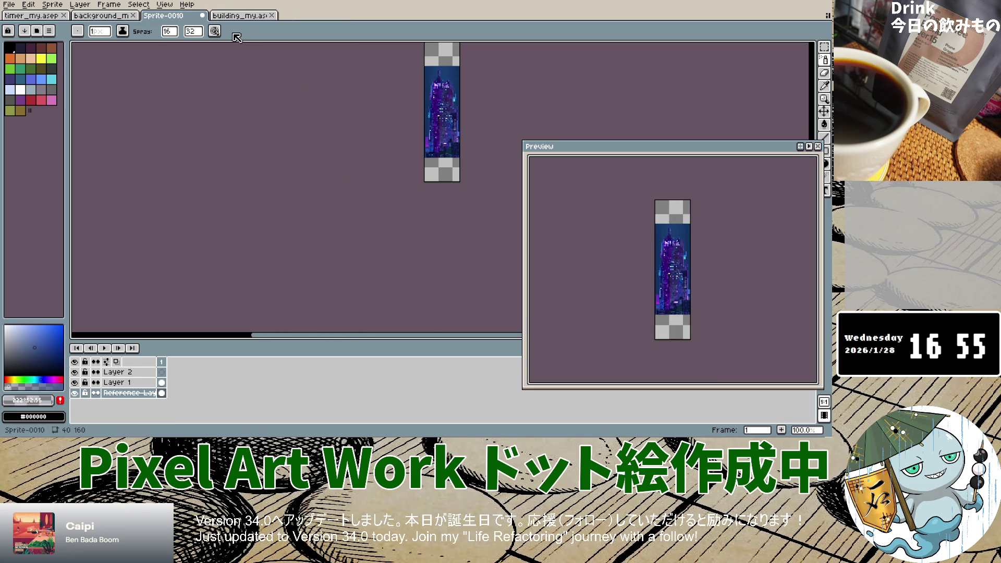
click(203, 15)
click(416, 238)
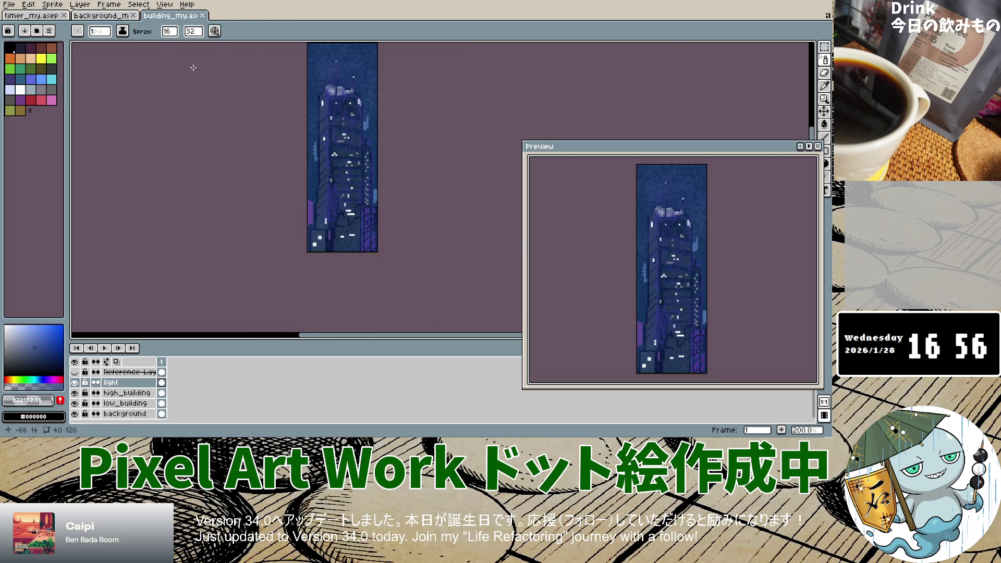
Switch between the background_my and building_my tabs, ending on building_my.
click(96, 16)
click(161, 16)
click(88, 15)
click(162, 15)
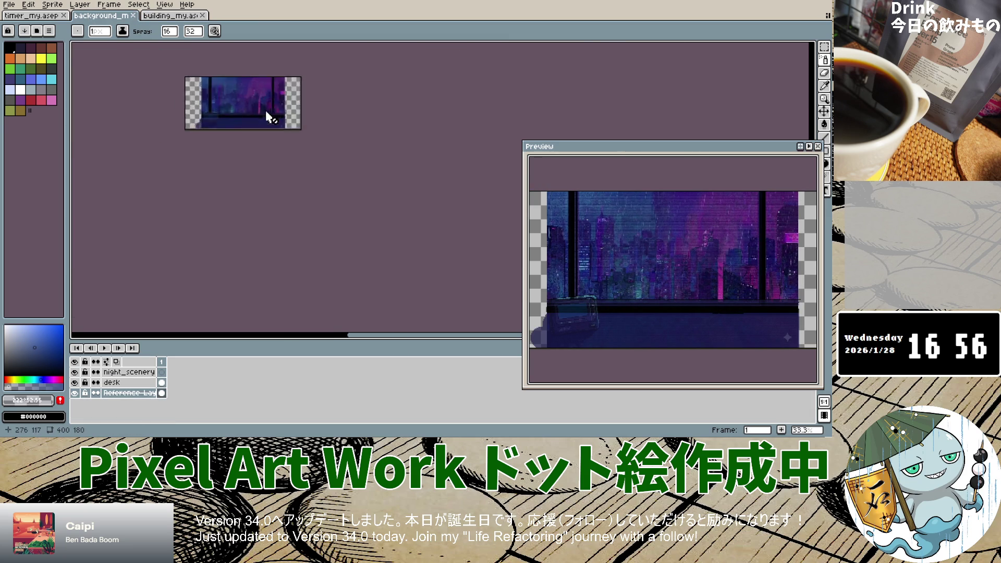
Switch to background_my, show night_scenery and hide the city reference image.
scroll(268, 116, up, 2)
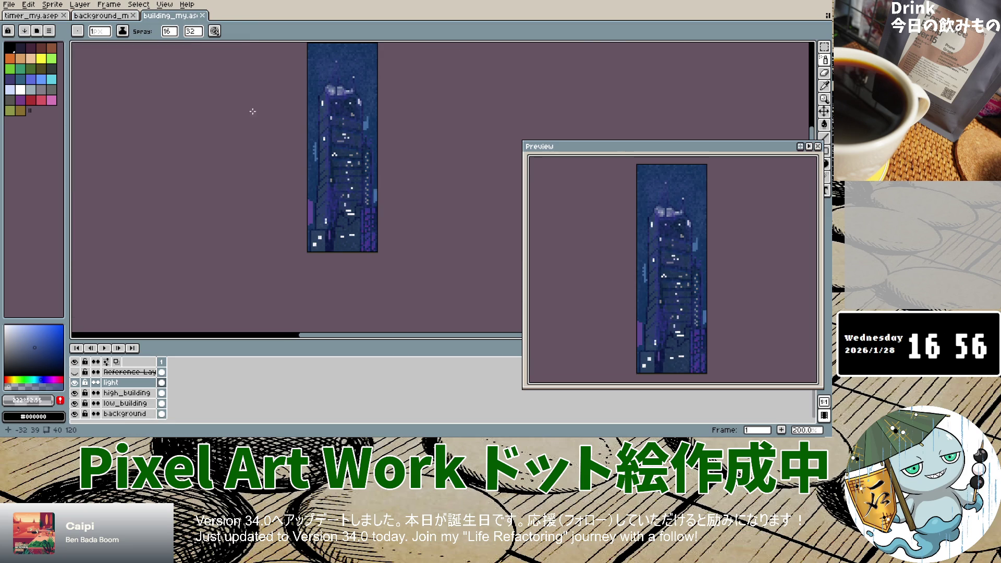
click(108, 17)
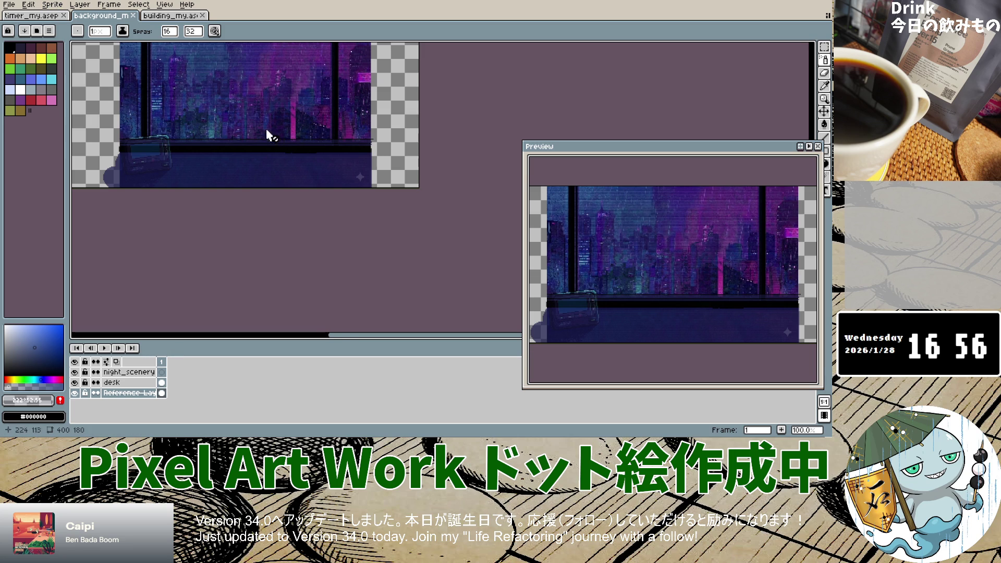
scroll(268, 134, down, 2)
scroll(235, 156, up, 3)
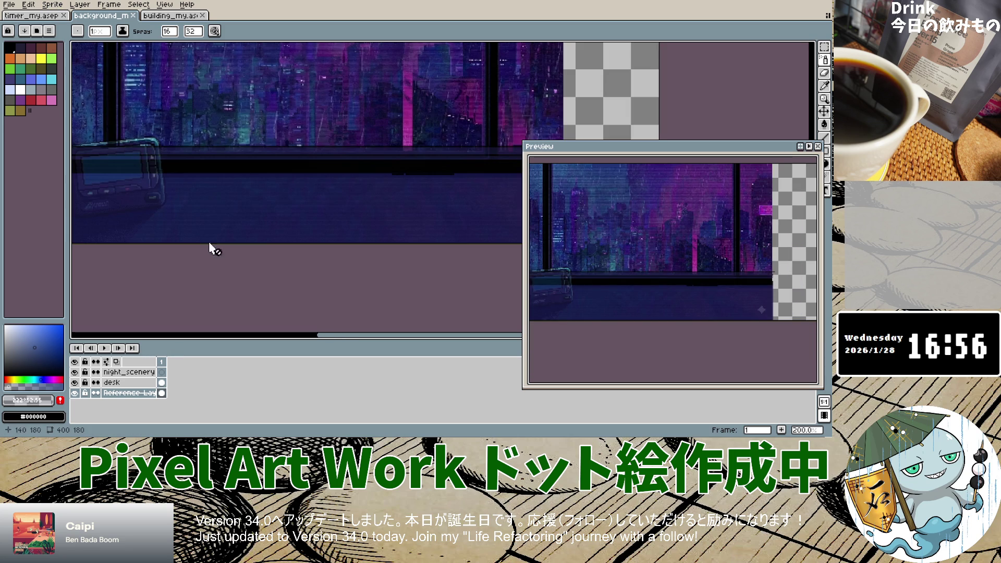
click(76, 373)
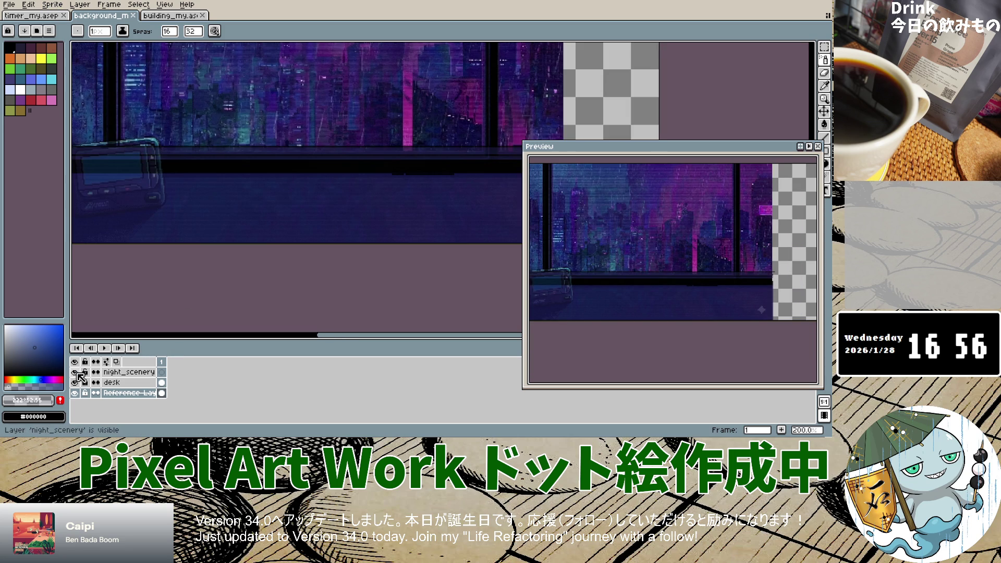
click(75, 393)
scroll(258, 216, down, 5)
scroll(260, 198, up, 4)
scroll(260, 196, up, 1)
scroll(257, 250, down, 2)
scroll(237, 258, up, 1)
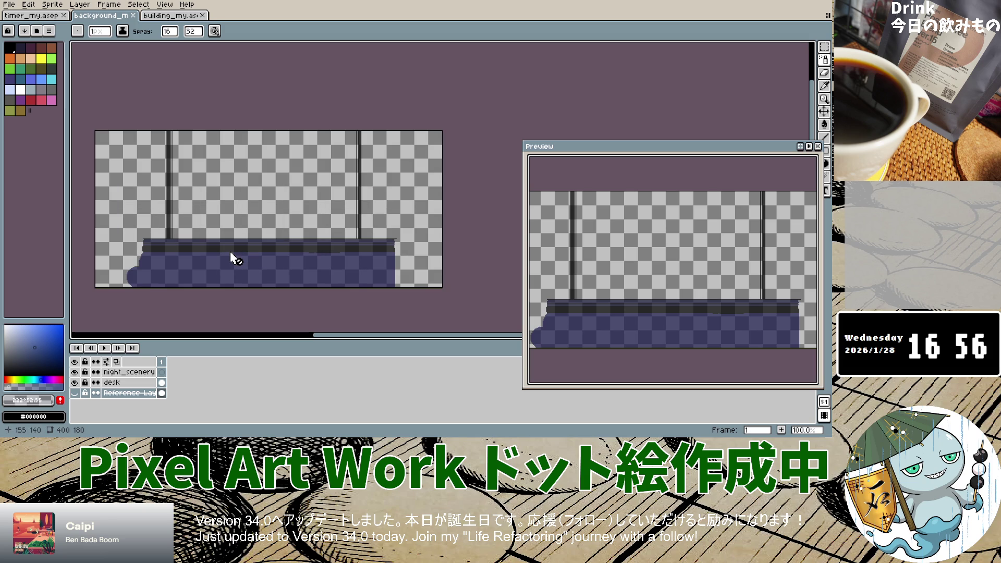
Hide night_scenery and the city reference, leaving only window frame and desk, then open the Layer menu.
click(76, 372)
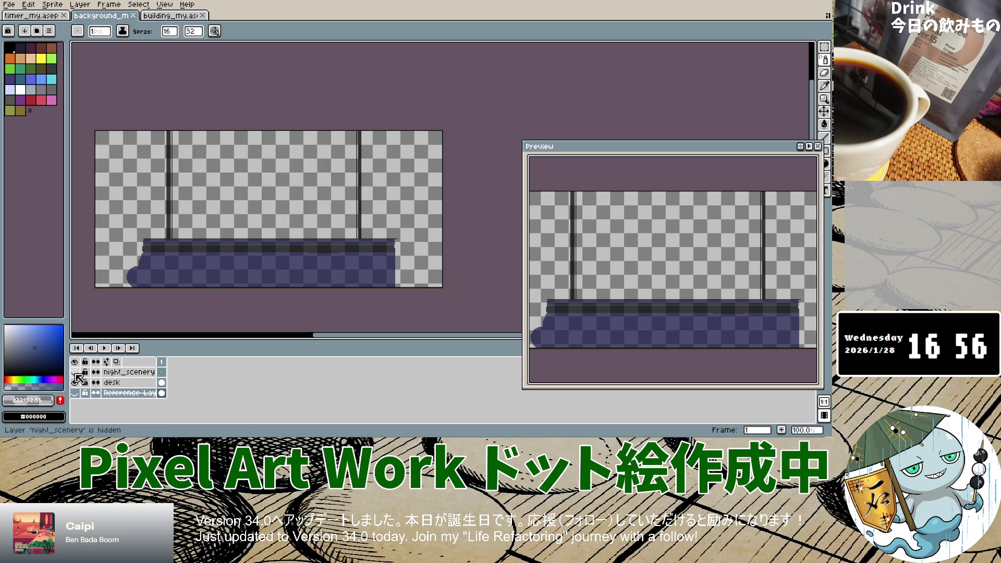
click(75, 393)
click(74, 393)
click(74, 393)
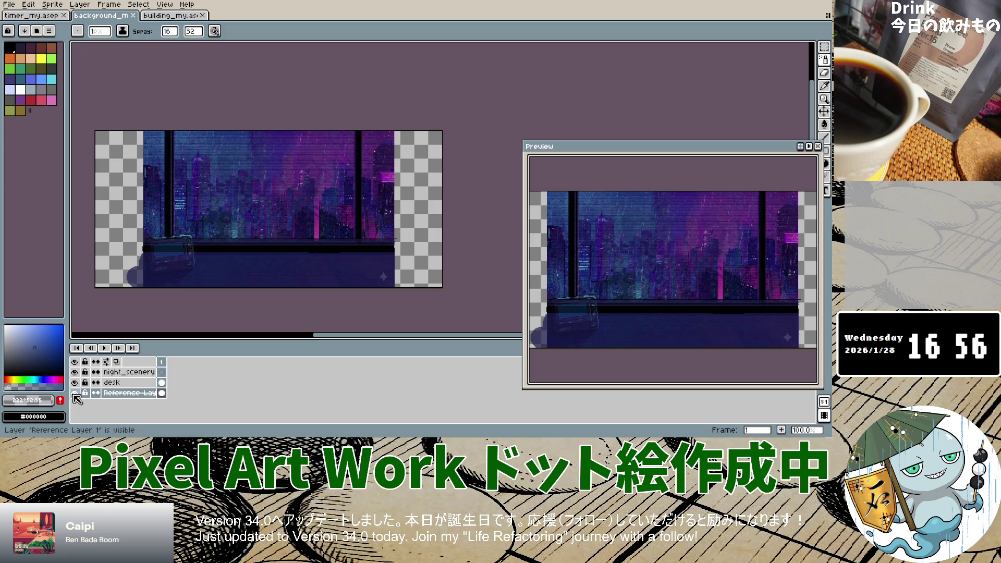
click(74, 394)
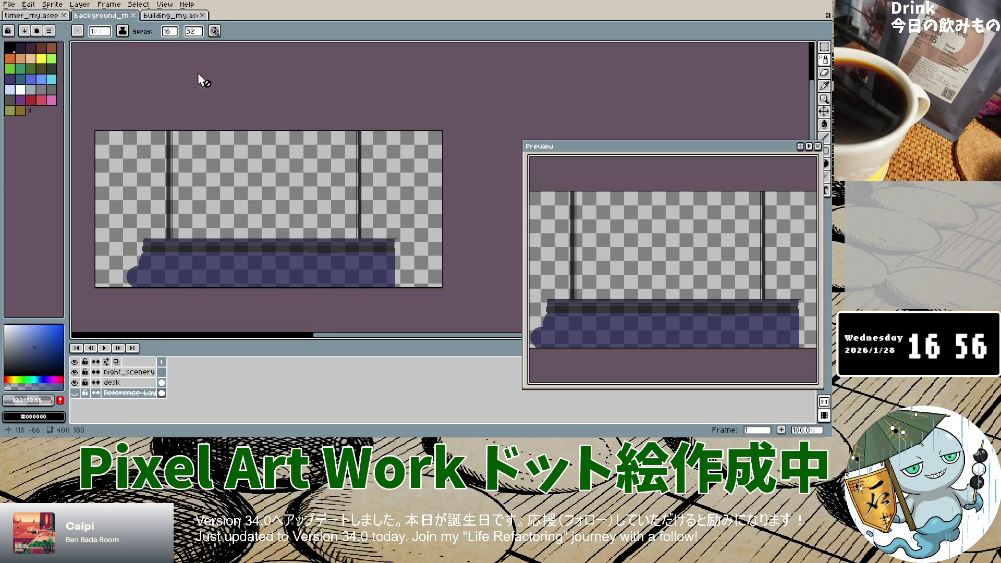
click(61, 6)
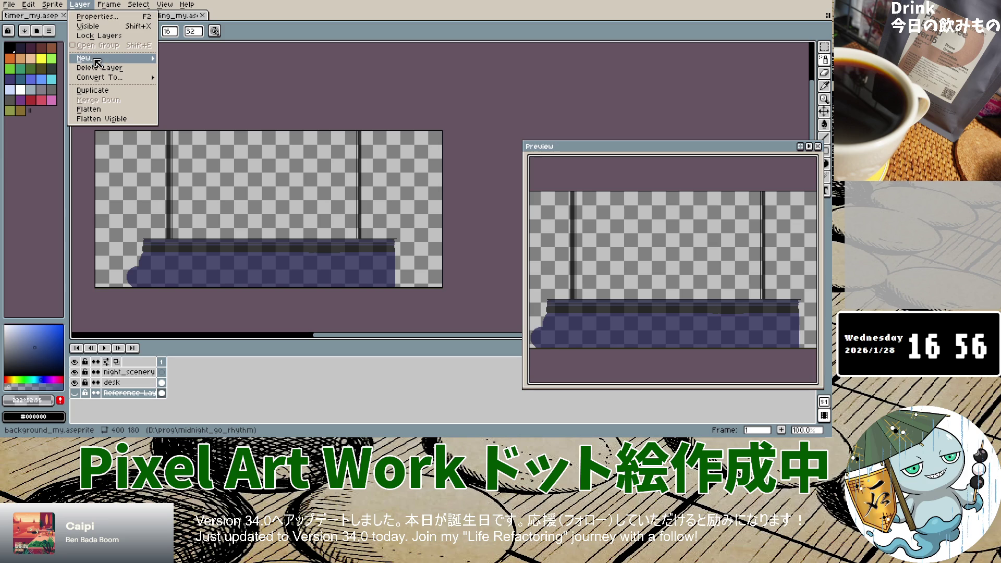
Add empty Layer 1, then import the building sprite as Reference Layer 2 from file.
click(177, 58)
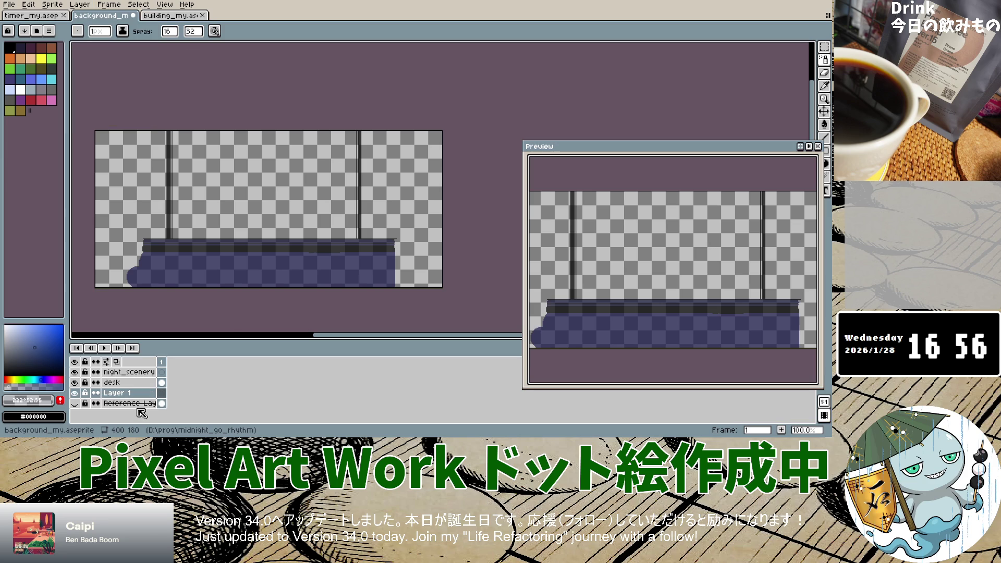
click(80, 6)
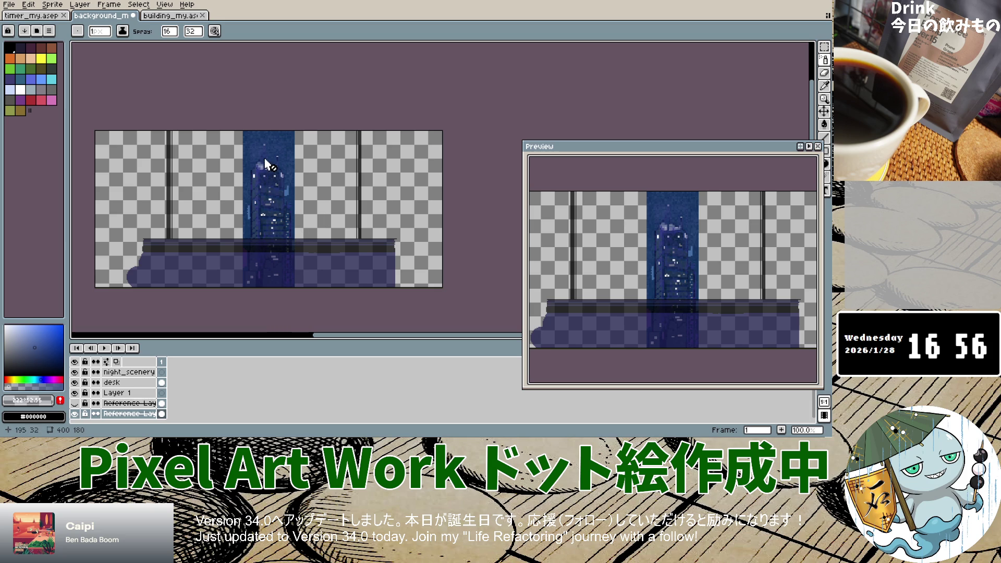
click(269, 188)
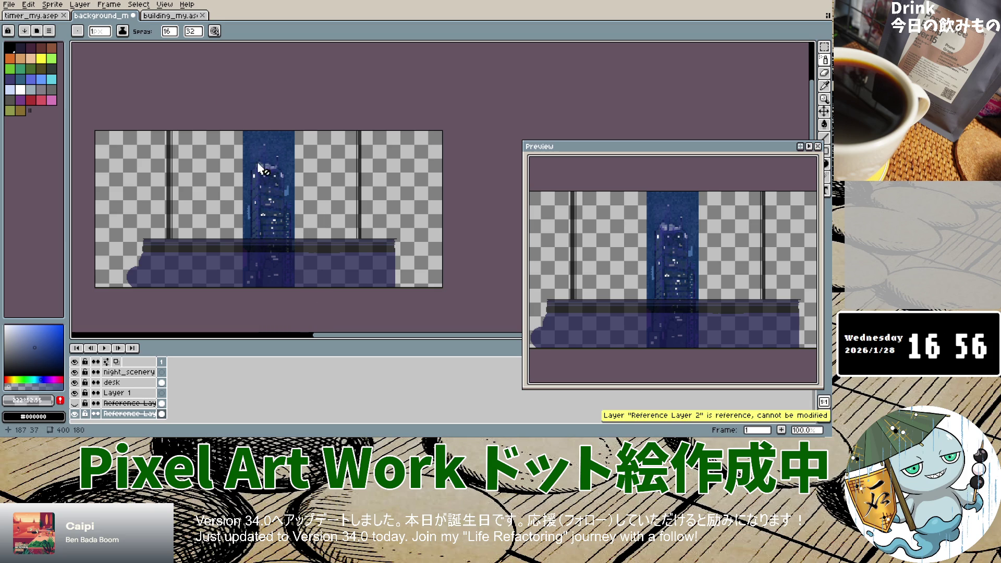
scroll(281, 282, down, 5)
scroll(280, 273, up, 7)
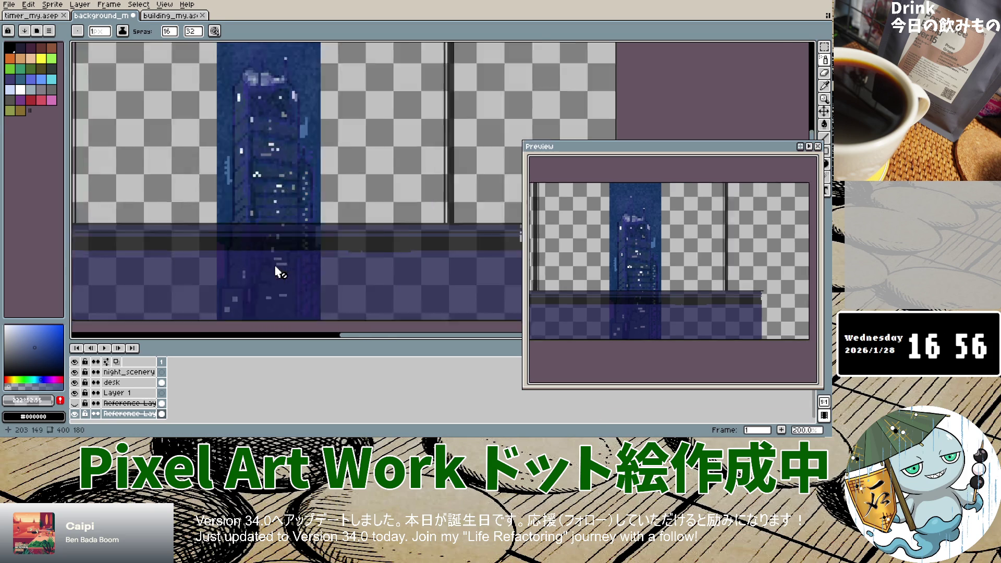
scroll(284, 203, down, 9)
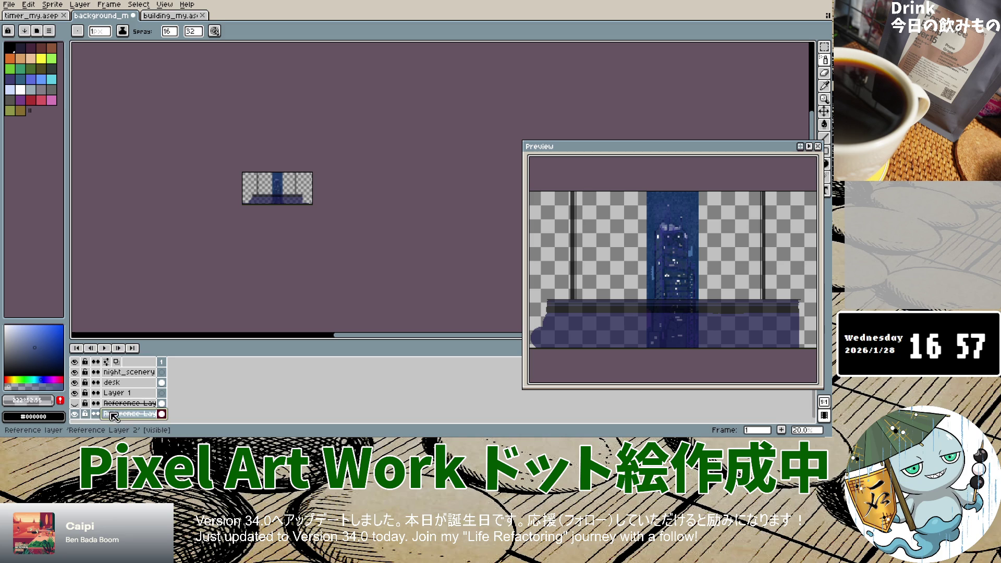
Toggle the building reference layer's visibility to compare, then open and close Reference Layer 2's properties.
click(76, 414)
click(76, 413)
click(76, 414)
click(76, 413)
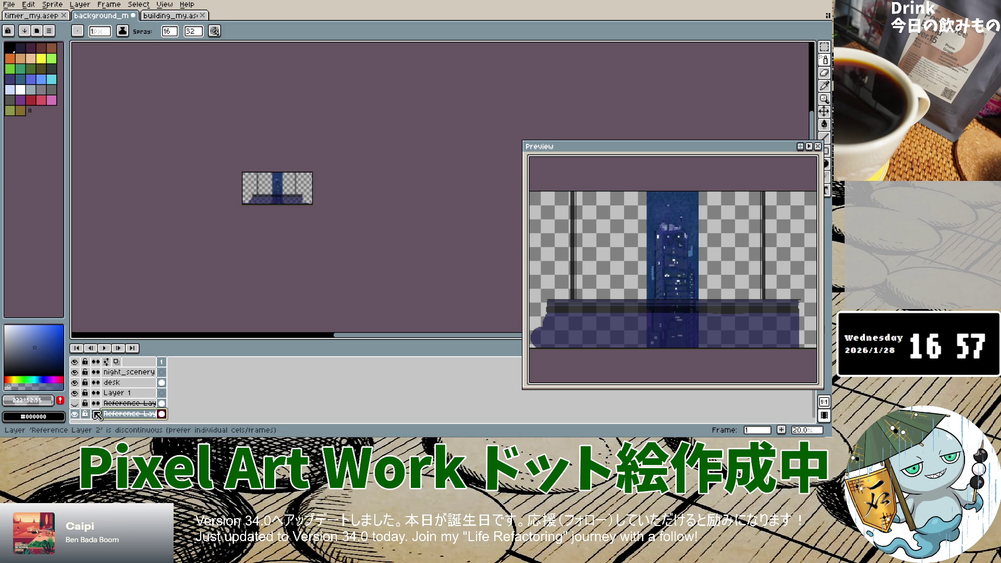
double_click(129, 414)
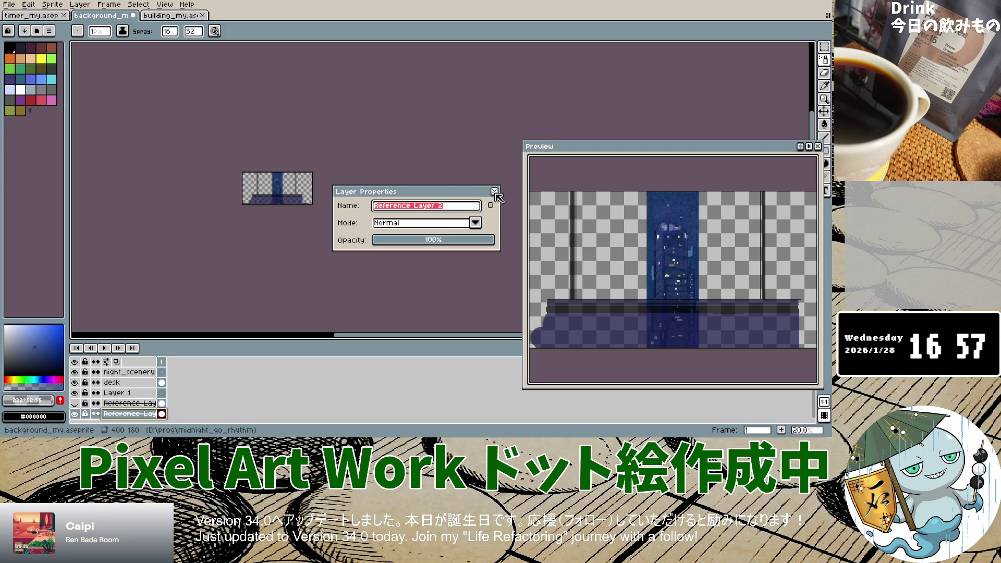
click(494, 192)
Move the building about 20 px left so it sits in the left window section.
click(824, 111)
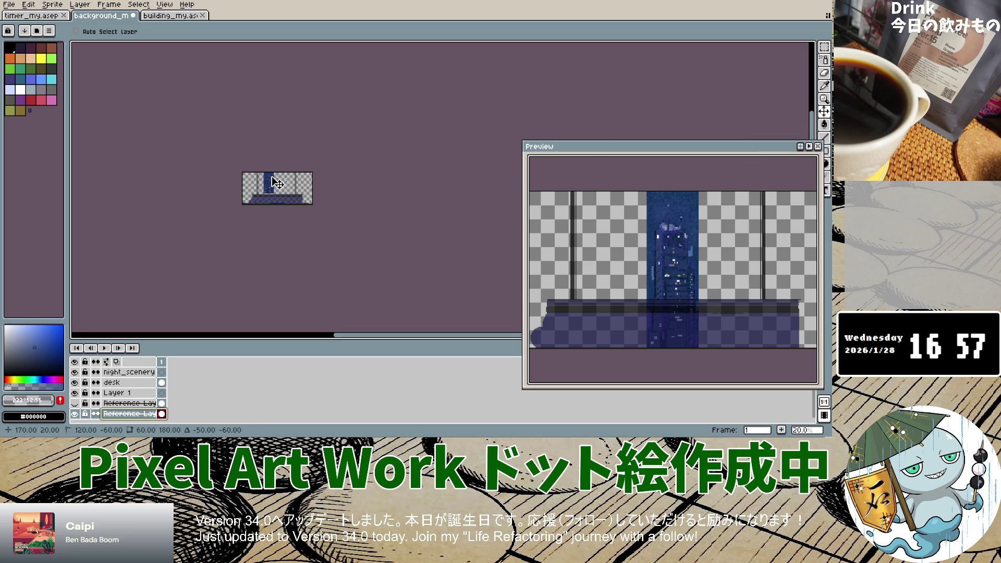
key(2)
drag(226, 174, 191, 172)
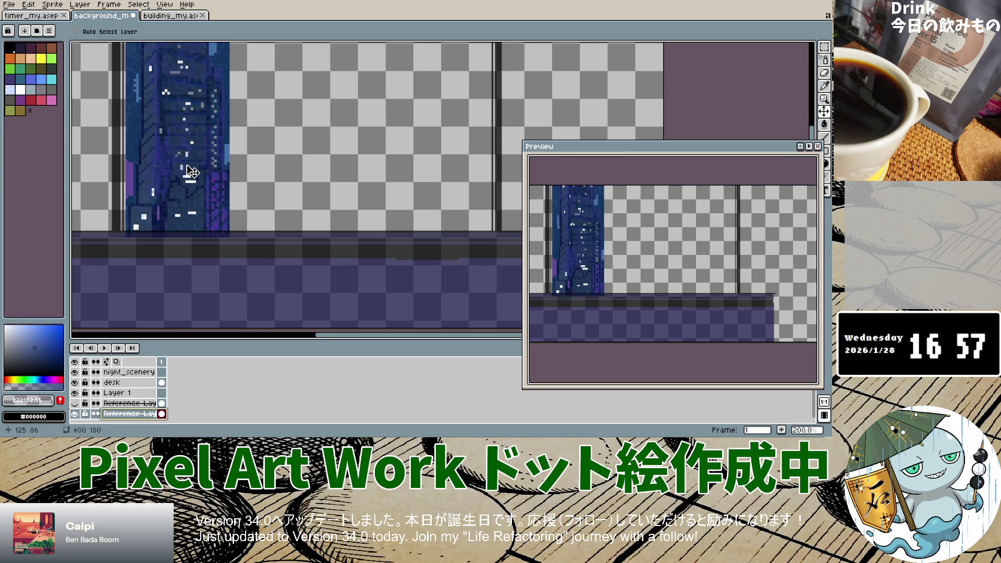
scroll(193, 173, down, 5)
scroll(192, 174, up, 1)
drag(198, 141, 197, 152)
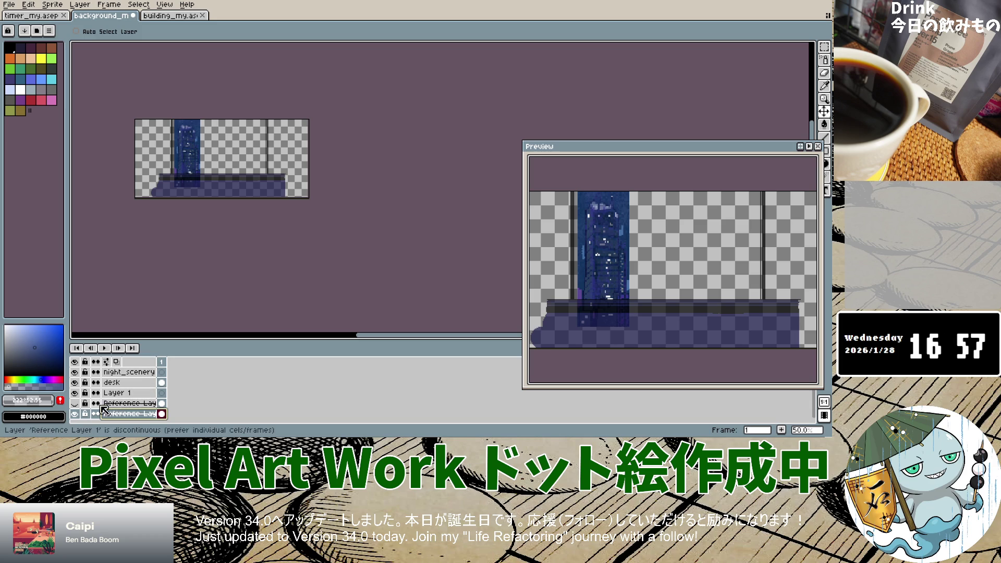
scroll(207, 189, up, 4)
scroll(210, 190, up, 1)
scroll(210, 189, down, 5)
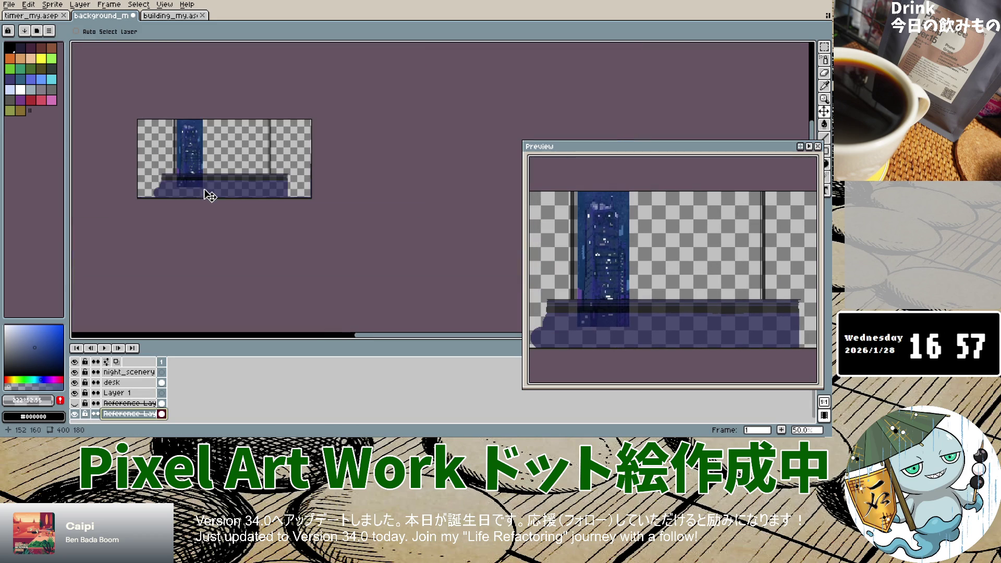
Select Reference Layer 1 and toggle the building reference's visibility on and off to compare.
click(114, 372)
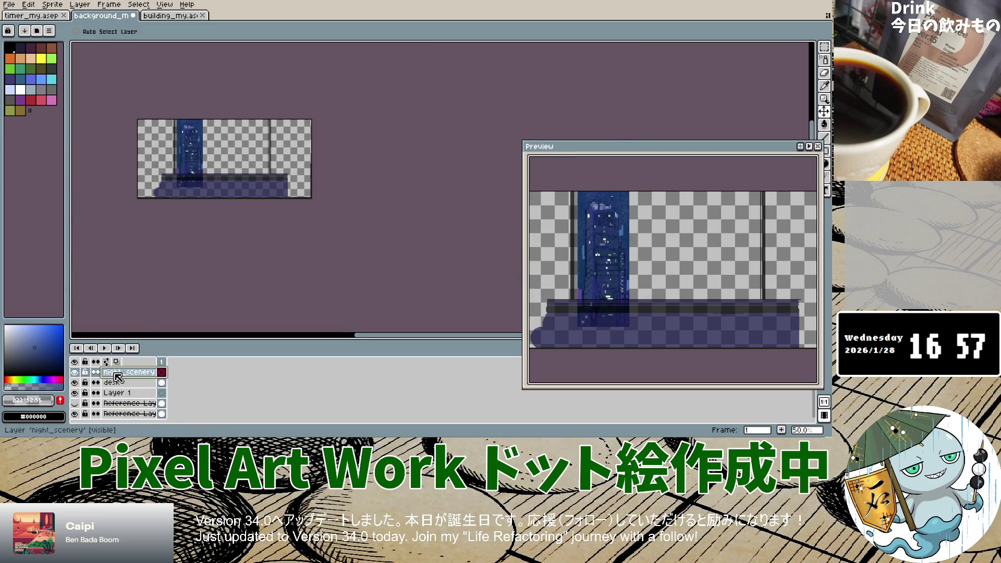
click(125, 403)
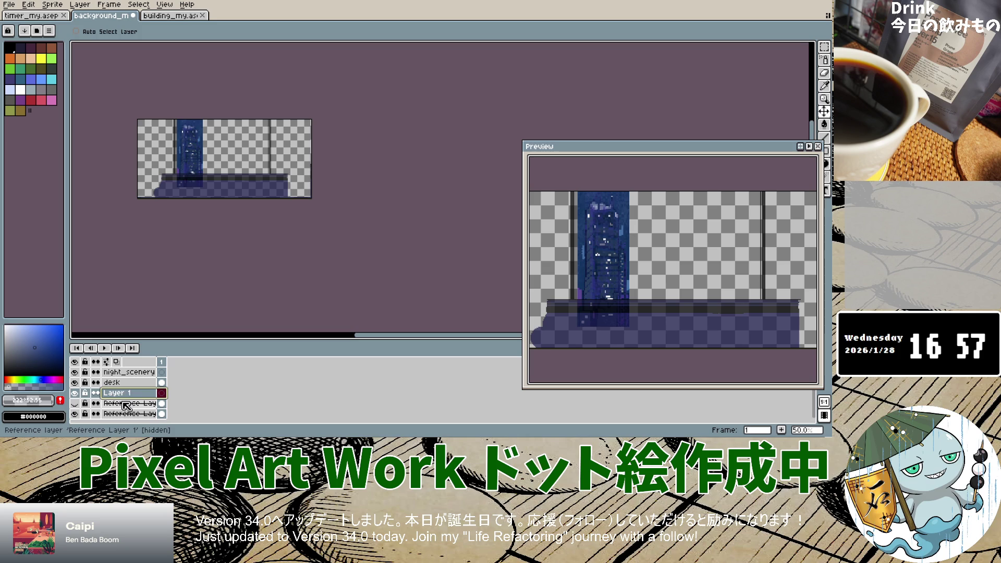
click(74, 414)
click(75, 414)
click(74, 414)
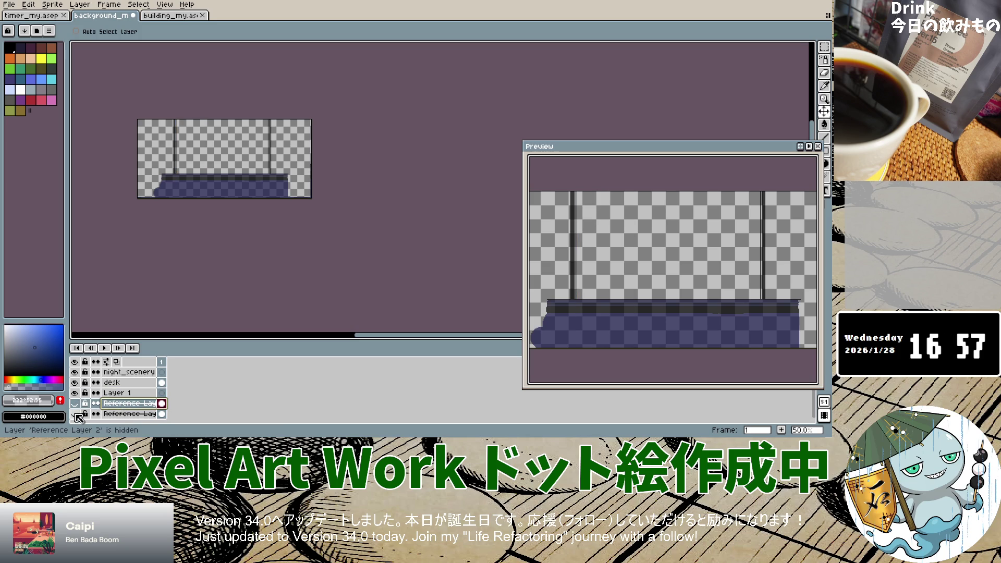
click(74, 414)
click(75, 414)
click(74, 414)
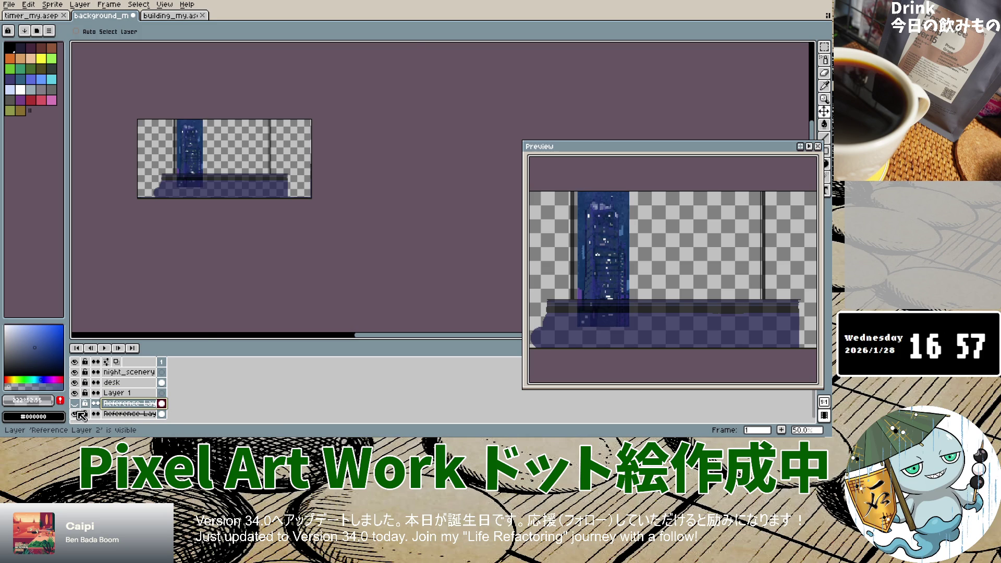
scroll(258, 200, up, 2)
scroll(255, 200, up, 1)
scroll(263, 164, up, 1)
scroll(266, 162, down, 1)
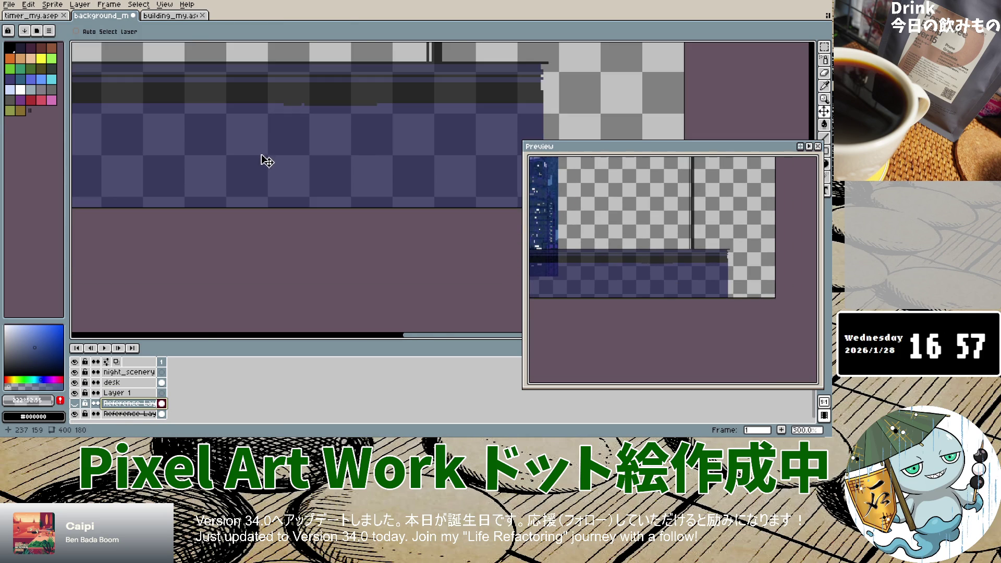
scroll(273, 141, down, 2)
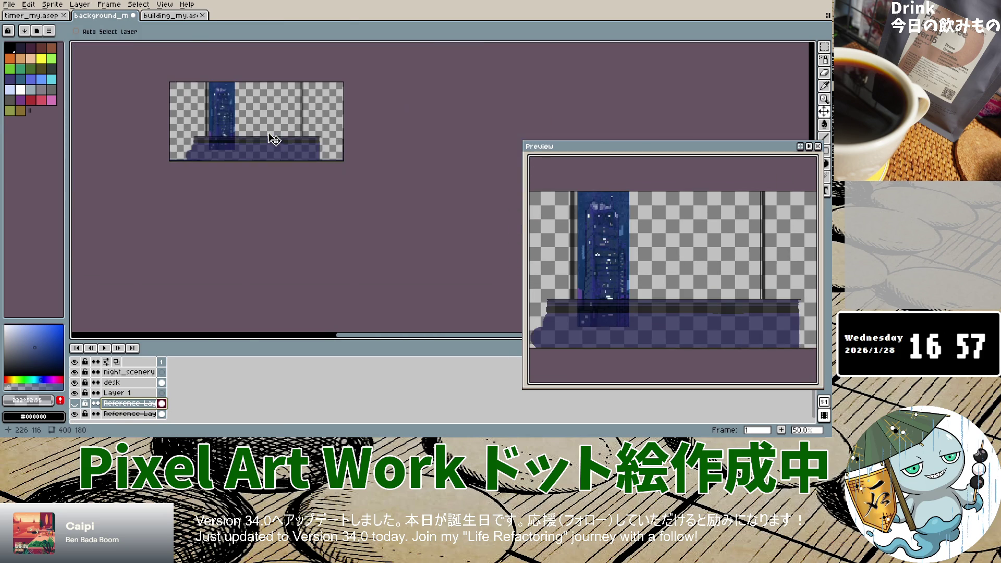
scroll(214, 131, up, 2)
scroll(213, 134, up, 1)
scroll(299, 136, down, 1)
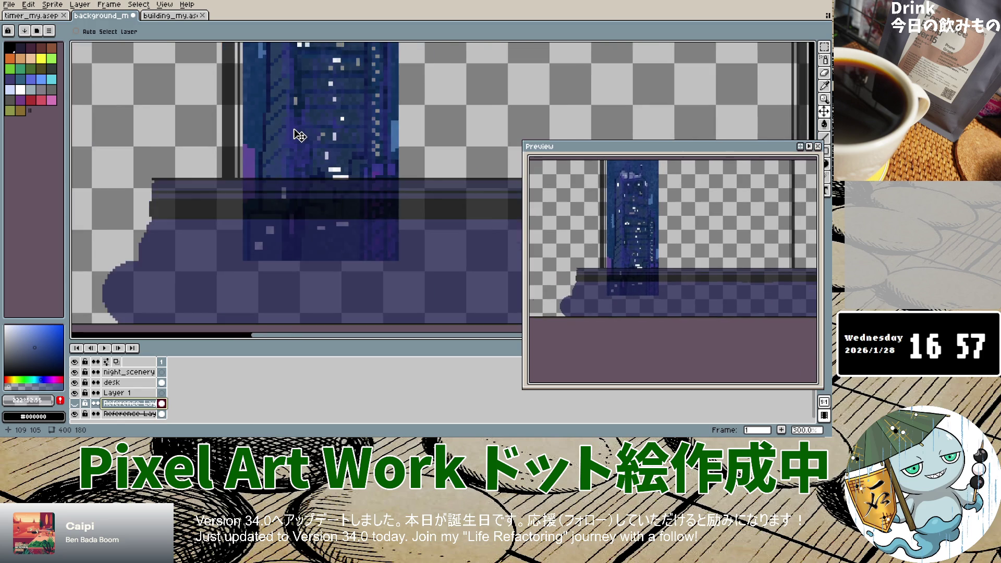
scroll(300, 136, down, 2)
scroll(300, 136, up, 1)
scroll(300, 135, up, 1)
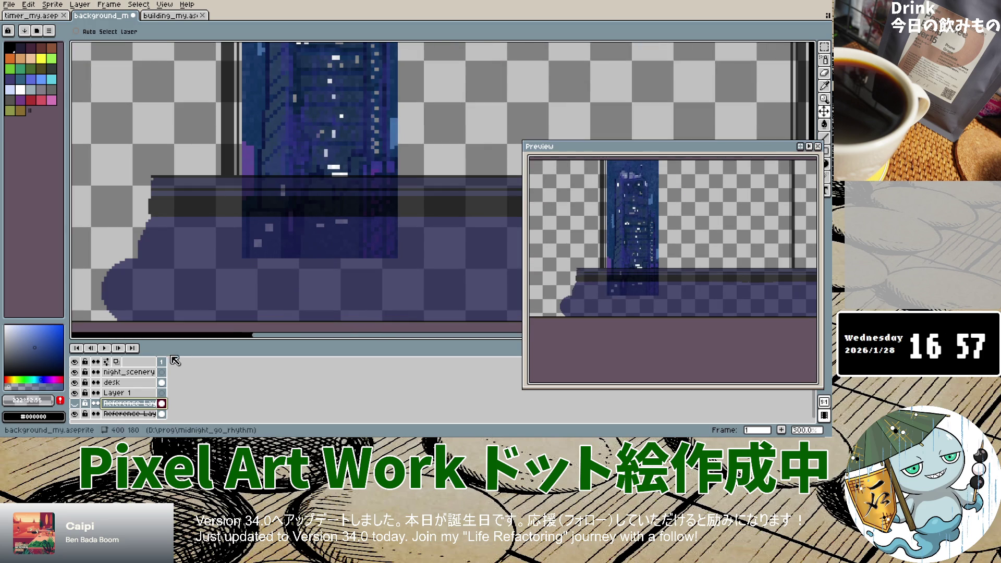
Raise the desk layer's opacity from 71% to 100% in Layer Properties.
click(132, 393)
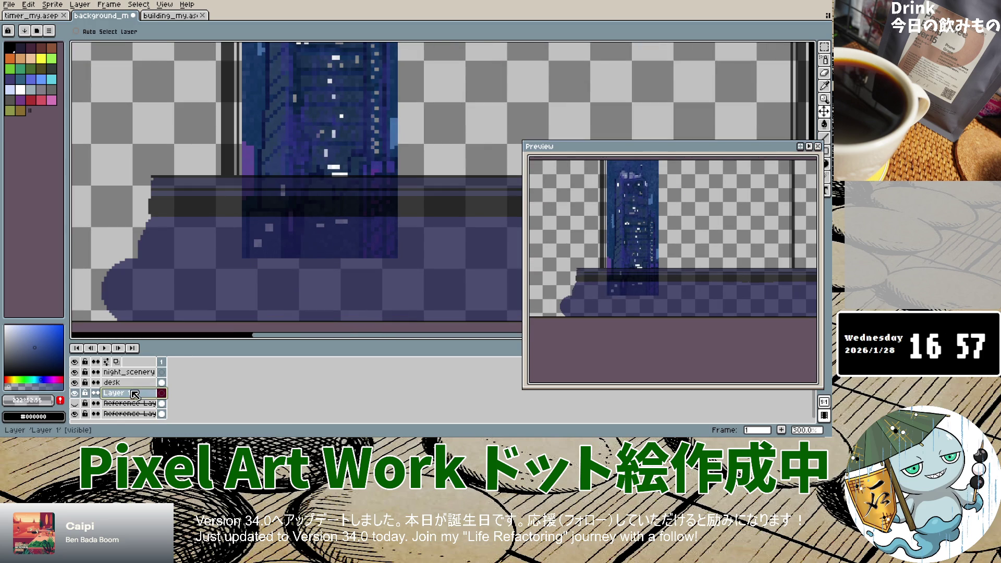
double_click(133, 394)
click(133, 385)
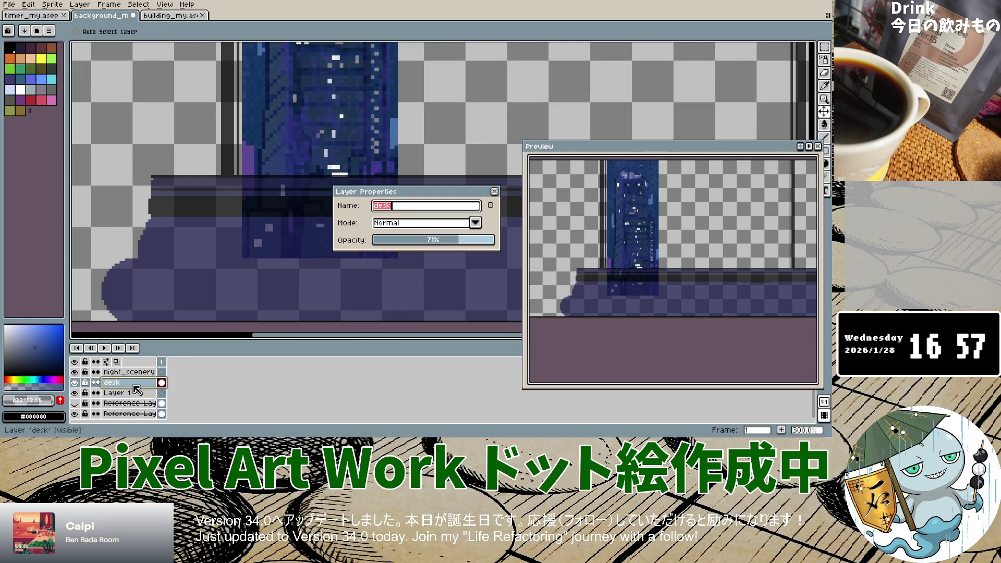
drag(477, 241, 498, 248)
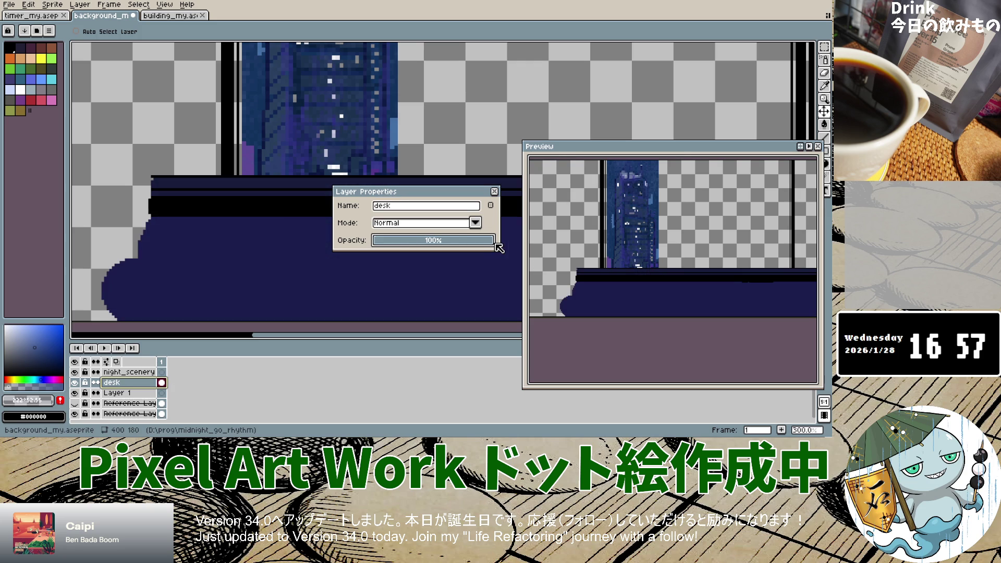
click(494, 191)
scroll(388, 121, down, 5)
scroll(396, 142, up, 4)
scroll(391, 133, down, 4)
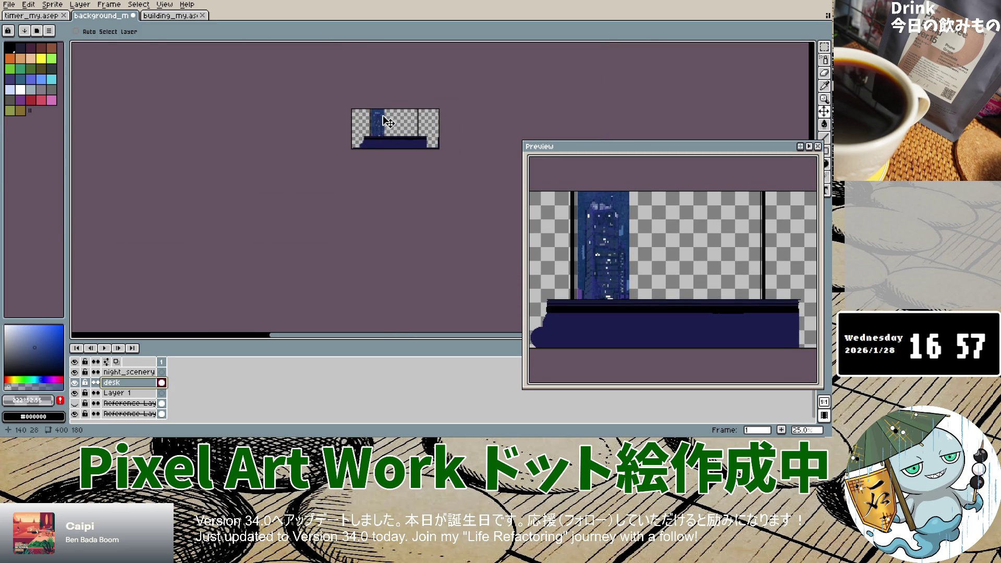
Undo the last layer movement and select the Reference Layer 2 building layer.
key(ctrl+z)
key(ctrl+z)
scroll(389, 121, up, 7)
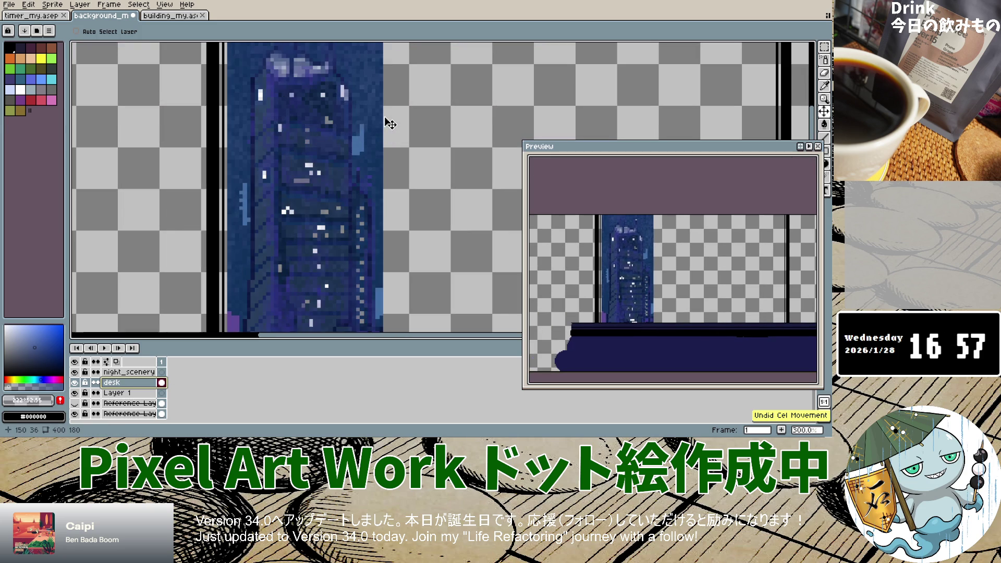
click(341, 122)
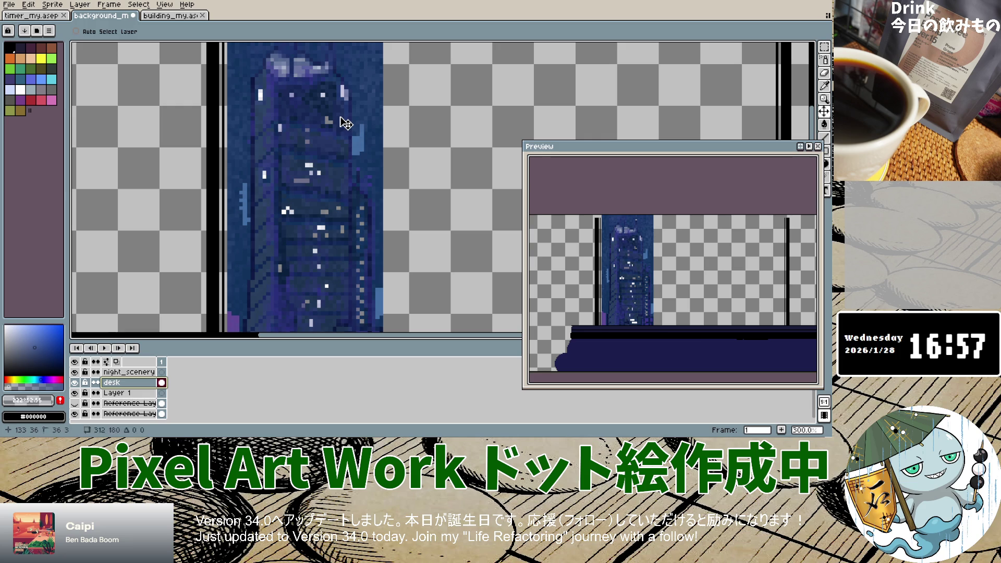
click(128, 403)
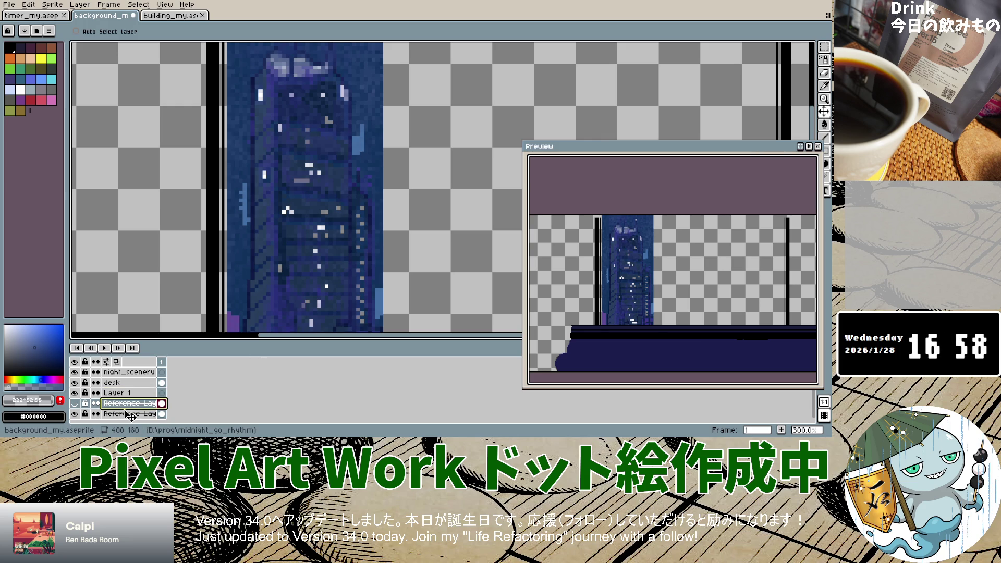
click(127, 414)
scroll(295, 228, down, 5)
scroll(294, 228, up, 1)
scroll(295, 228, up, 3)
Shift the building about 24 px right and view the canvas at 100%.
drag(243, 196, 254, 197)
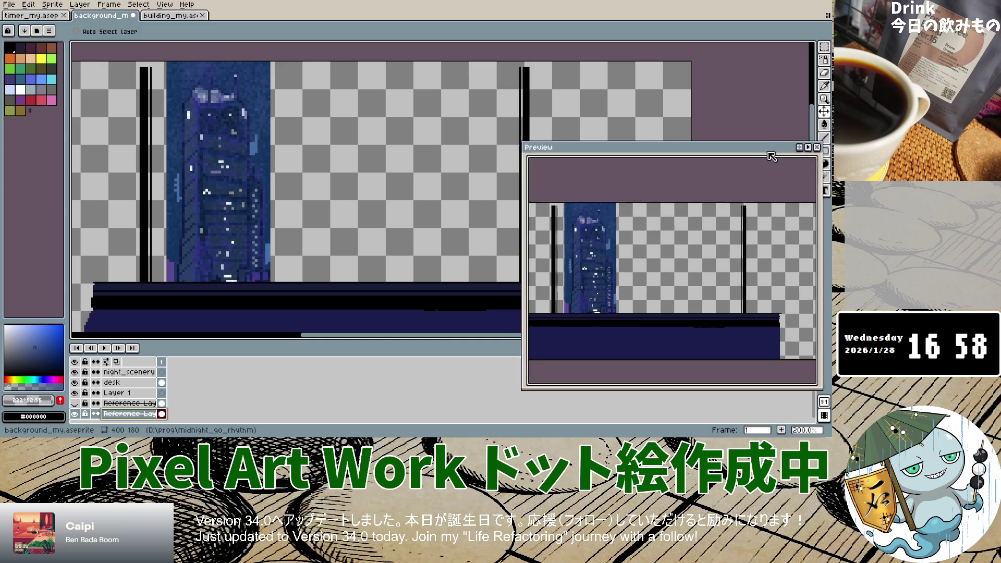
drag(776, 147, 769, 163)
click(824, 99)
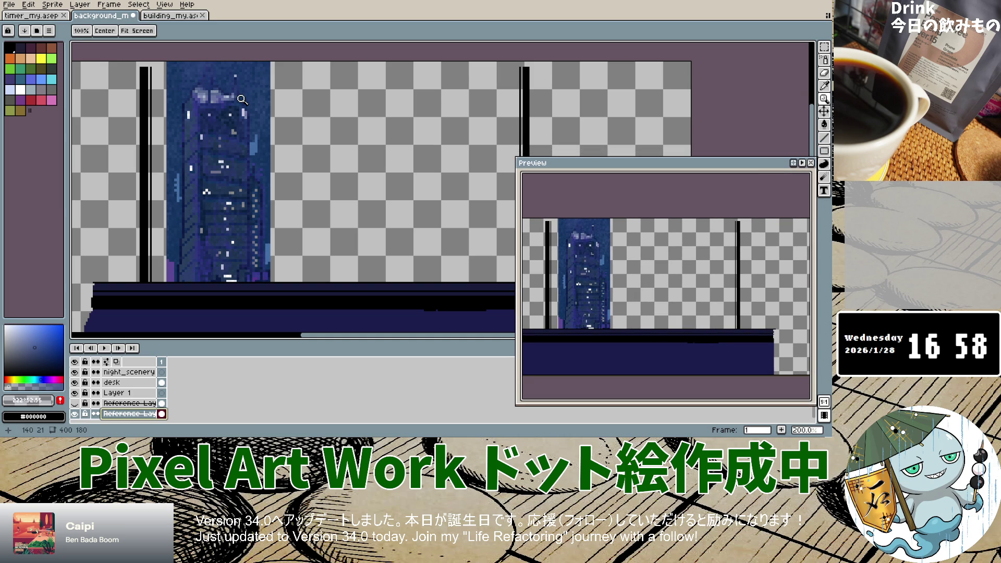
scroll(237, 147, down, 3)
scroll(237, 146, up, 1)
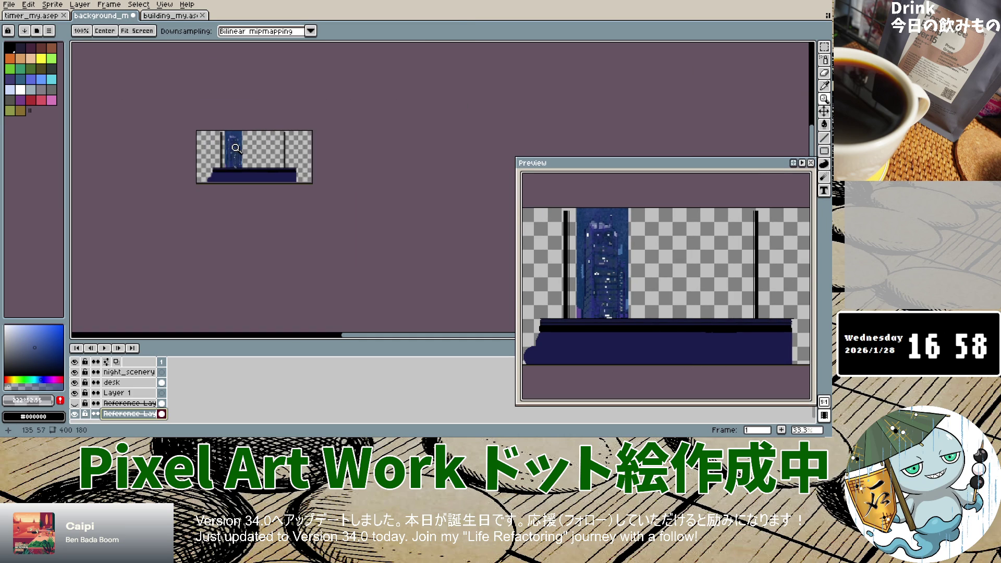
scroll(236, 145, up, 1)
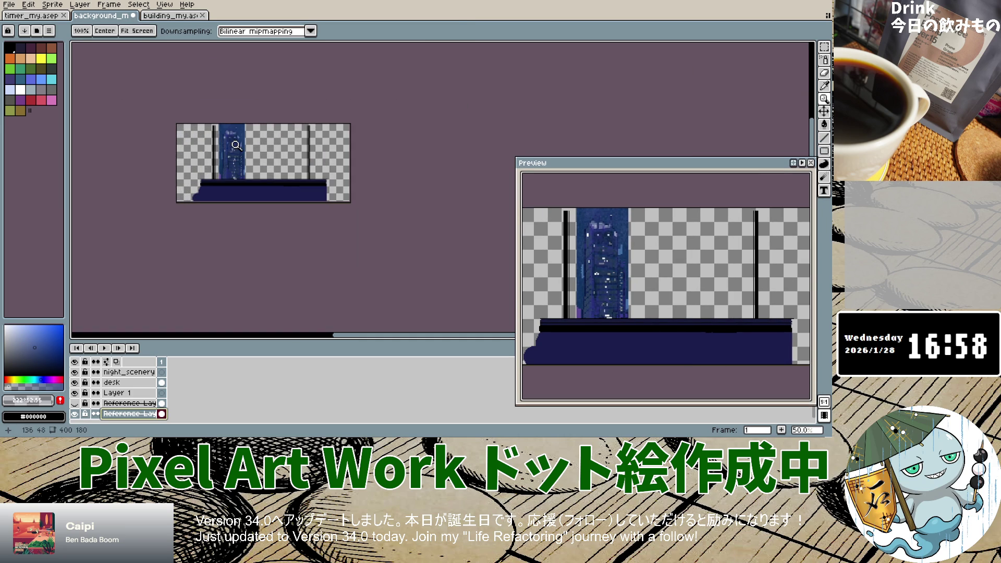
click(82, 31)
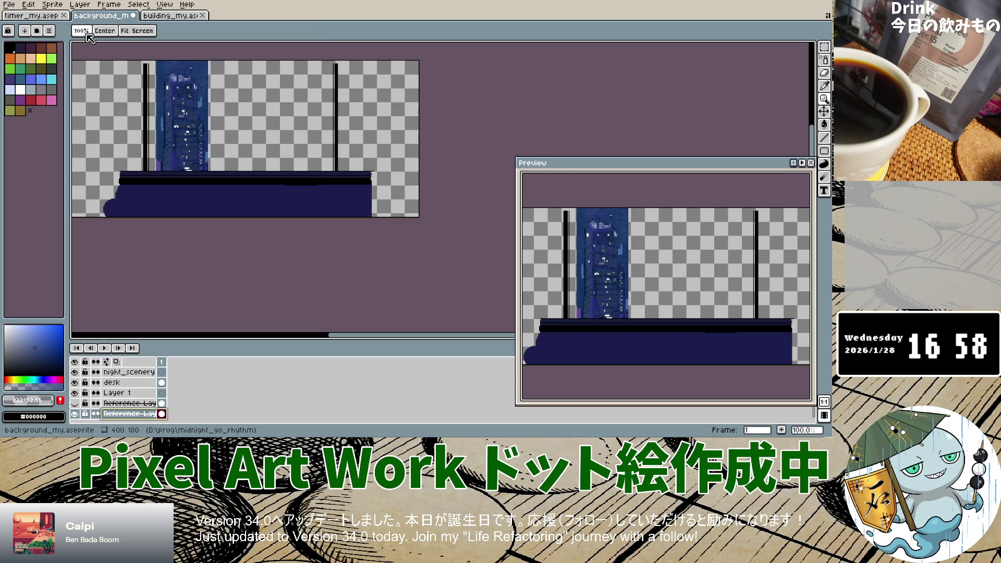
scroll(194, 155, down, 3)
scroll(194, 155, up, 1)
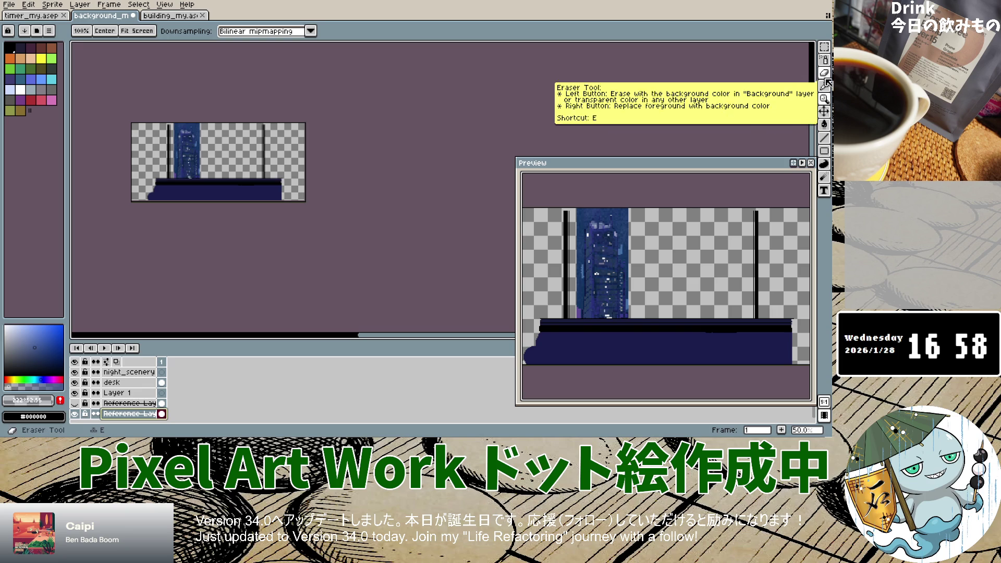
Marquee-select the whole building tower and try to transform it.
click(828, 52)
drag(178, 145, 186, 156)
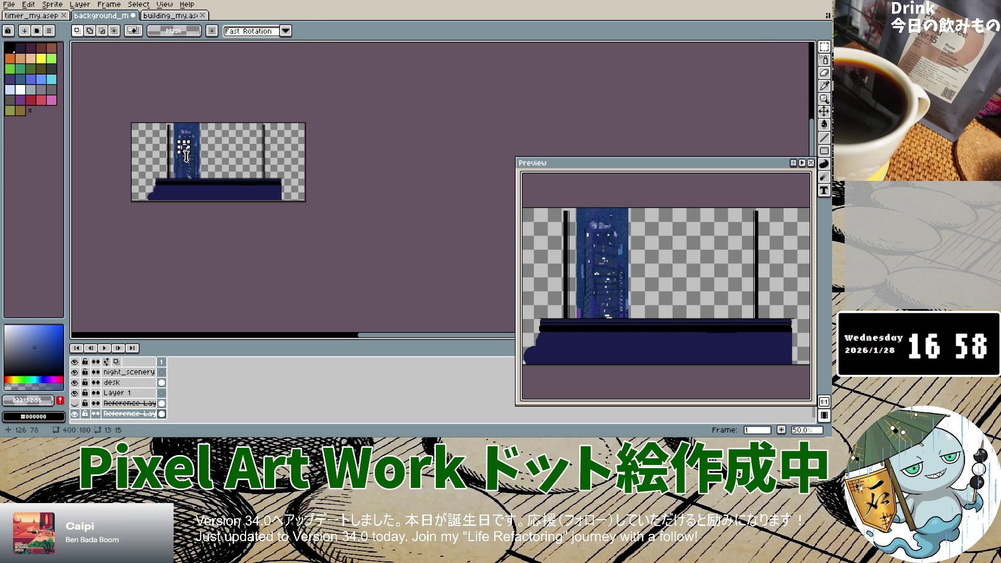
drag(161, 107, 211, 206)
click(210, 119)
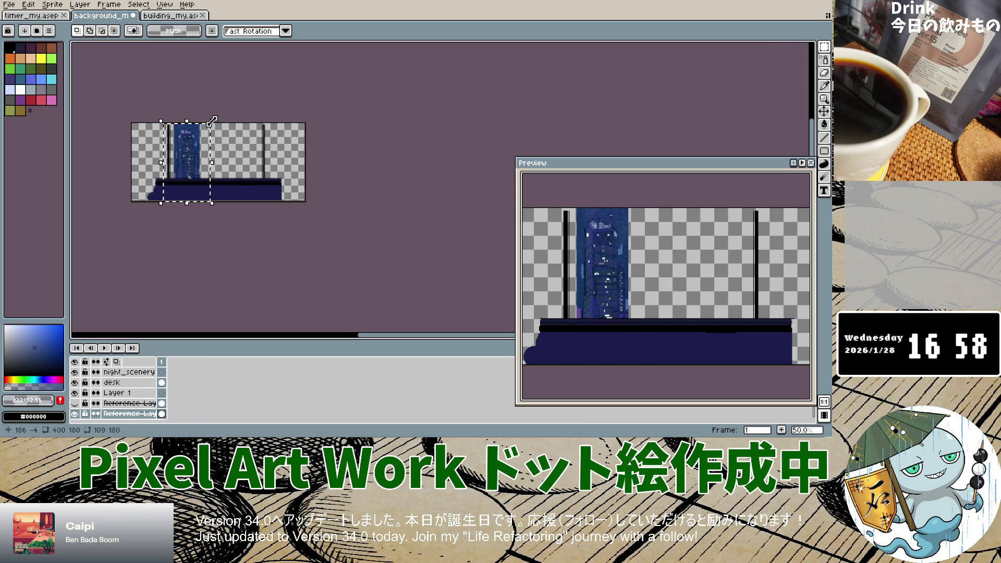
scroll(208, 188, up, 3)
scroll(208, 194, down, 1)
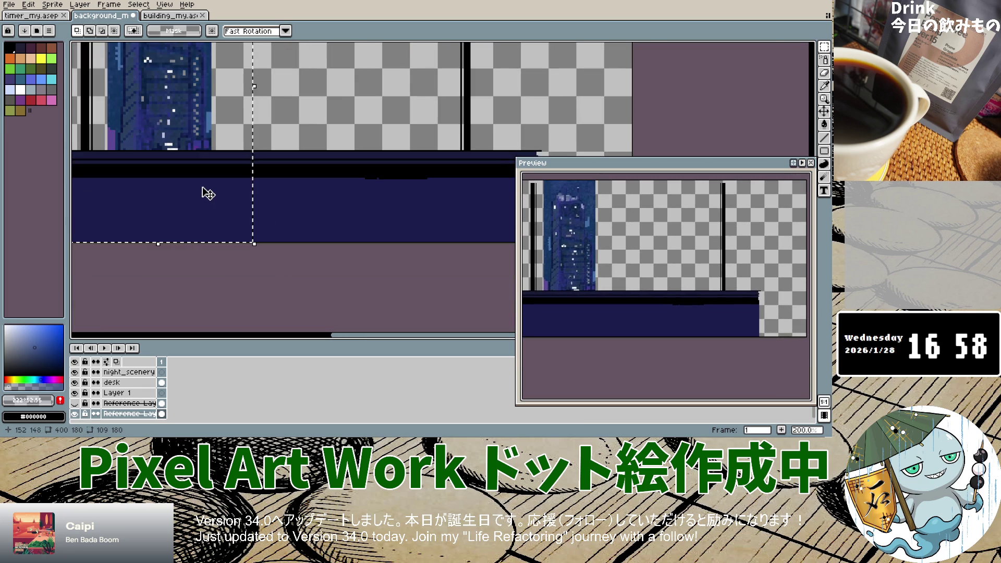
scroll(207, 193, down, 2)
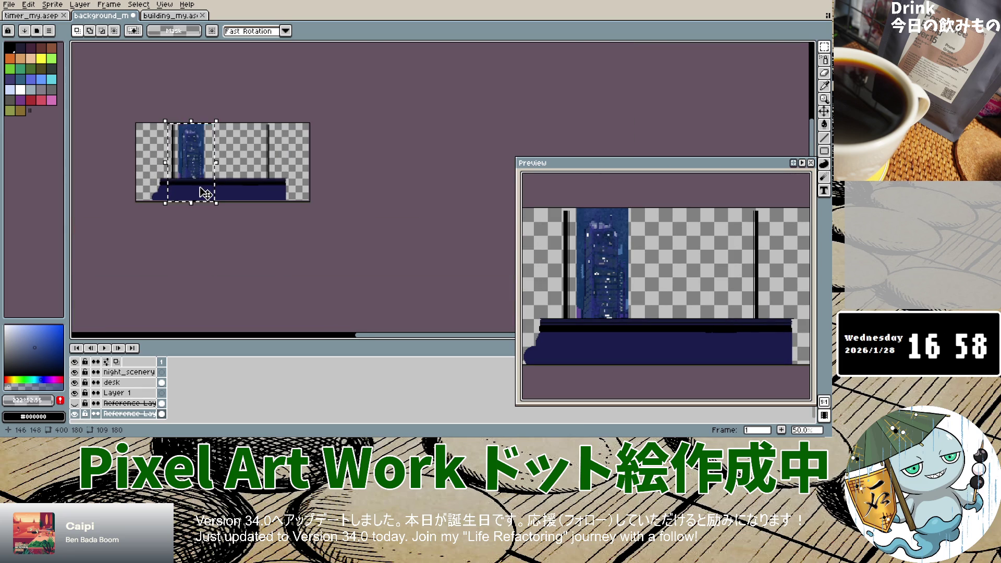
Undo the building's last two movements with Ctrl+Z.
key(ctrl+z)
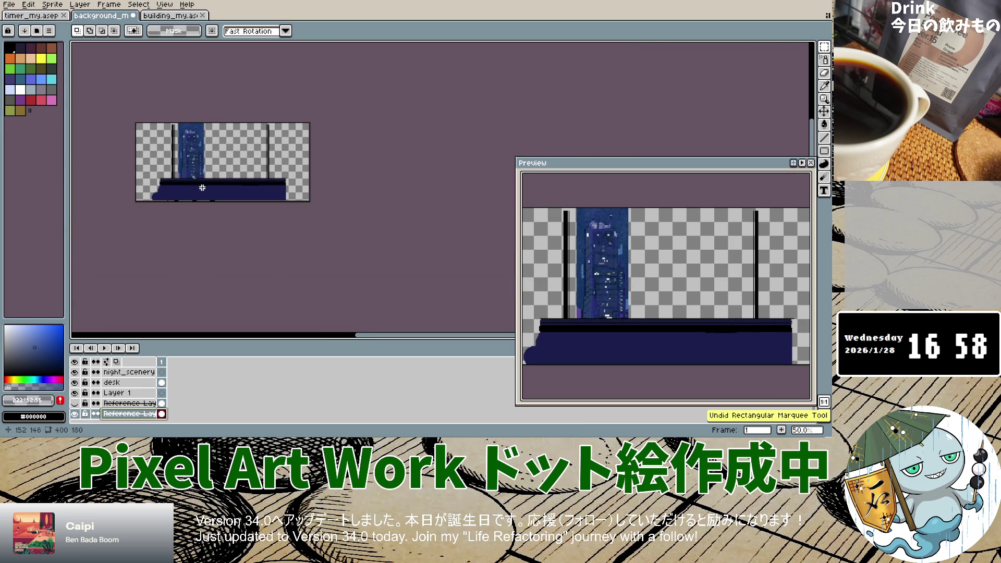
key(ctrl+z)
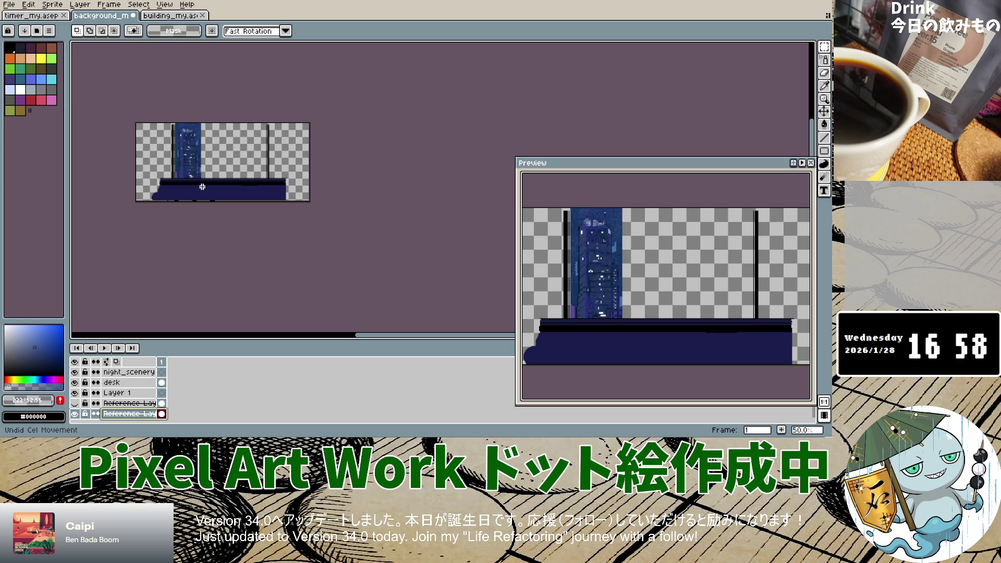
scroll(202, 187, up, 3)
scroll(197, 177, down, 2)
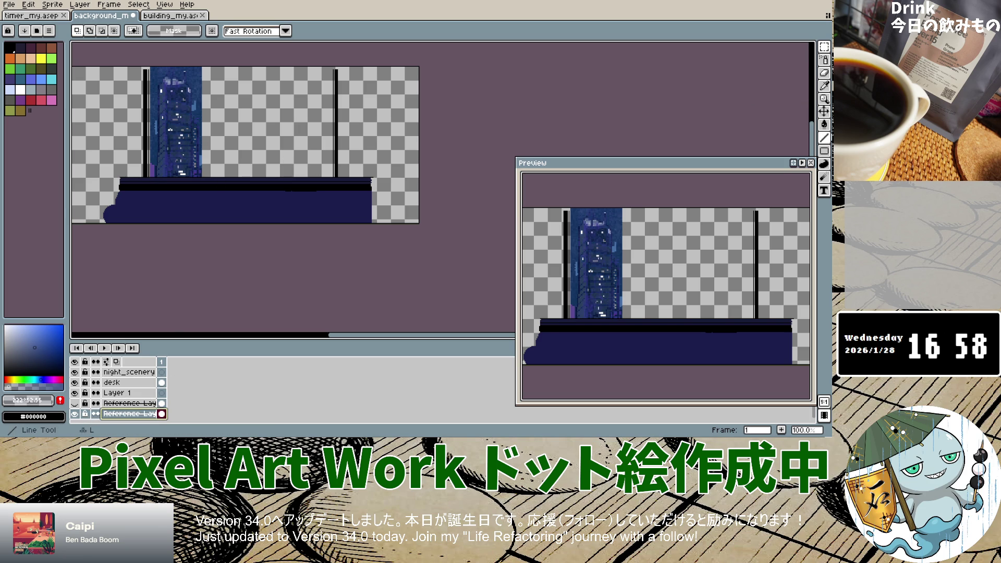
click(824, 111)
Shift the building right, duplicate its layer, and move the copy about 104 px right.
mouse_move(194, 139)
mouse_down()
mouse_move(231, 135)
mouse_move(237, 162)
mouse_up()
key(ctrl+j)
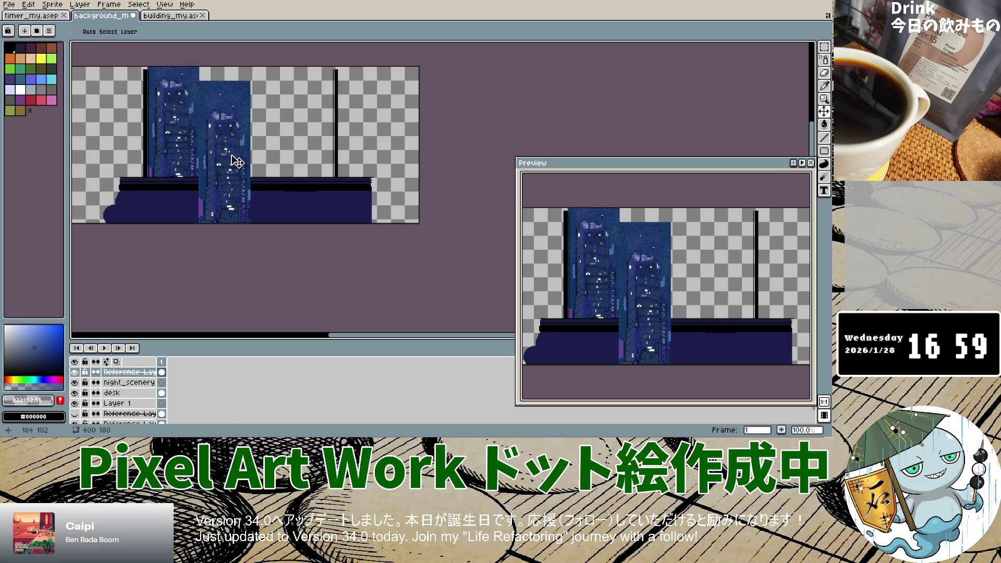
key(ctrl)
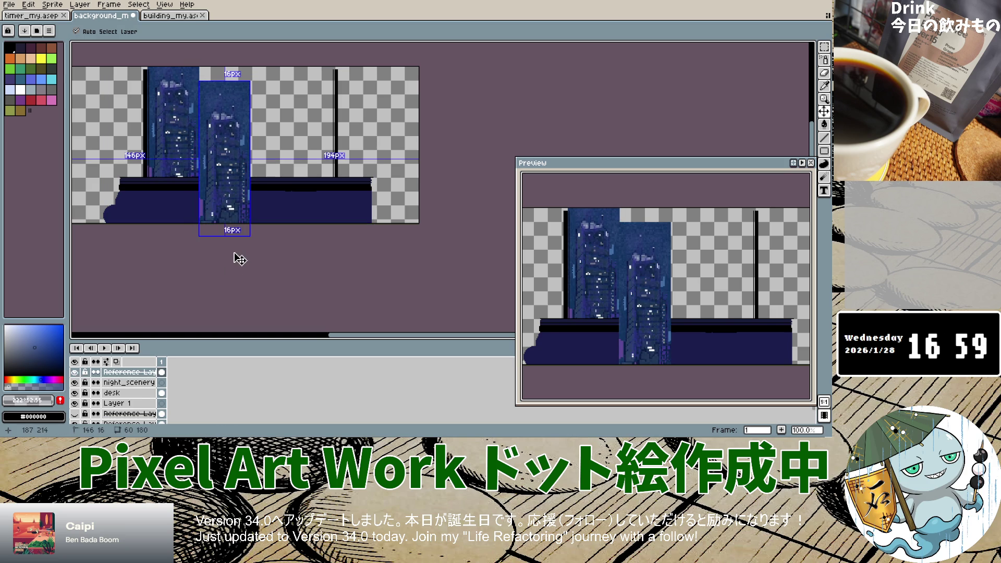
mouse_move(235, 154)
mouse_down()
mouse_move(290, 151)
mouse_move(234, 147)
mouse_up()
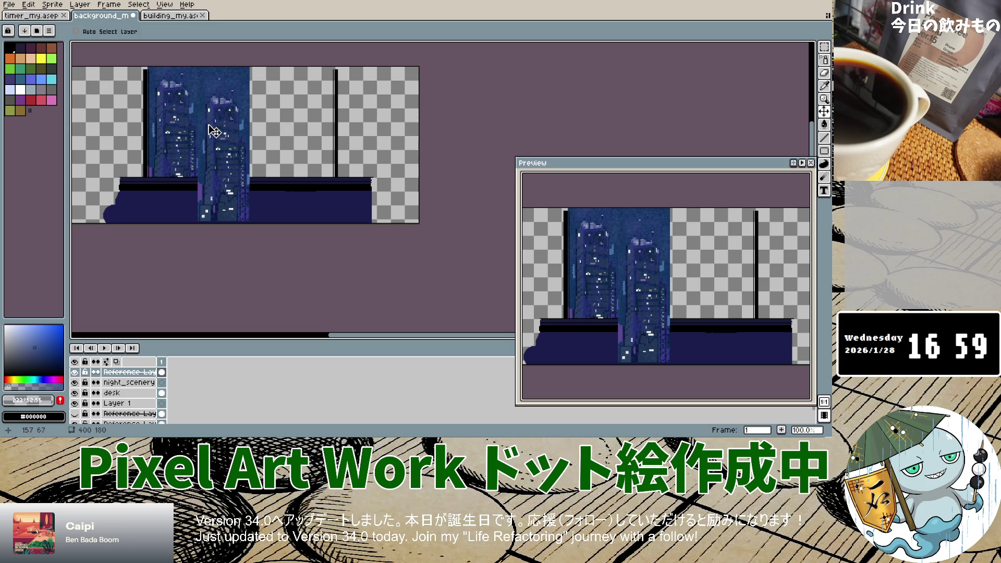
double_click(134, 373)
drag(135, 373, 143, 374)
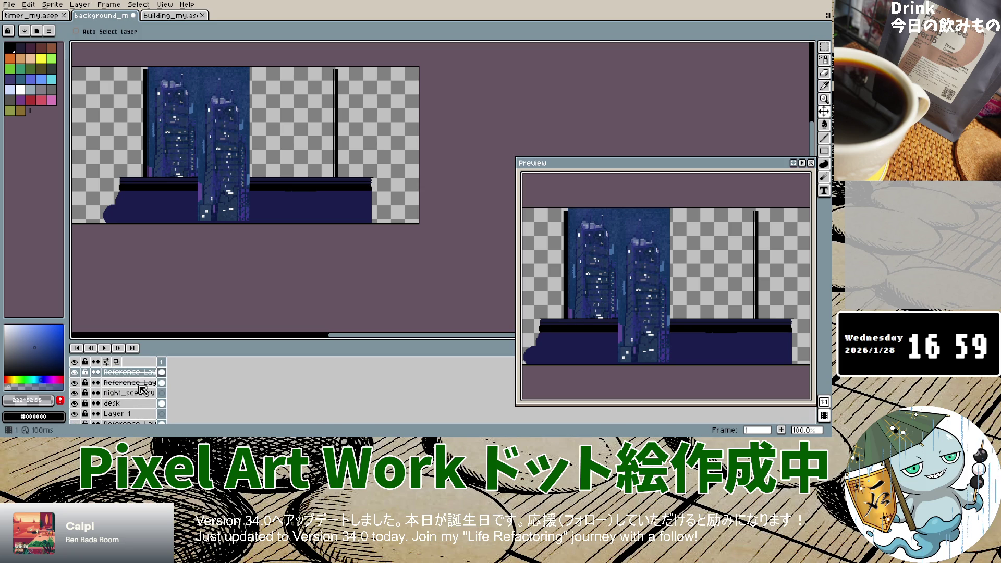
Duplicate the skyscraper layer again and position the third skyscraper.
key(ctrl+j)
key(ctrl+j)
scroll(191, 241, up, 3)
scroll(277, 174, down, 5)
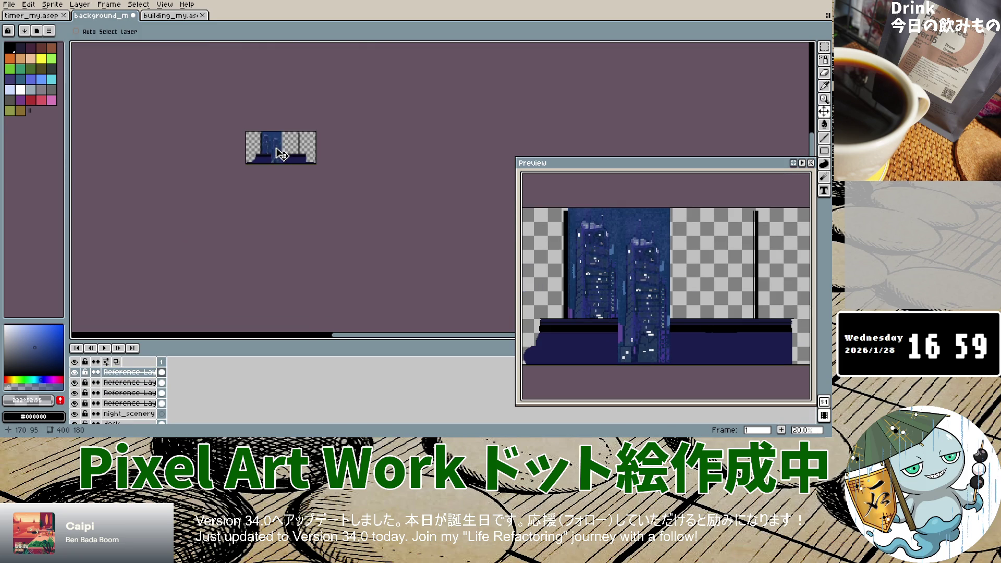
drag(297, 152, 283, 156)
scroll(323, 137, up, 2)
drag(359, 104, 374, 152)
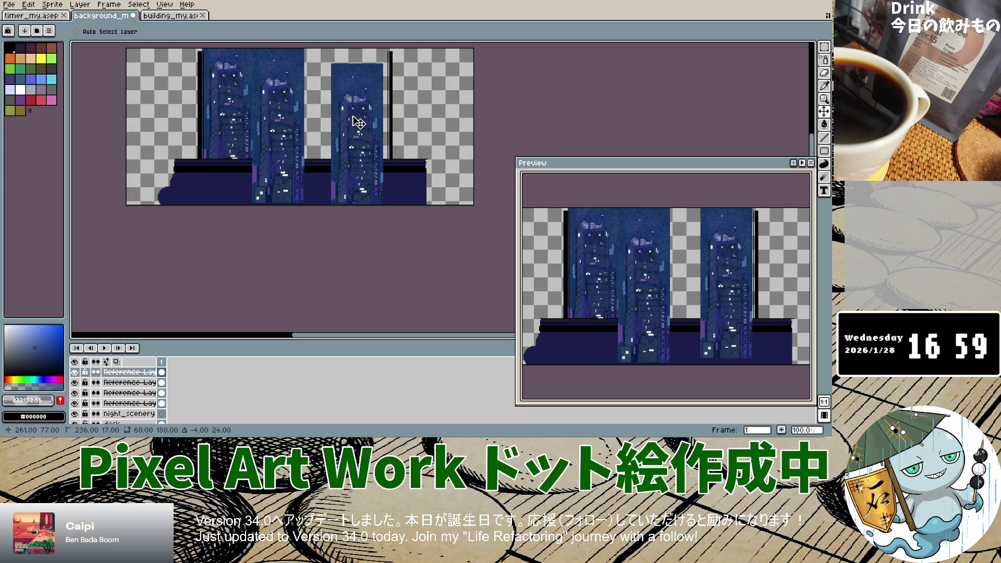
drag(301, 167, 276, 165)
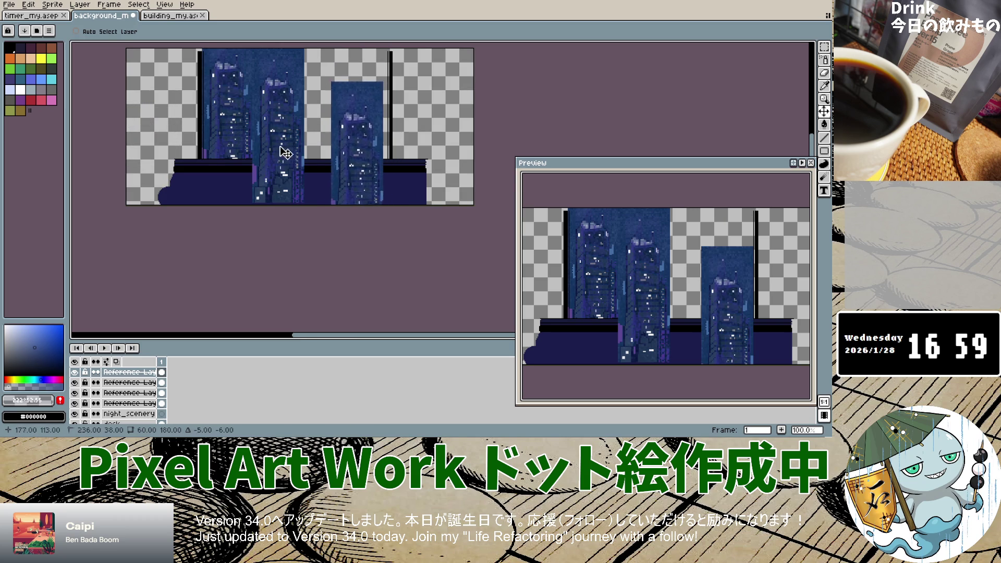
Select each remaining skyscraper copy and drag its building into place to fill the window.
click(129, 382)
mouse_move(272, 173)
mouse_down()
mouse_move(324, 148)
mouse_move(330, 120)
mouse_move(358, 116)
mouse_move(364, 138)
mouse_up()
drag(284, 175, 285, 174)
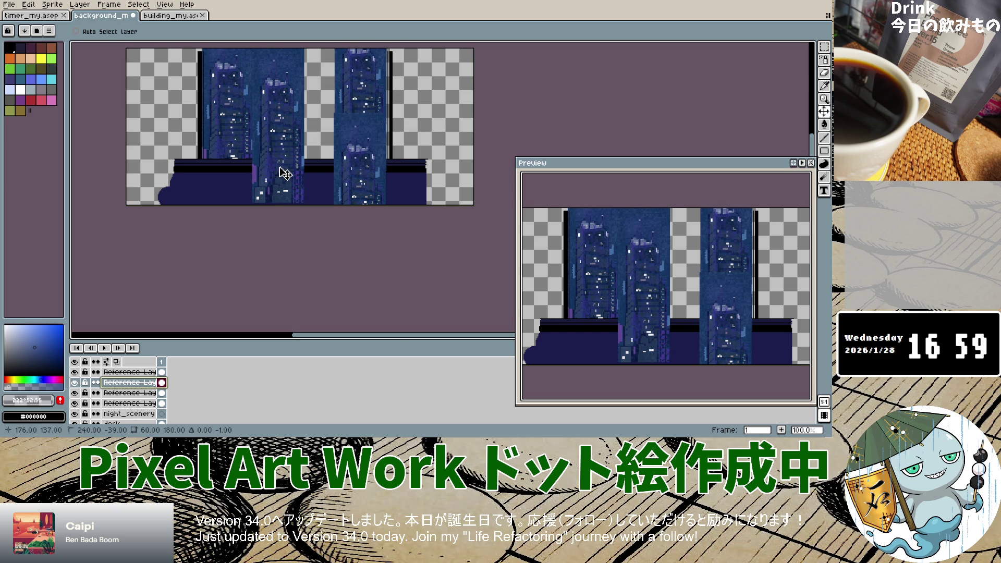
click(129, 392)
mouse_move(290, 186)
mouse_down()
mouse_move(325, 175)
mouse_move(339, 190)
mouse_up()
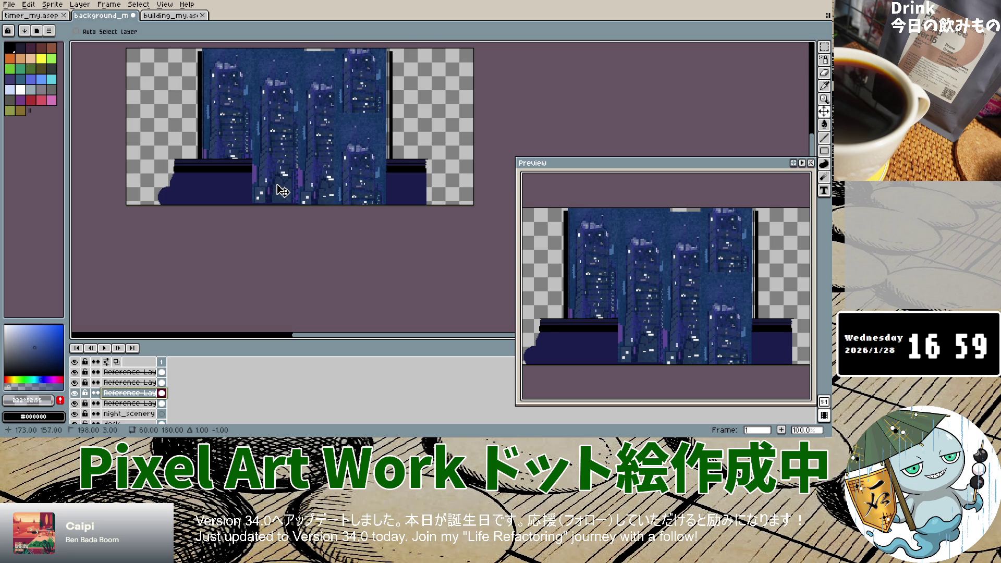
click(120, 403)
mouse_move(288, 180)
mouse_down()
mouse_move(289, 148)
mouse_move(289, 163)
mouse_up()
scroll(289, 164, down, 5)
Select the desk layer and Layer 1, and make Layer 1 visible again.
scroll(289, 163, up, 3)
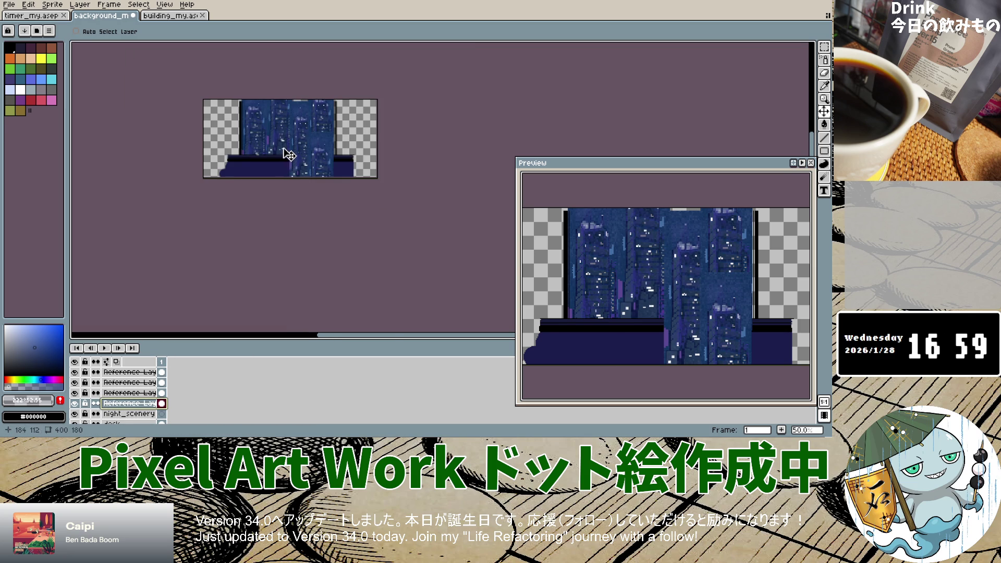
scroll(289, 155, up, 1)
scroll(127, 399, down, 3)
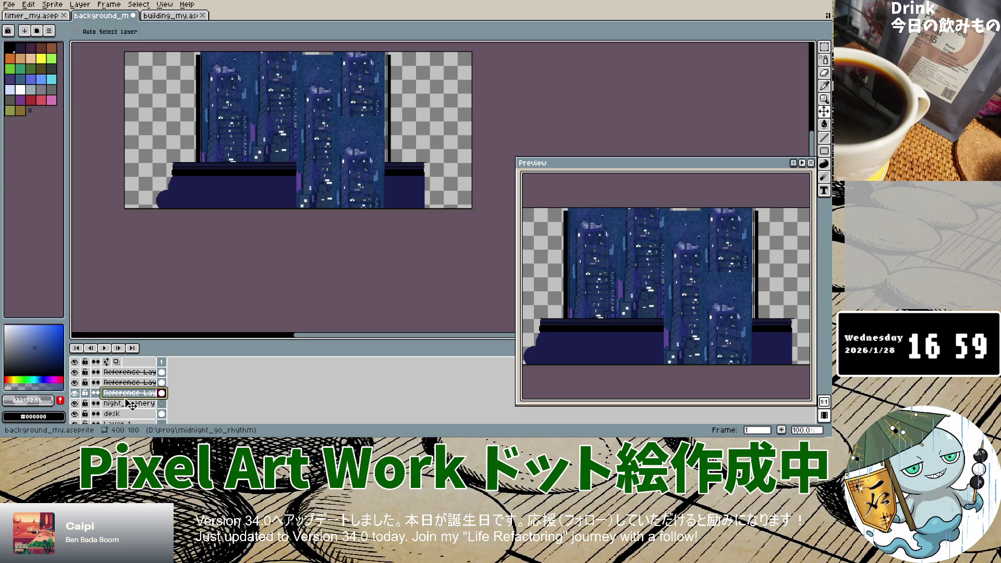
scroll(132, 403, up, 1)
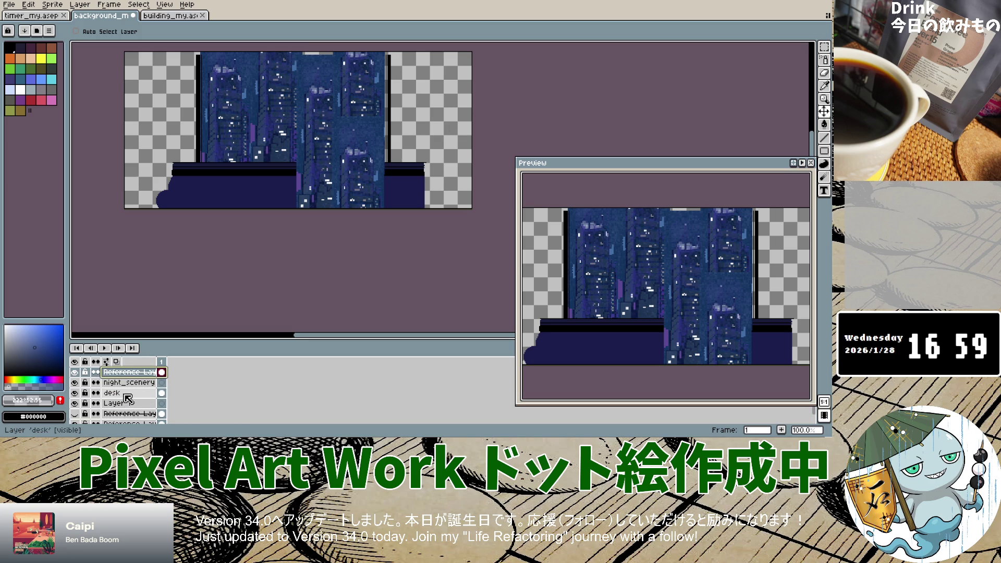
scroll(131, 386, up, 1)
scroll(135, 380, up, 1)
scroll(138, 374, up, 1)
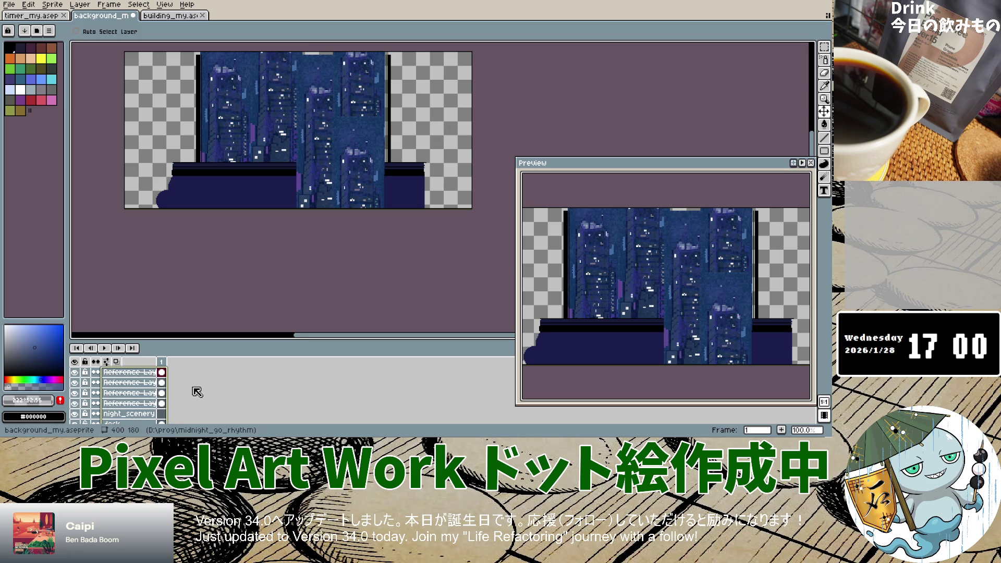
scroll(136, 385, down, 3)
scroll(130, 394, down, 1)
click(128, 384)
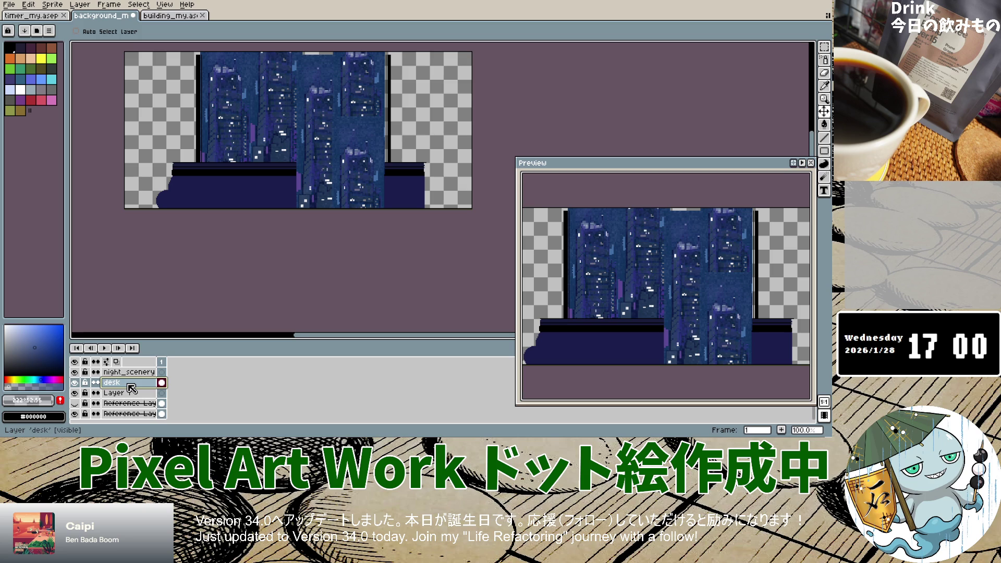
scroll(131, 389, up, 1)
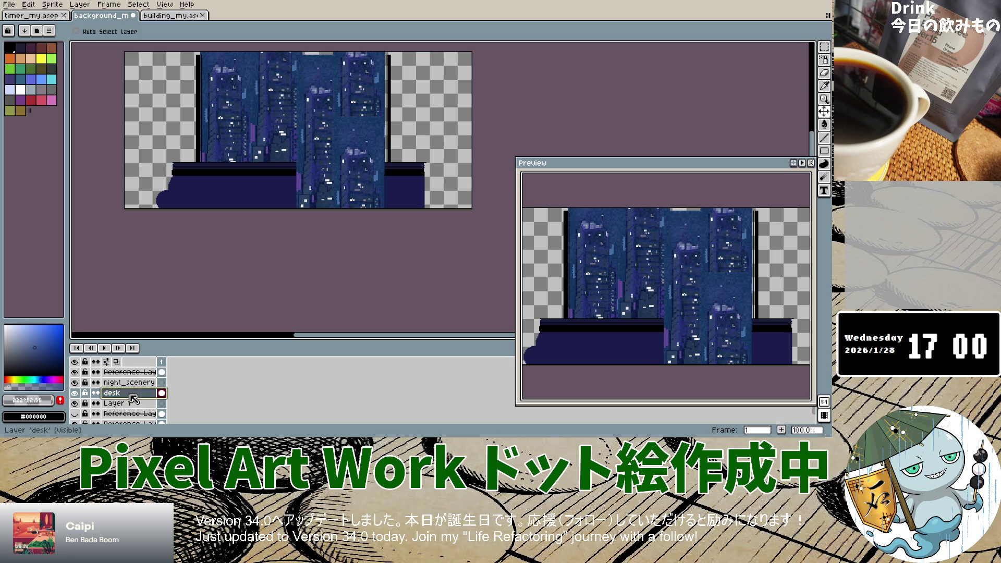
click(162, 403)
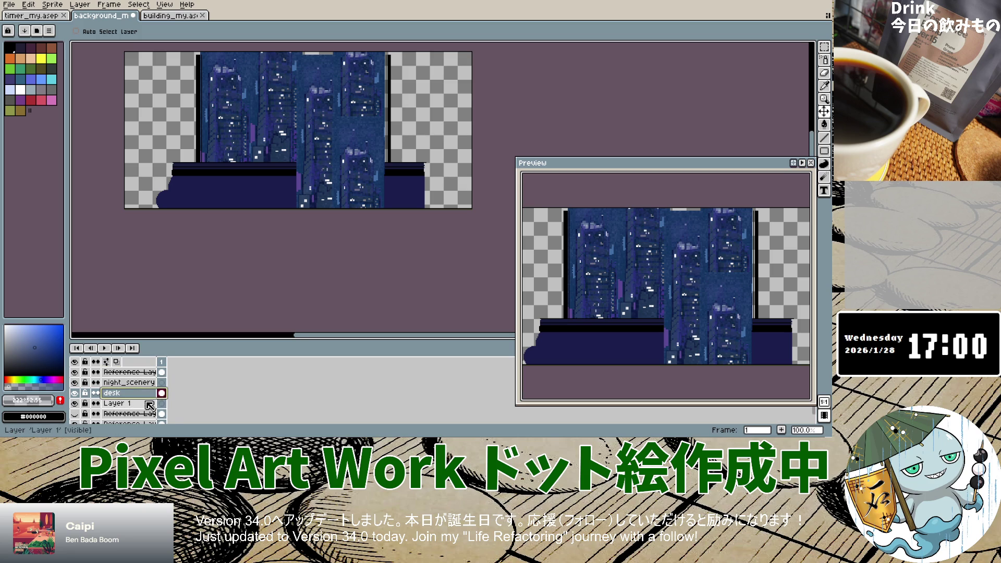
click(76, 403)
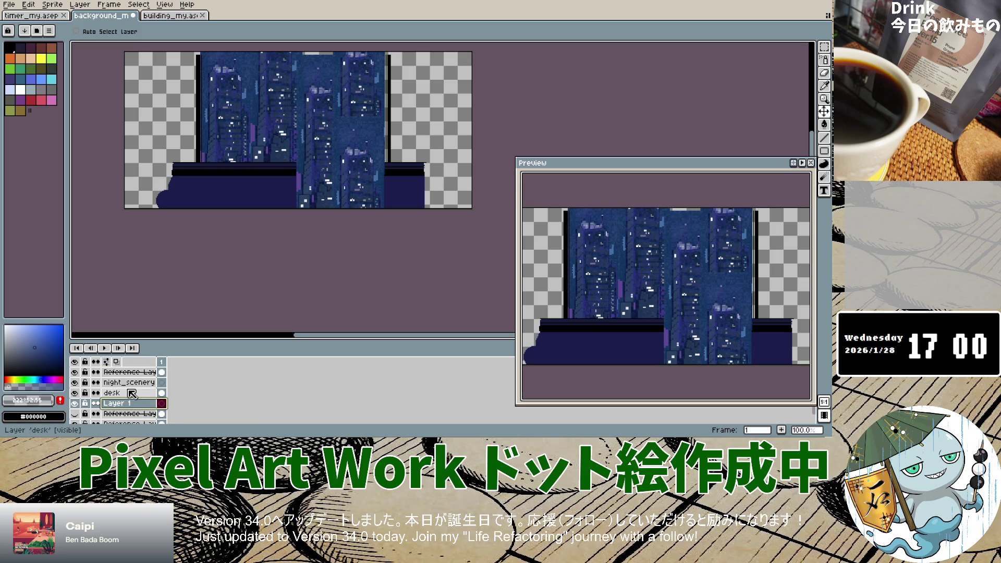
Drag the desk layer above the building layers to the top of the stack.
click(131, 394)
drag(133, 399, 150, 369)
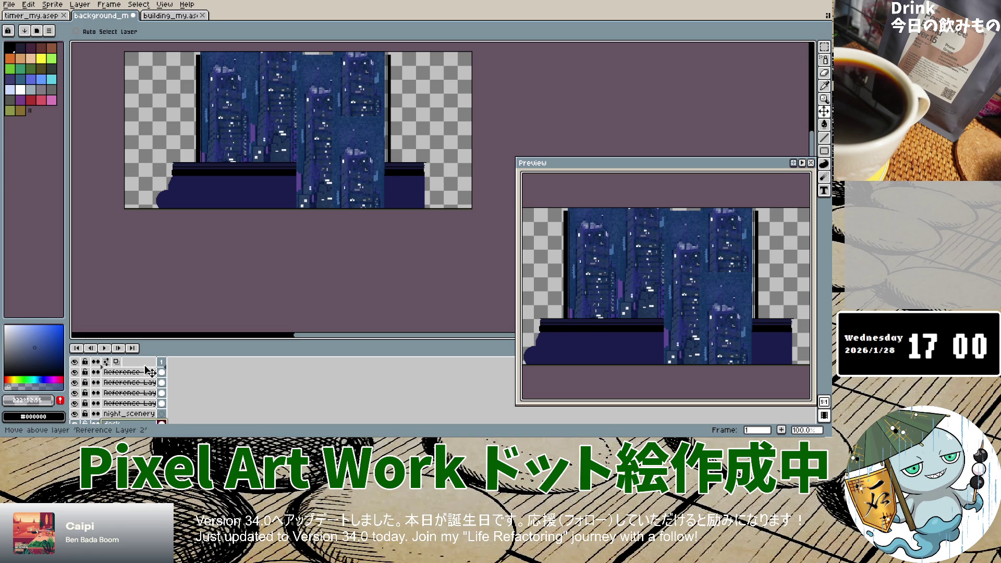
drag(149, 369, 150, 371)
scroll(275, 194, down, 1)
scroll(275, 194, down, 1)
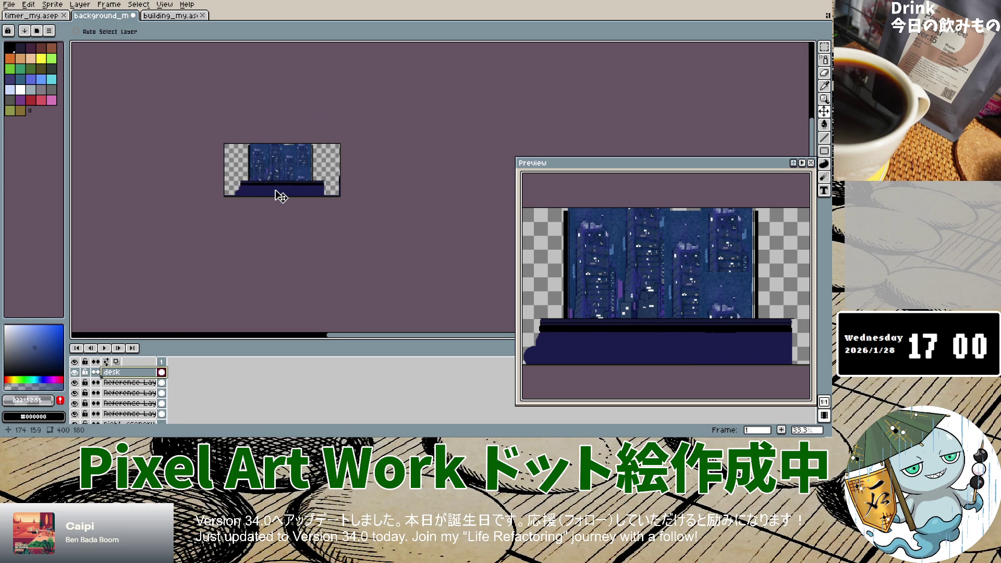
scroll(275, 194, up, 2)
scroll(318, 91, down, 2)
scroll(315, 112, up, 1)
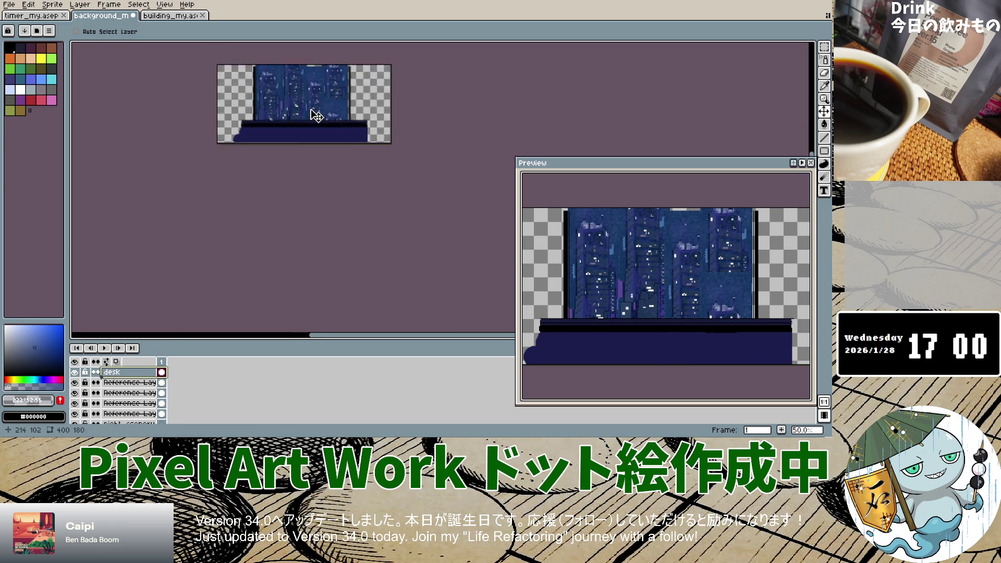
scroll(315, 107, up, 2)
scroll(318, 94, up, 2)
scroll(319, 92, down, 5)
scroll(319, 93, up, 1)
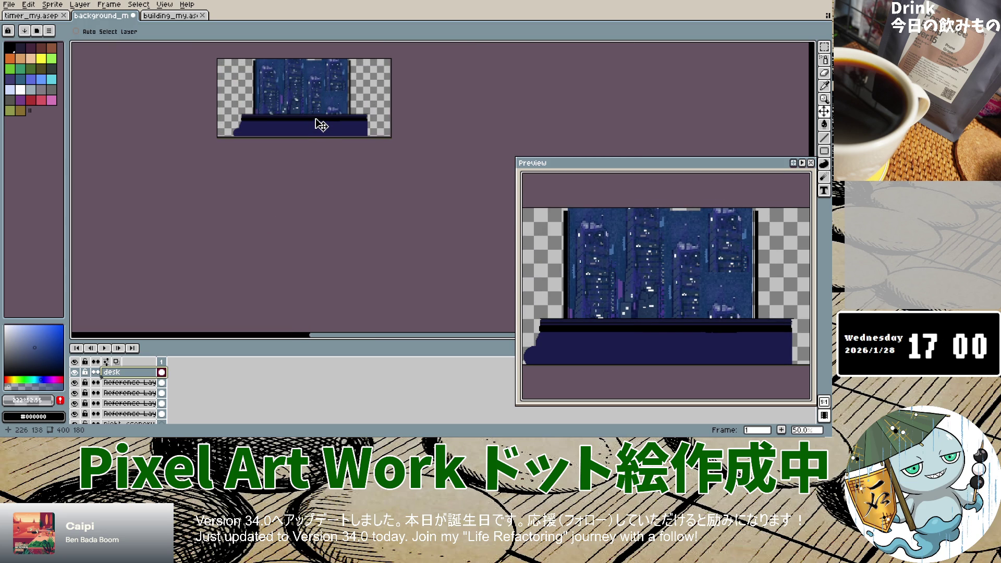
Select the skyscraper layer above Reference Layer 2 and adjust its building's height.
click(134, 394)
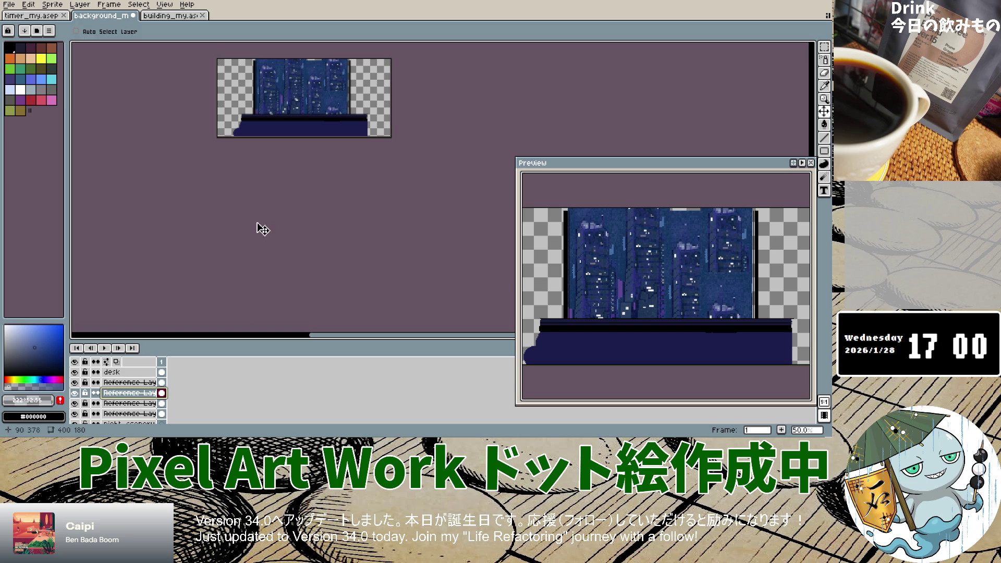
click(128, 382)
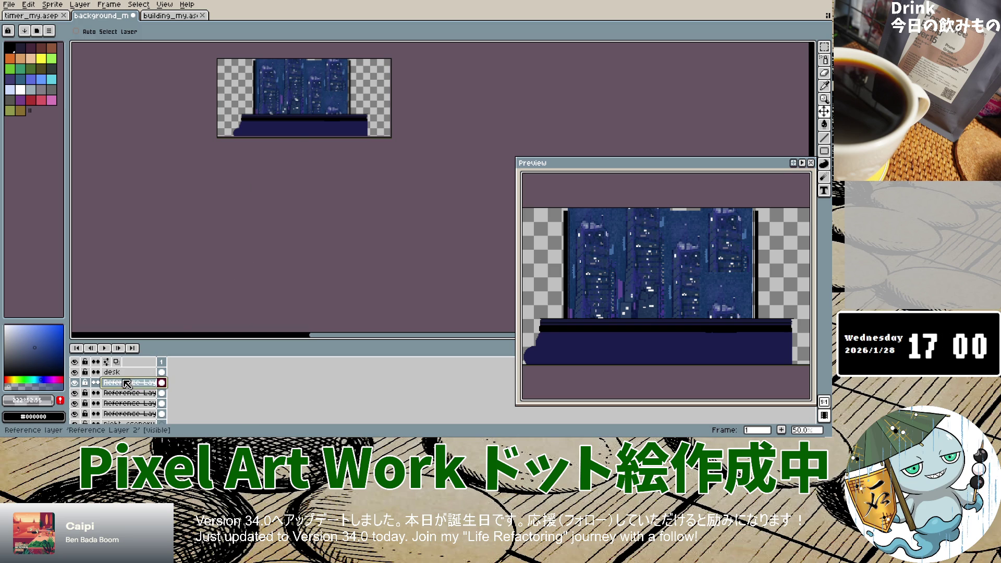
drag(324, 132, 319, 105)
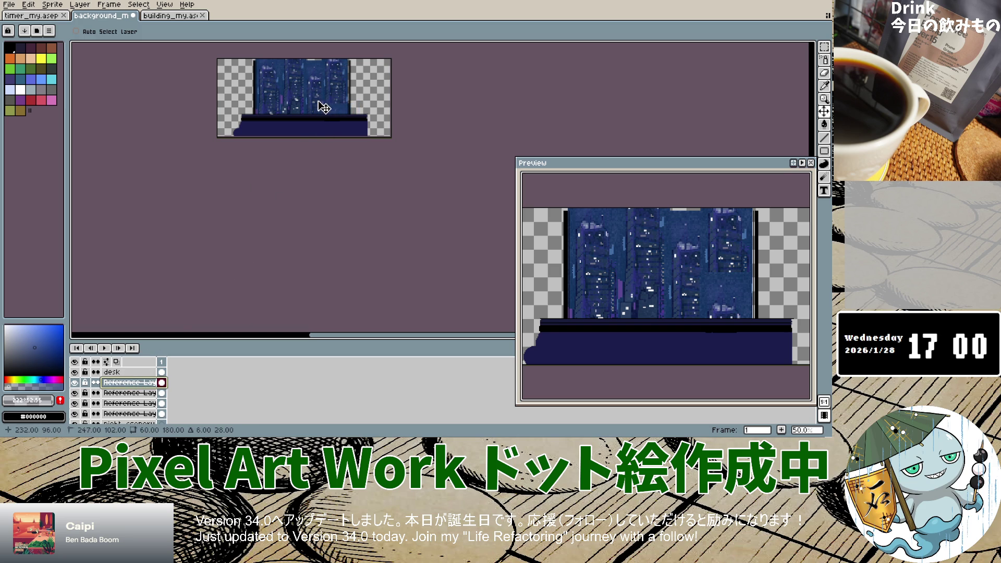
drag(319, 104, 319, 115)
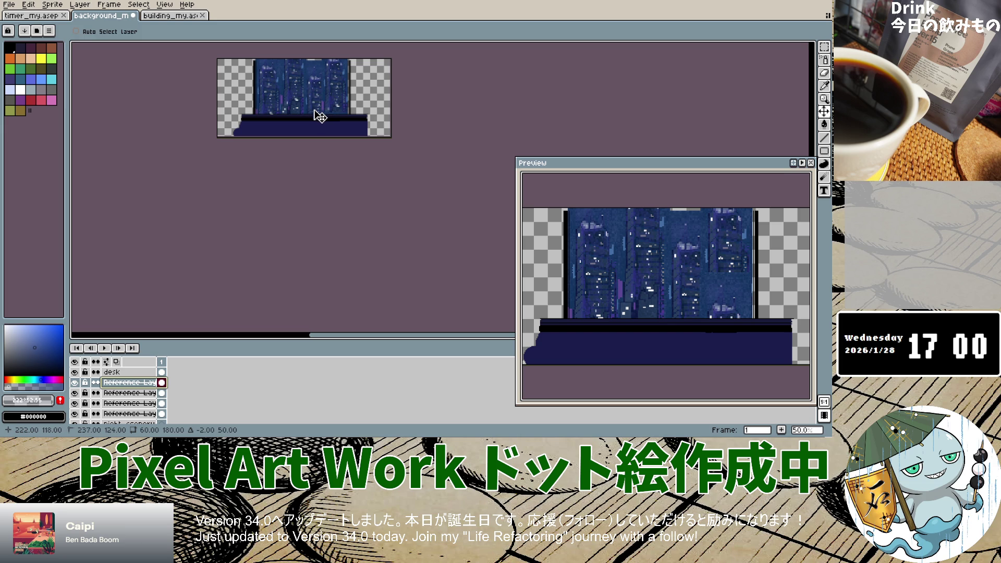
Nudge one skyscraper down, lower the next to open a sky gap, and shift the middle one 22 px left.
click(130, 392)
mouse_move(313, 104)
mouse_down()
mouse_move(310, 85)
mouse_move(319, 108)
mouse_up()
click(128, 403)
drag(313, 78, 318, 116)
scroll(316, 96, down, 3)
scroll(318, 116, up, 4)
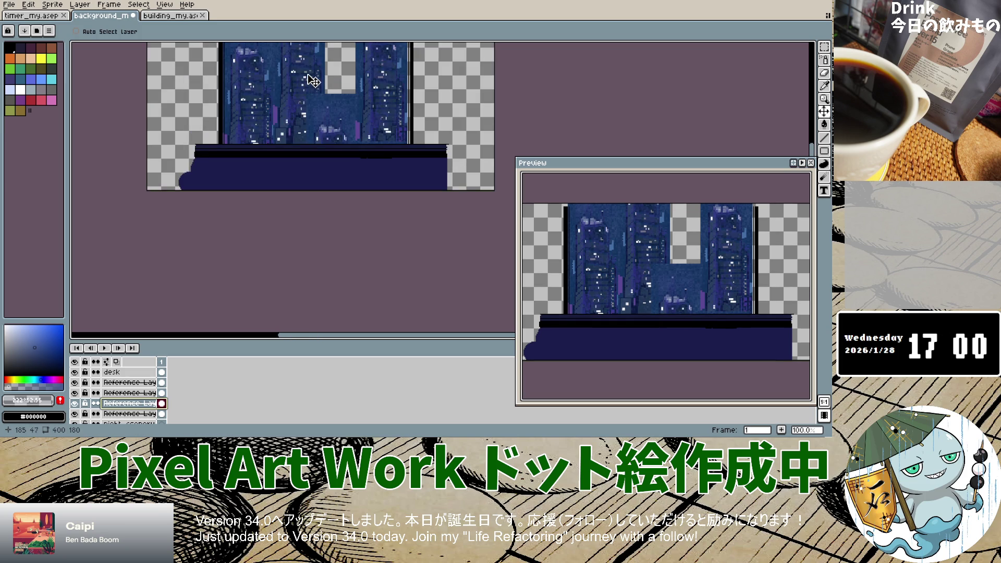
click(130, 413)
drag(304, 124, 292, 124)
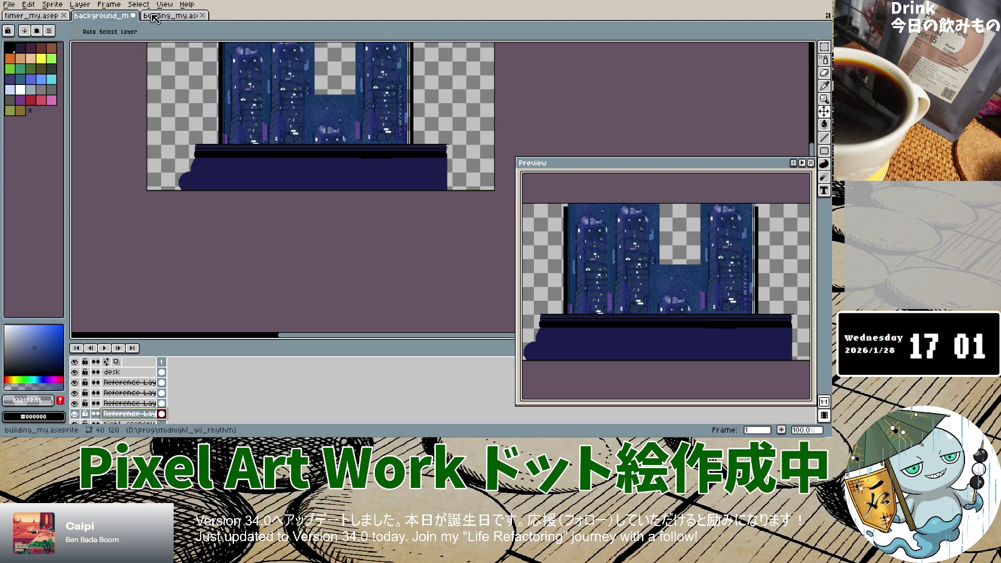
right_click(147, 415)
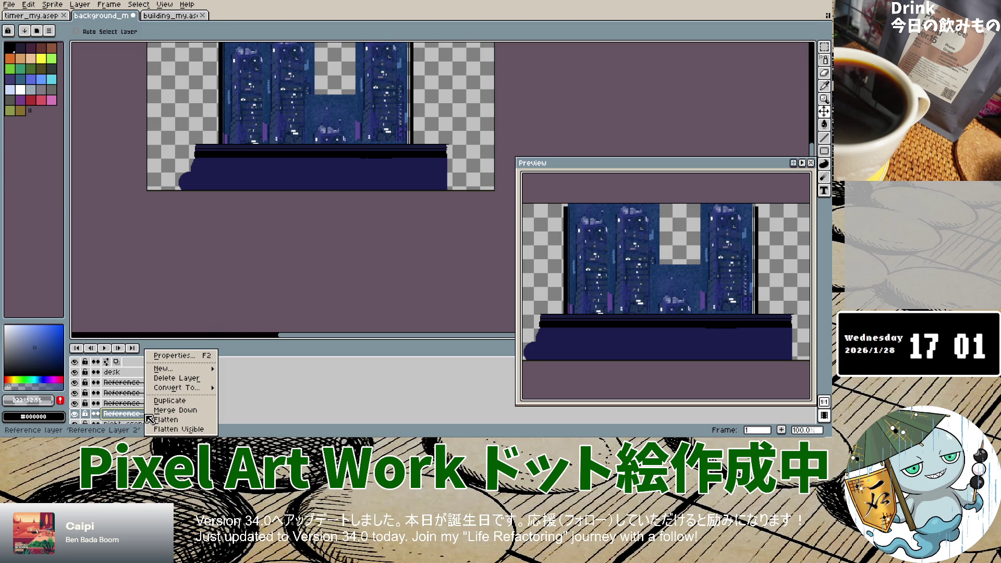
mouse_move(165, 368)
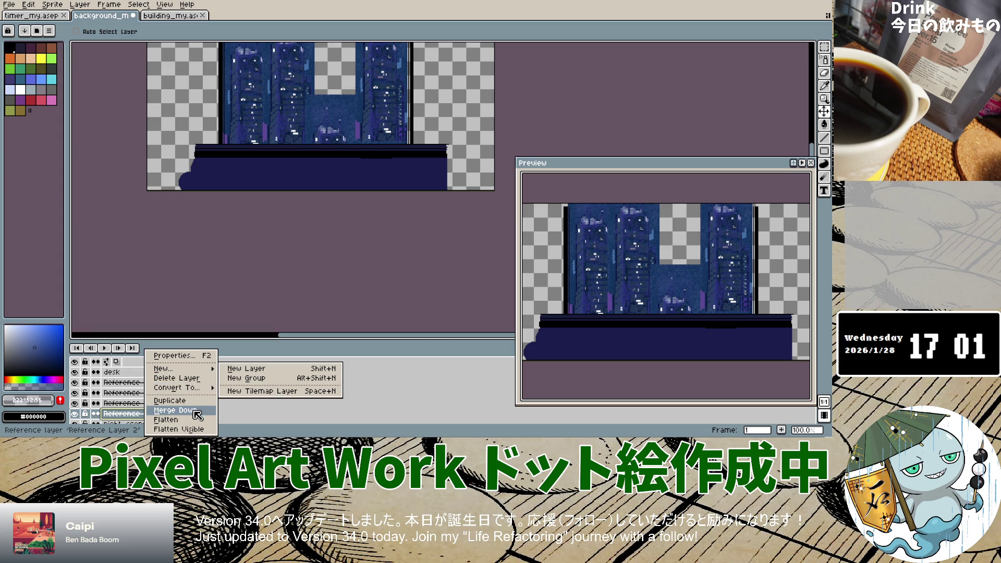
click(725, 175)
drag(715, 170, 711, 165)
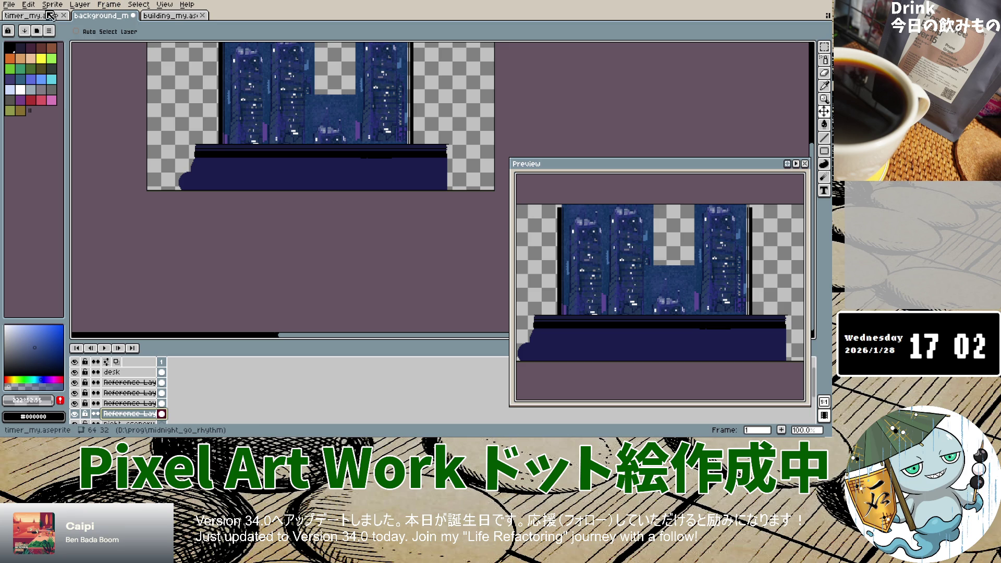
click(102, 6)
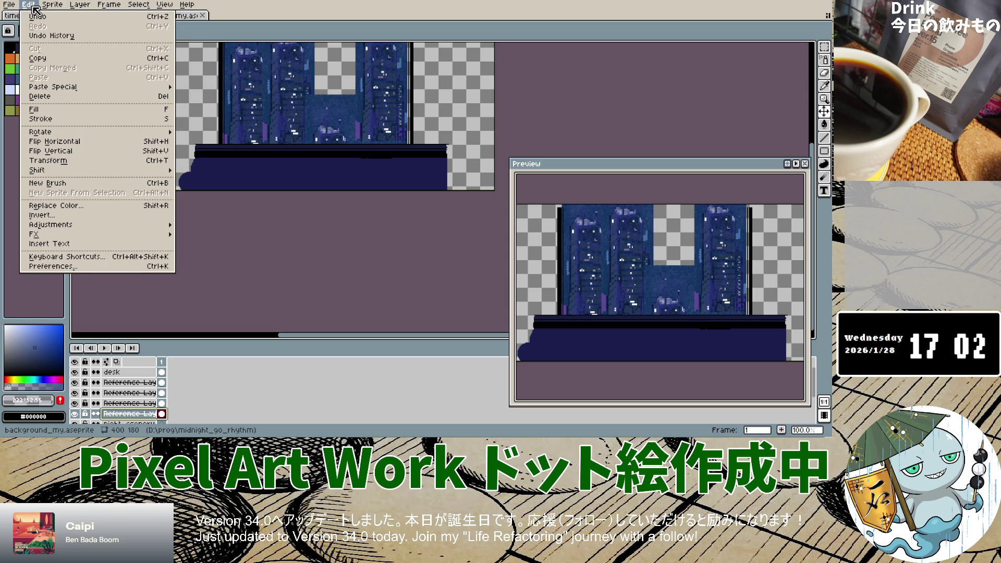
mouse_move(78, 131)
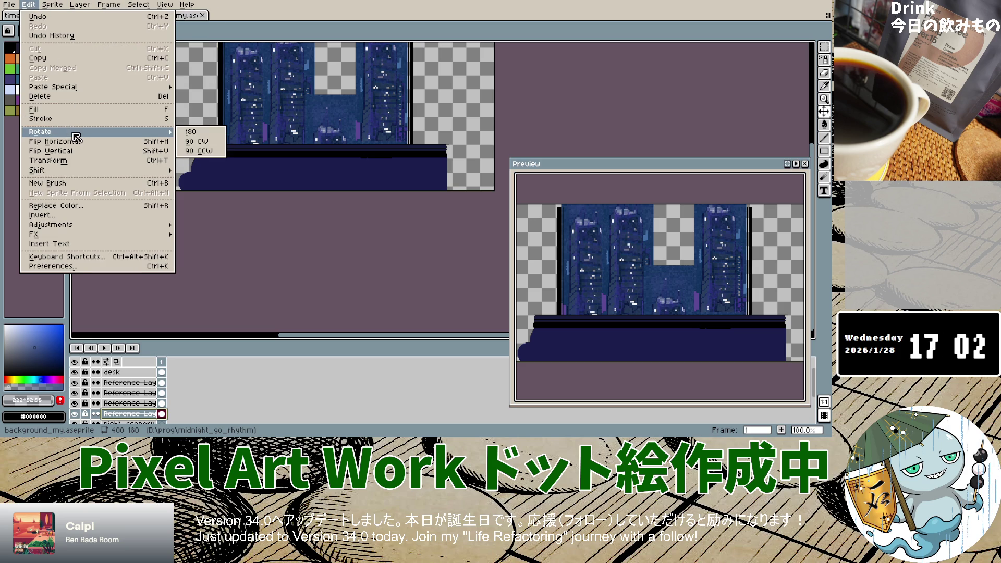
Try rotating the locked reference layer 90° from the Edit menu, which does nothing.
click(212, 141)
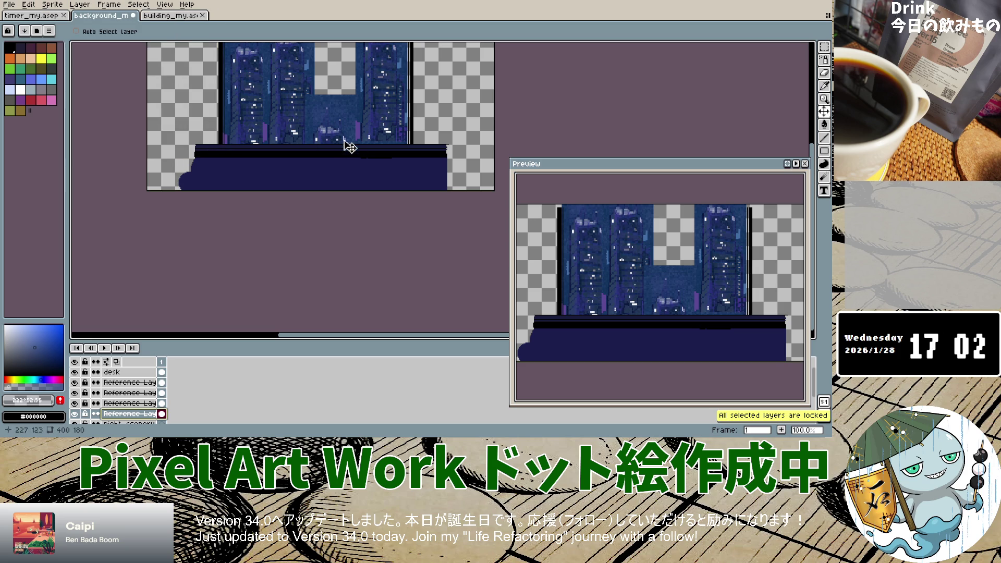
scroll(347, 150, up, 2)
scroll(341, 136, down, 8)
scroll(339, 125, up, 4)
scroll(338, 113, up, 2)
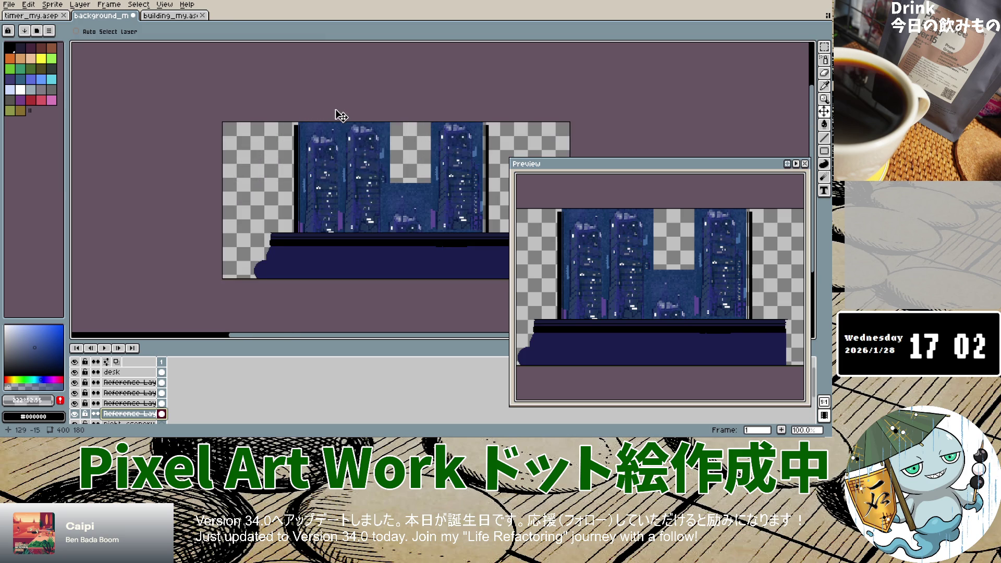
click(31, 7)
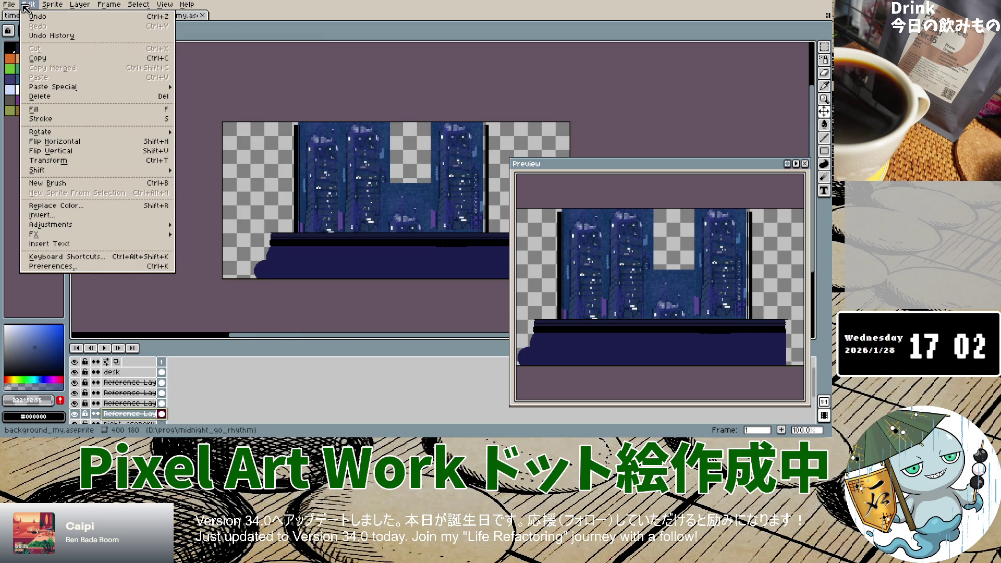
mouse_move(47, 132)
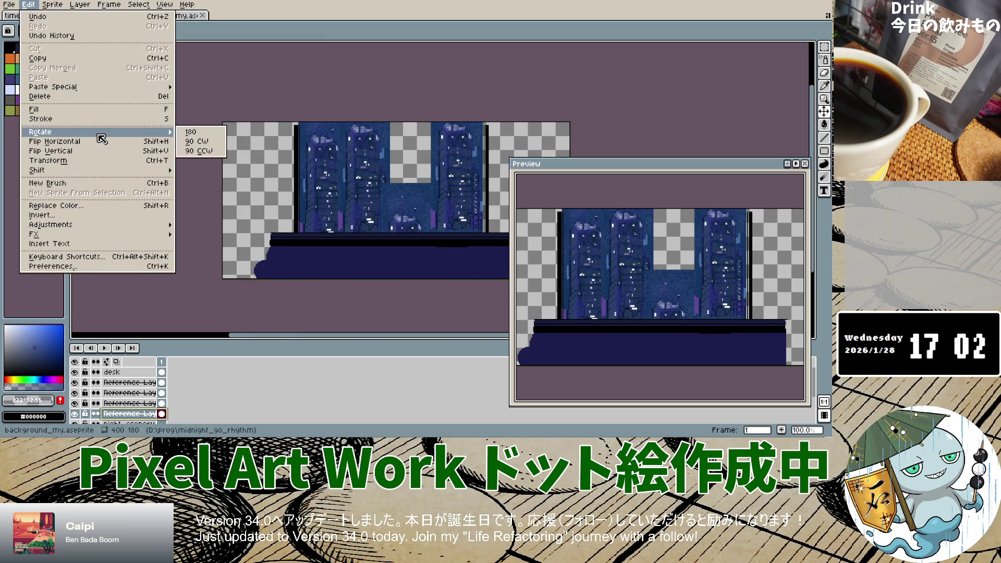
click(205, 151)
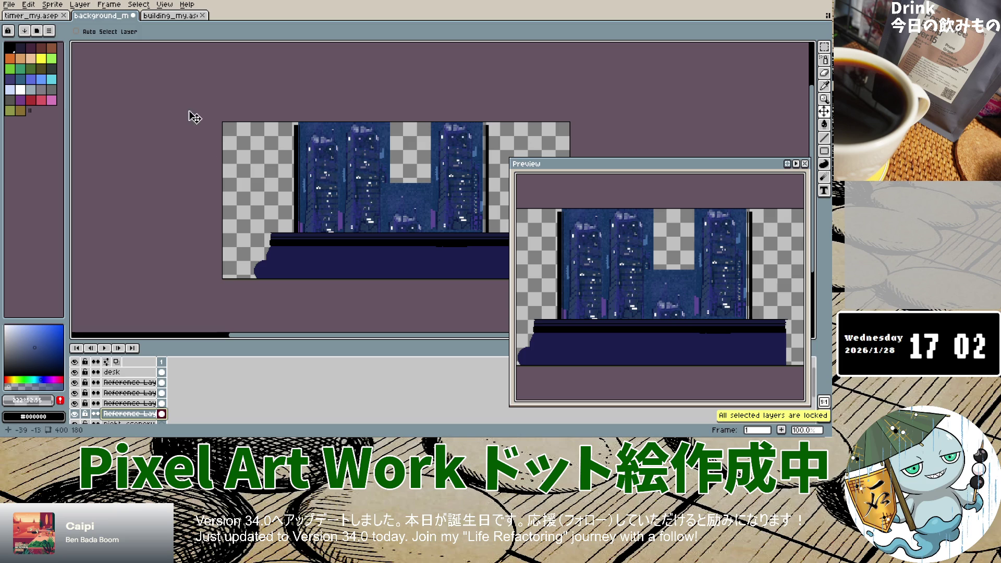
click(29, 5)
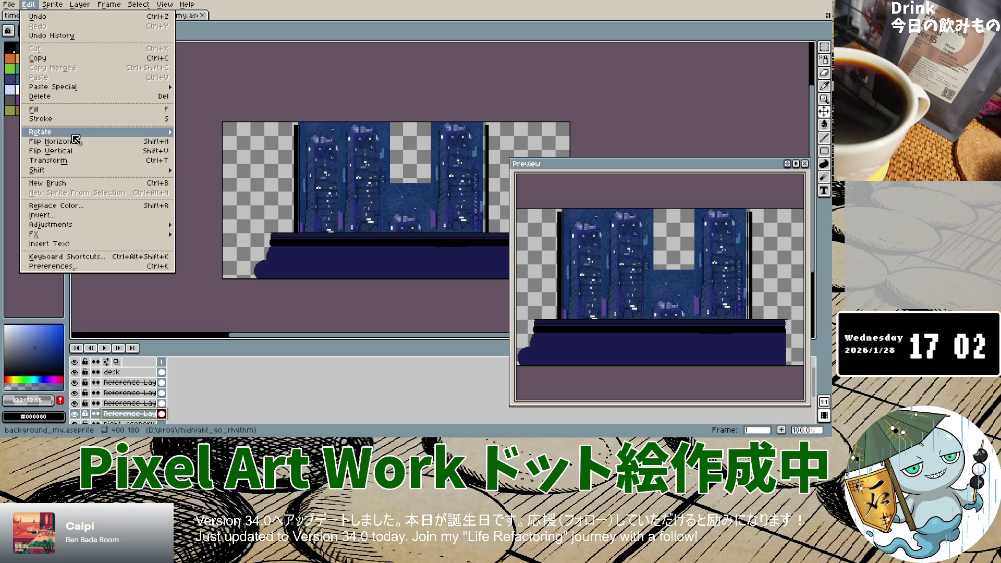
click(193, 141)
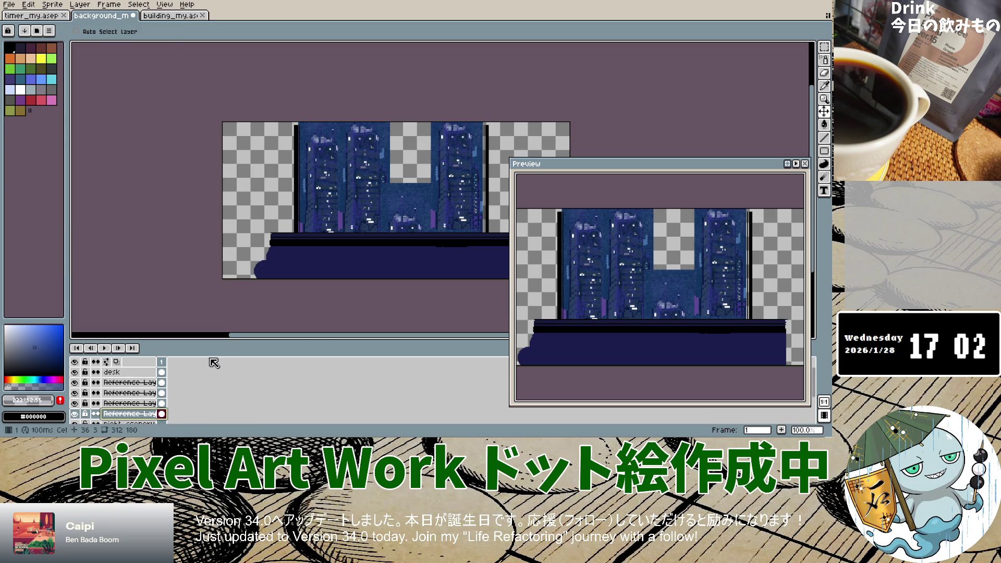
Switch Reference Layer 2's blend mode to Multiply in its Layer Properties.
double_click(150, 414)
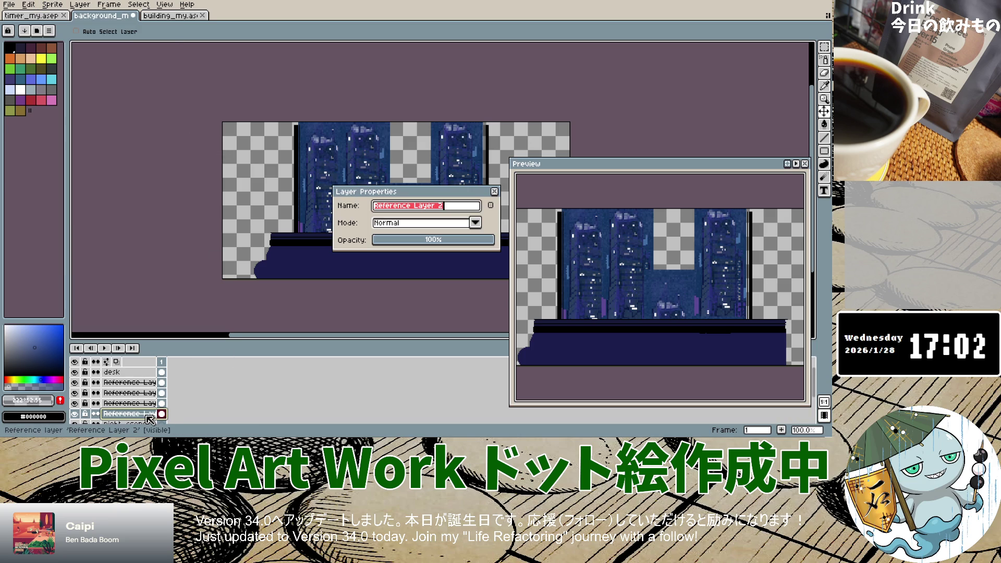
click(494, 192)
right_click(145, 415)
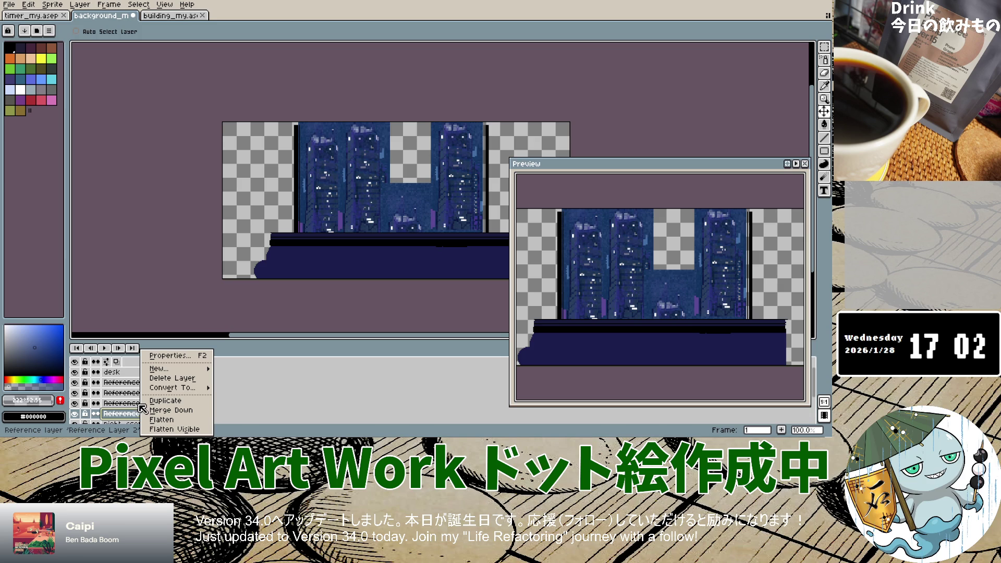
click(167, 355)
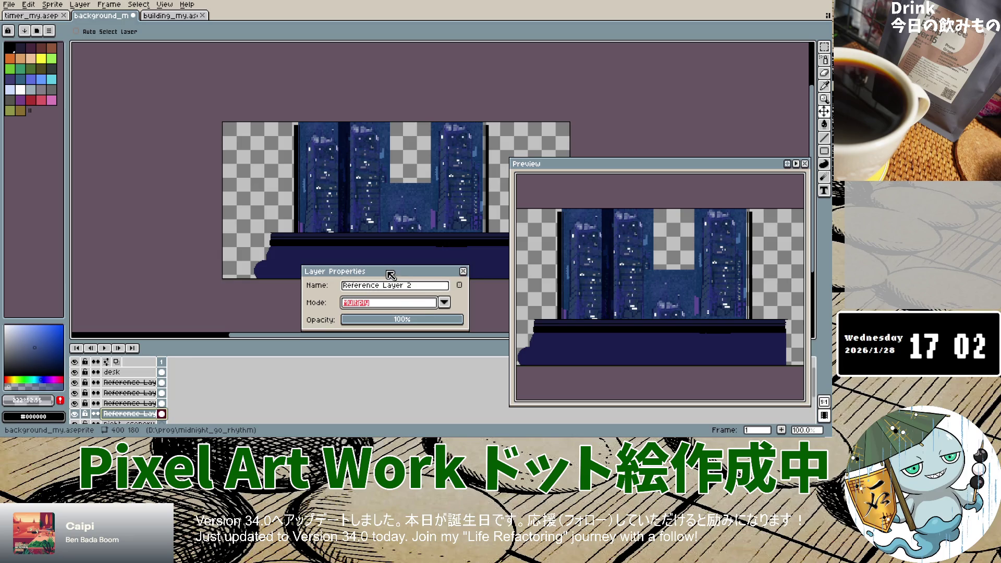
click(463, 271)
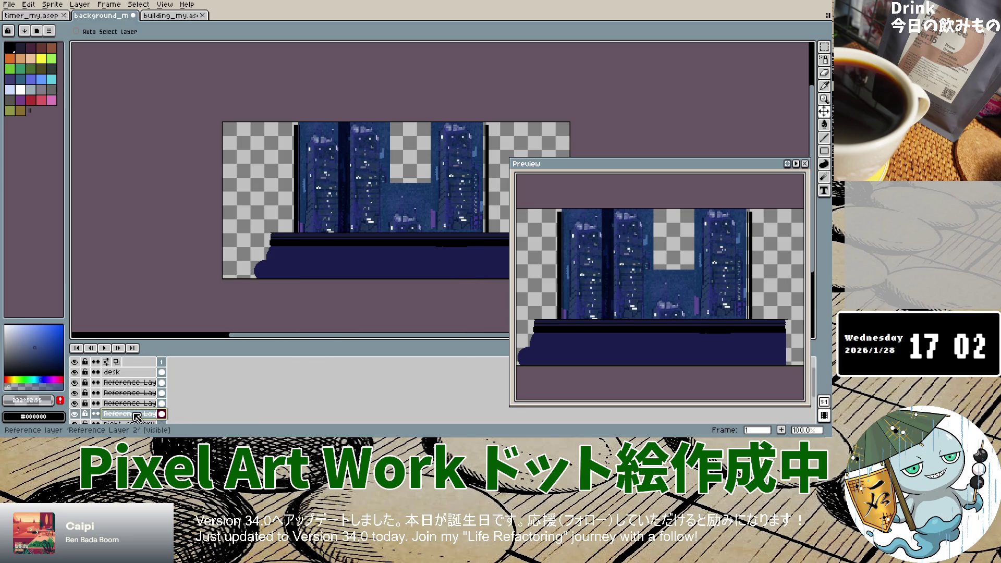
Drag the middle skyscraper right and slightly down, then try rotating it 90° clockwise.
mouse_move(346, 195)
mouse_down()
mouse_move(357, 201)
mouse_move(312, 217)
mouse_move(351, 266)
mouse_move(357, 219)
mouse_move(351, 250)
mouse_move(408, 209)
mouse_up()
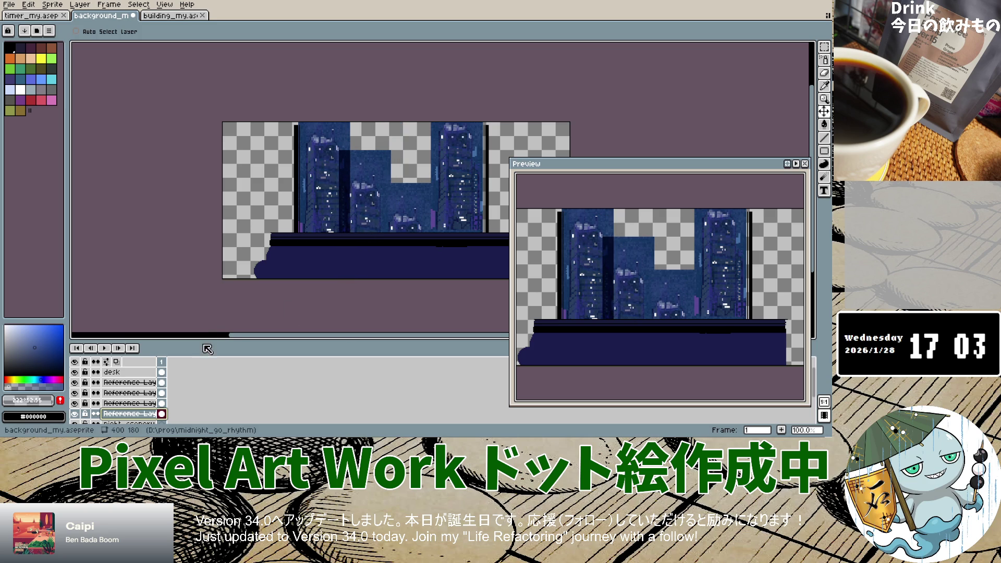
drag(363, 208, 365, 216)
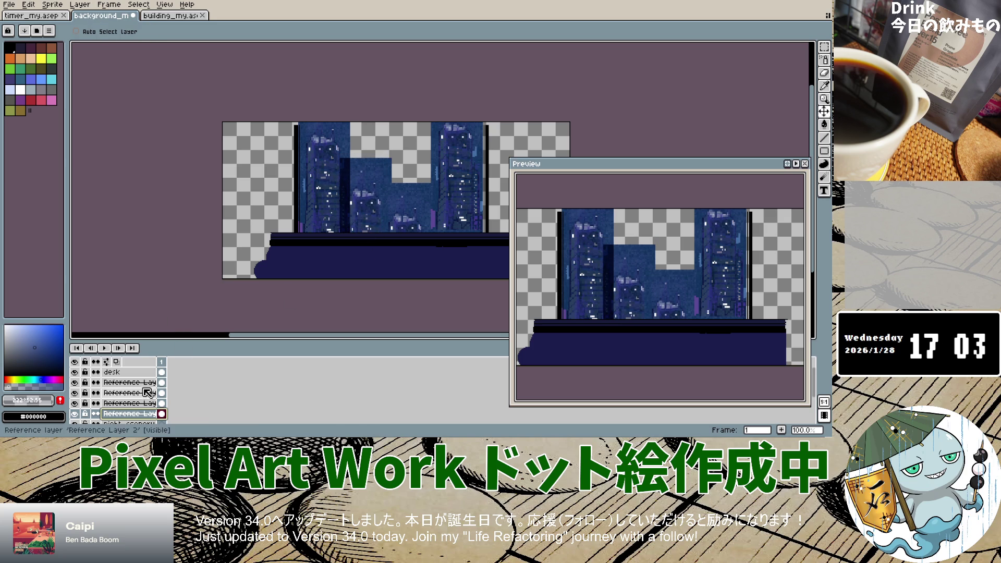
click(28, 5)
mouse_move(47, 133)
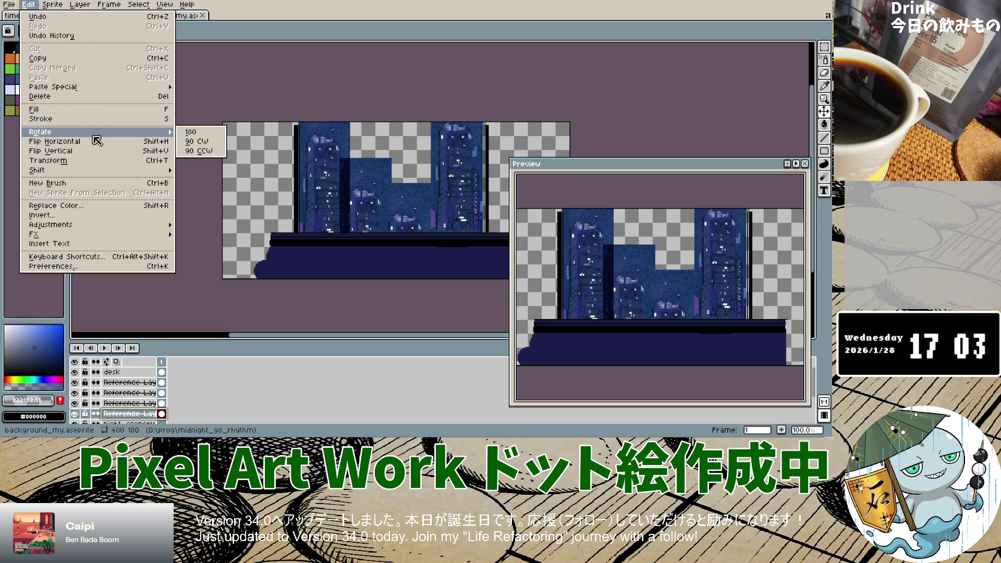
click(197, 143)
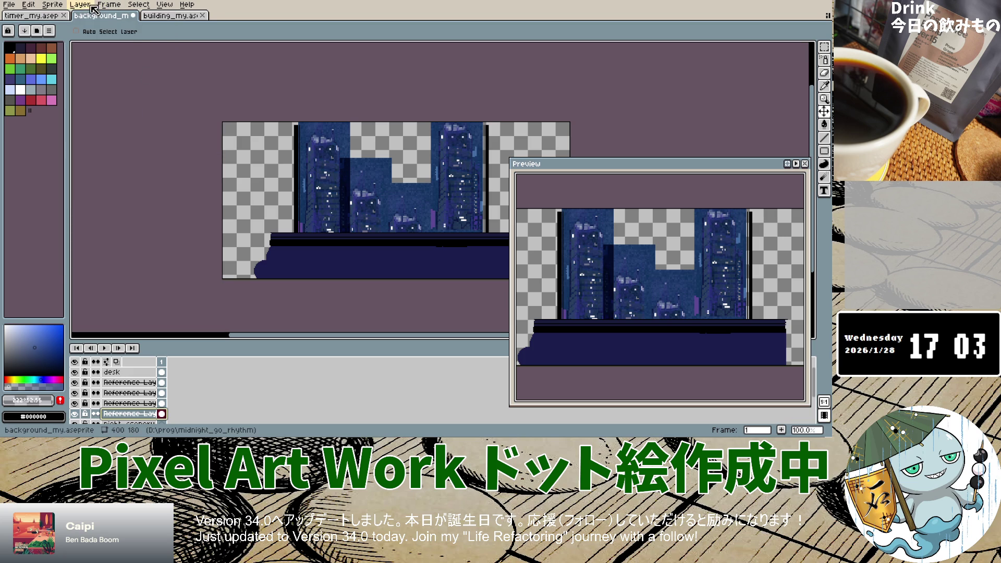
click(32, 6)
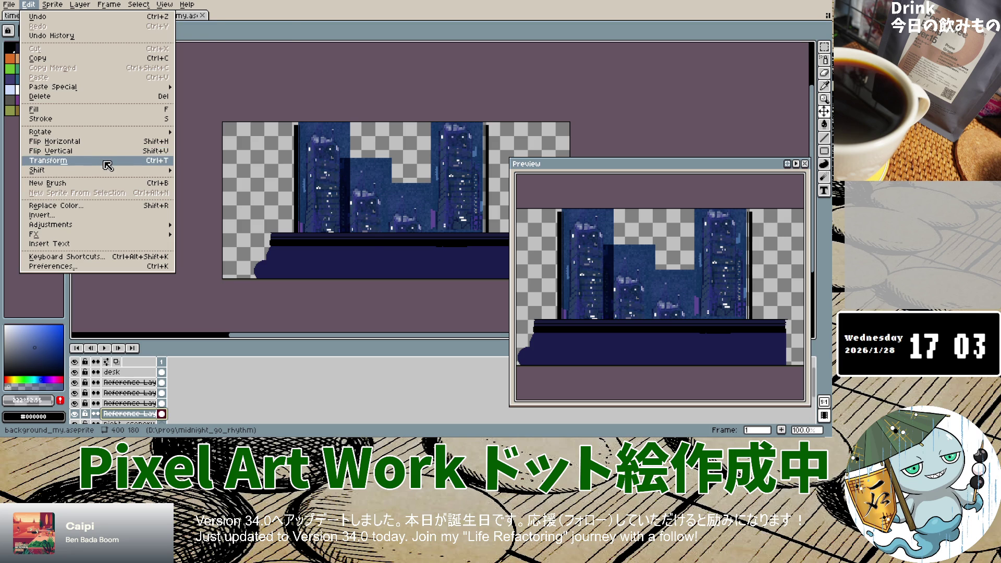
click(103, 161)
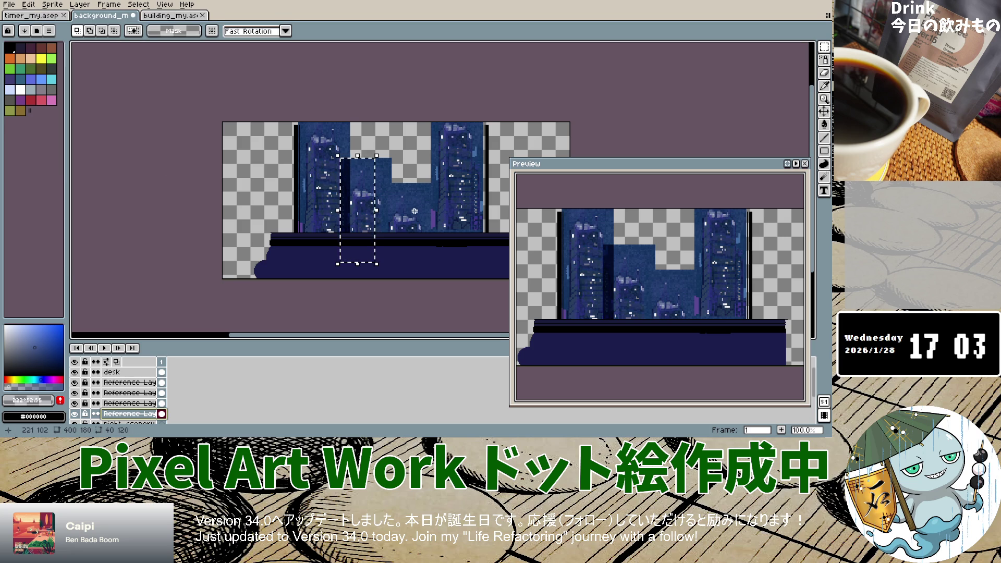
click(375, 156)
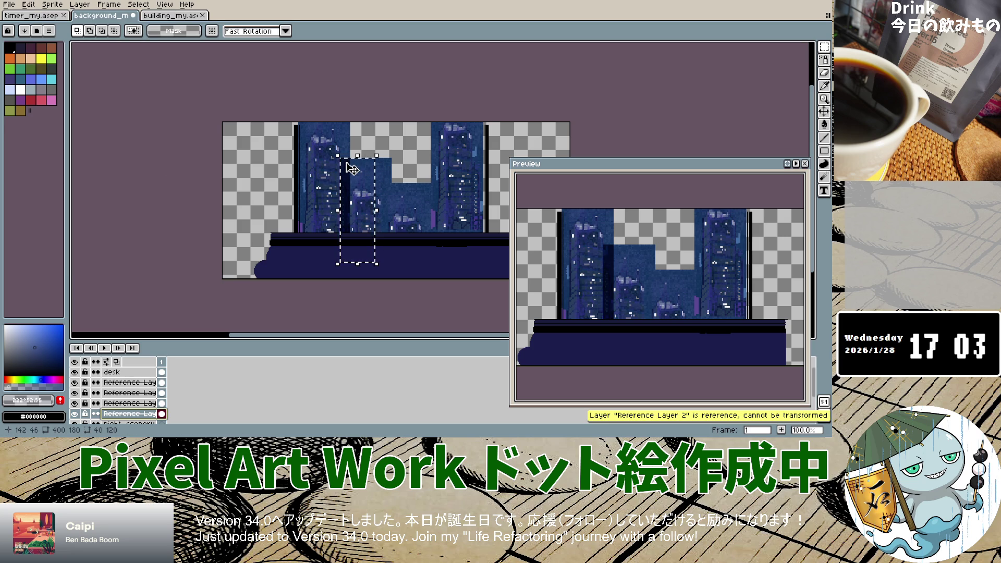
click(353, 170)
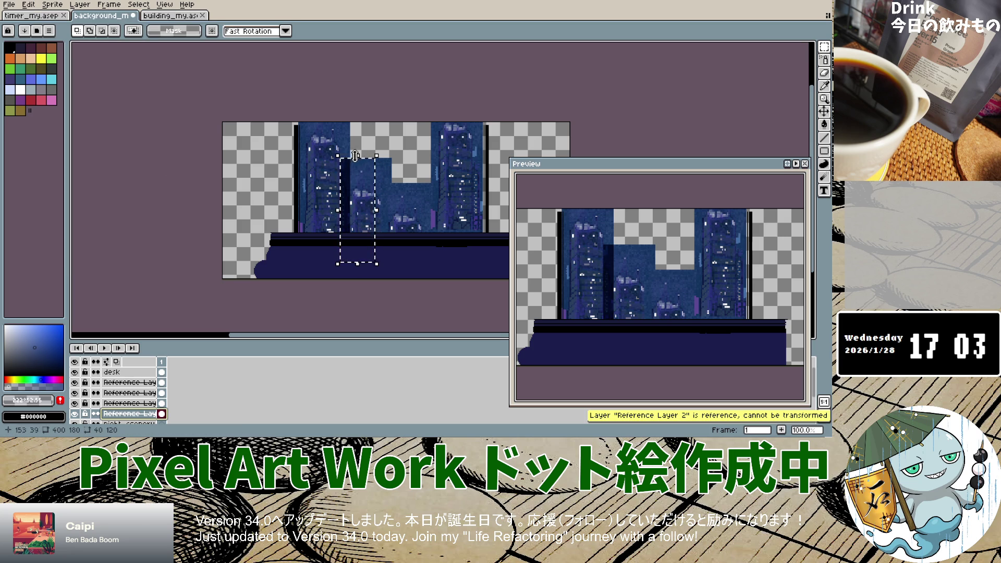
click(374, 264)
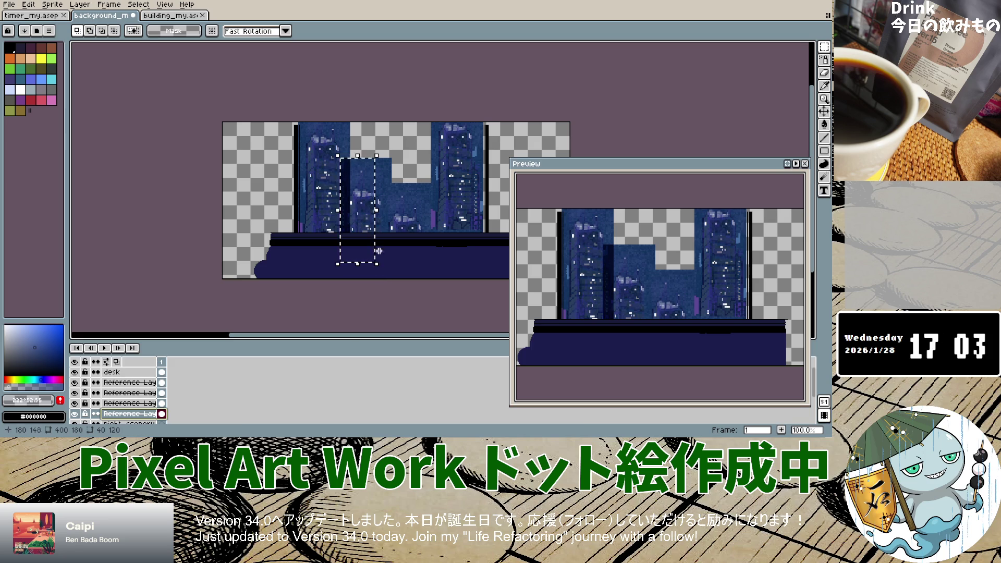
click(376, 263)
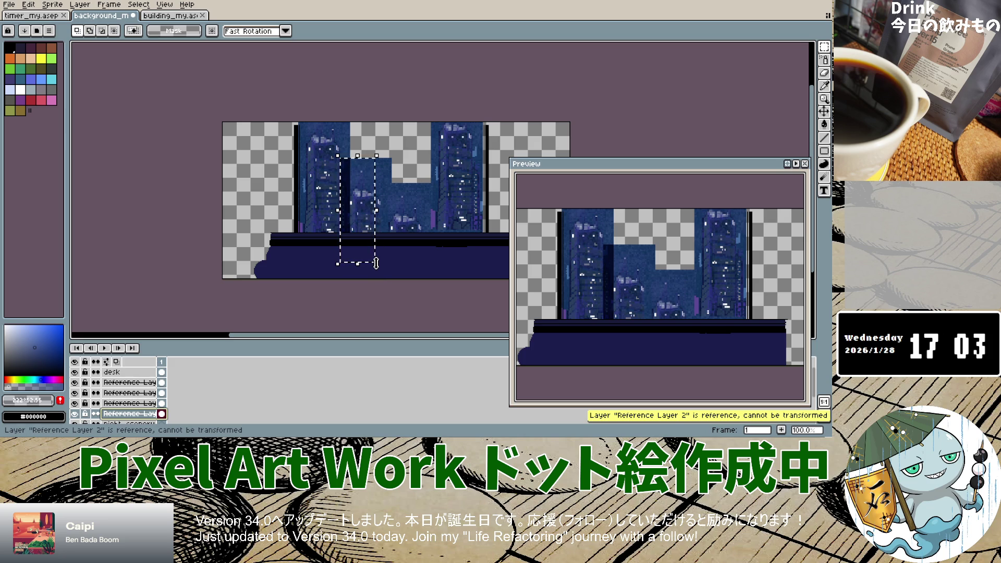
click(376, 263)
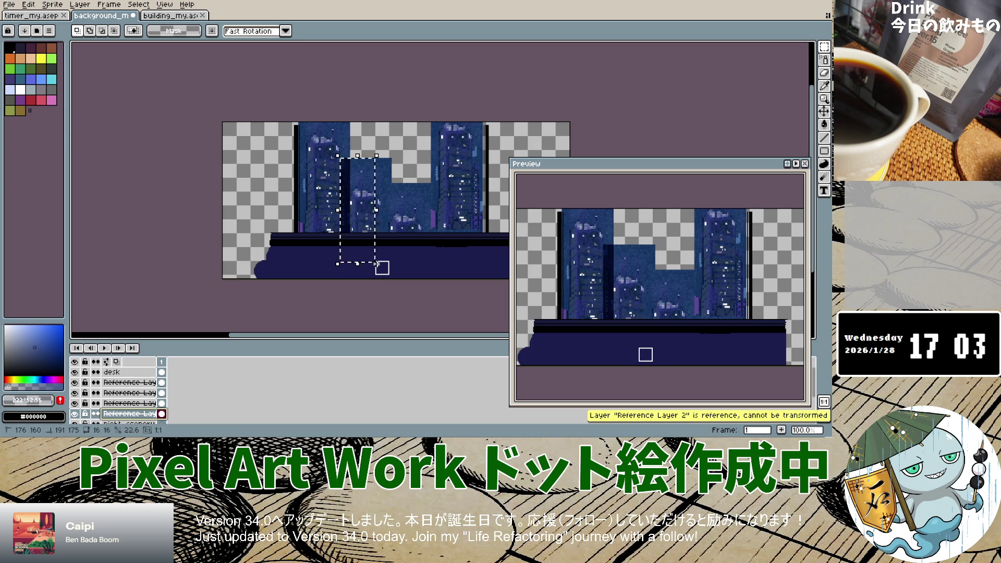
click(382, 268)
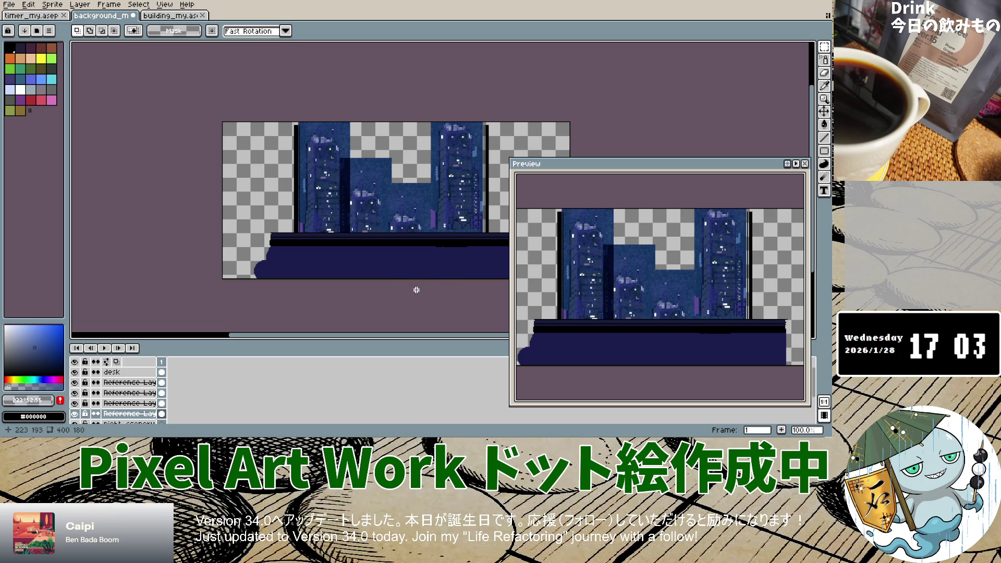
drag(364, 204, 373, 227)
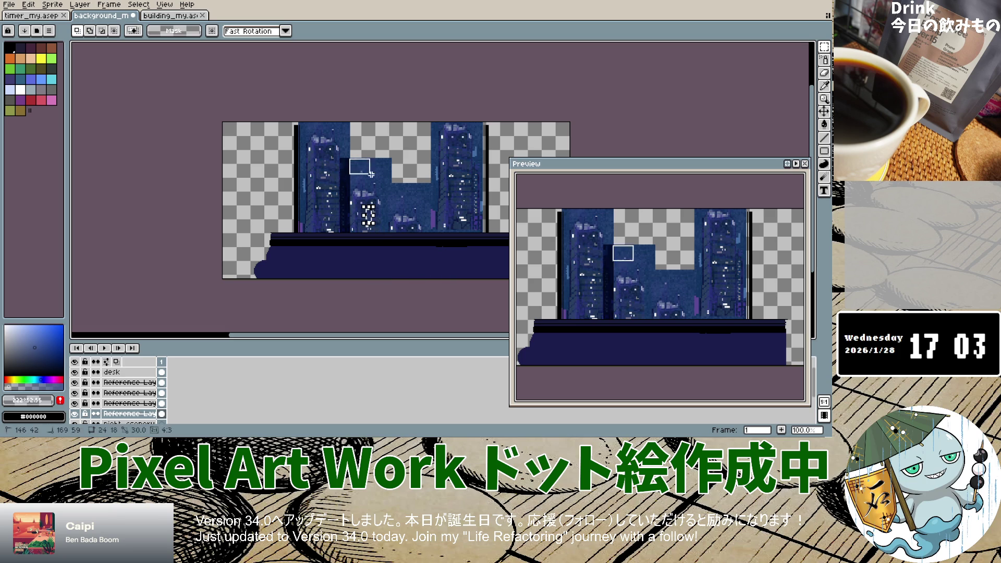
drag(363, 193, 379, 207)
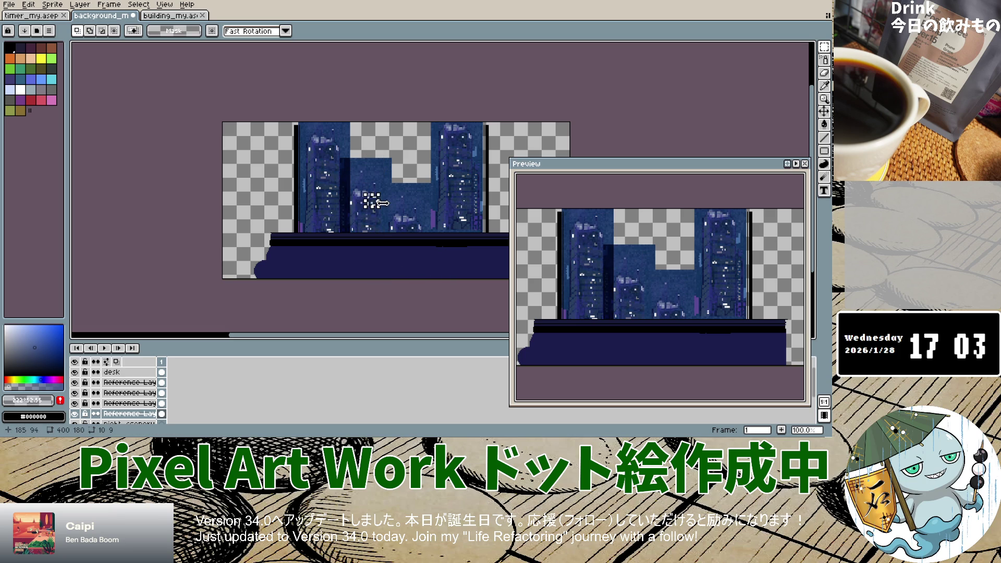
click(358, 210)
click(27, 6)
mouse_move(41, 131)
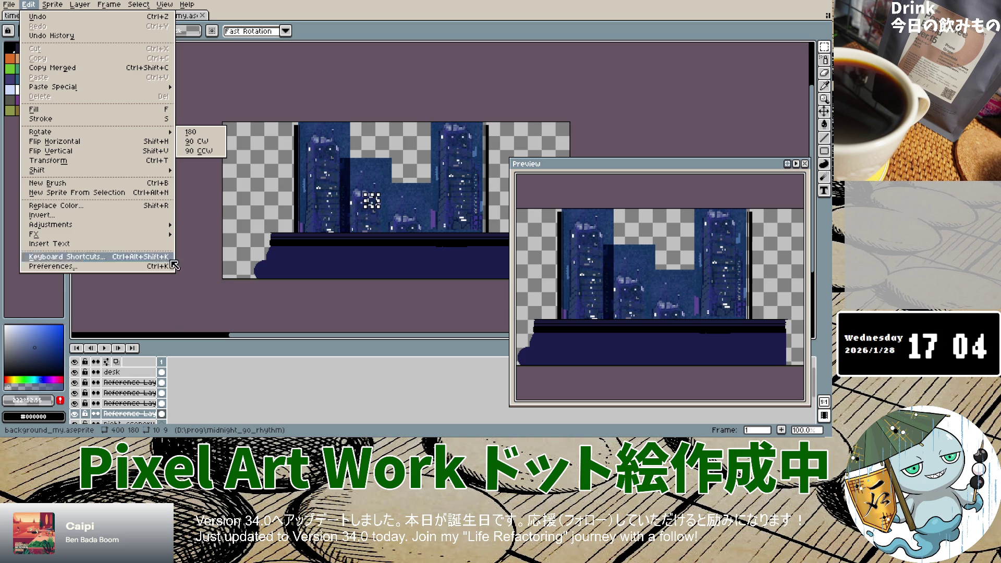
click(172, 329)
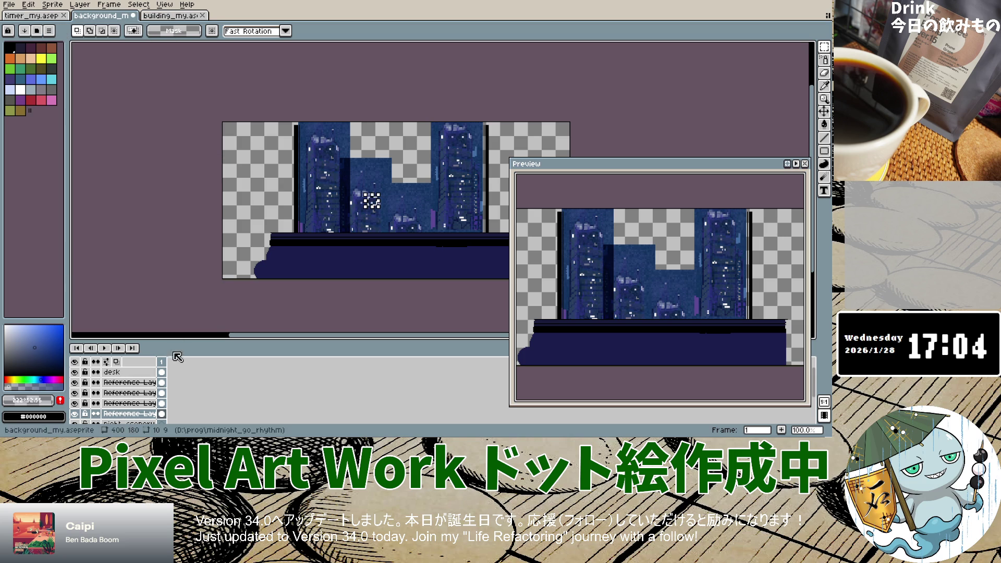
Check the night_scenery layer's options and properties, toggling its visibility off and back on.
right_click(137, 415)
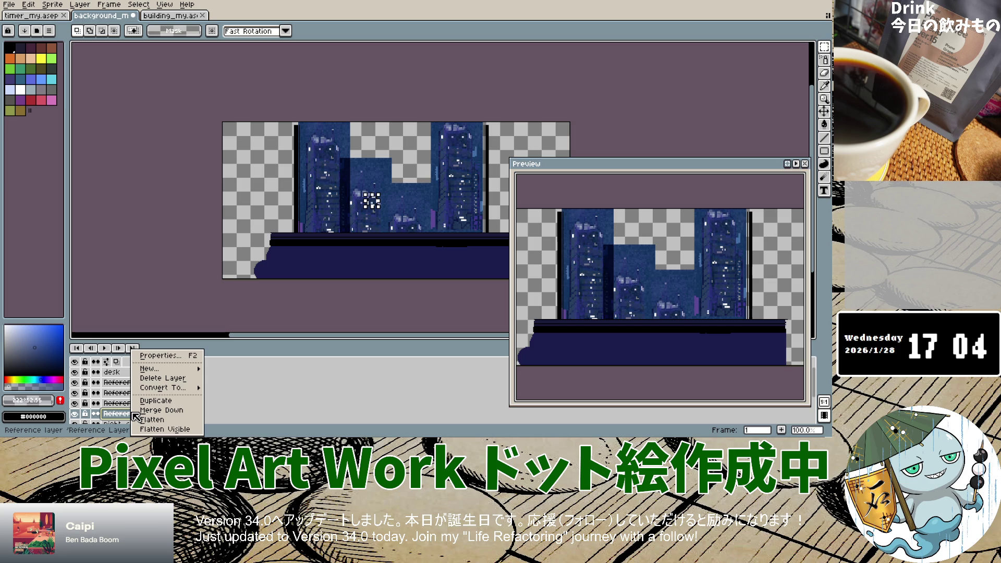
click(408, 278)
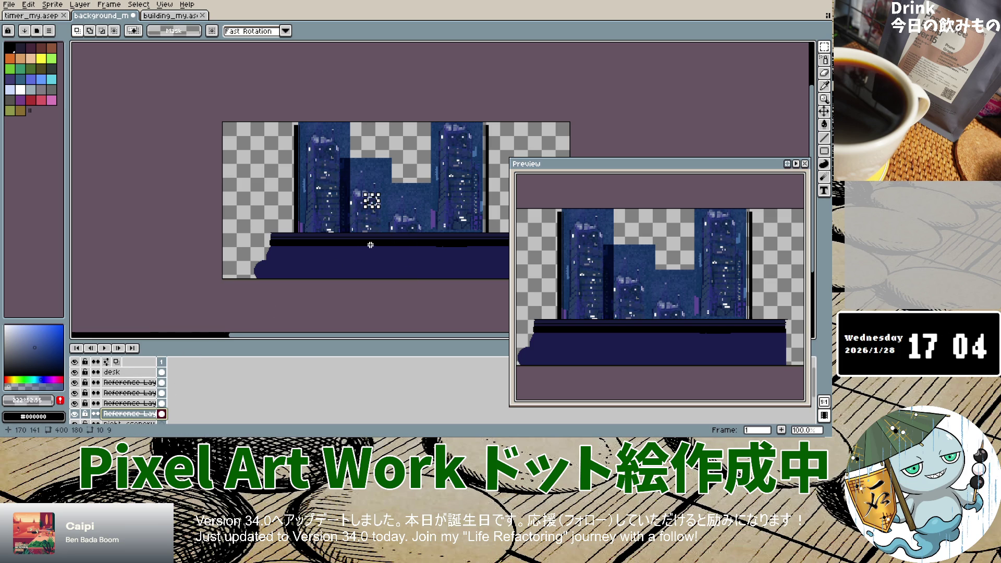
scroll(164, 382, down, 2)
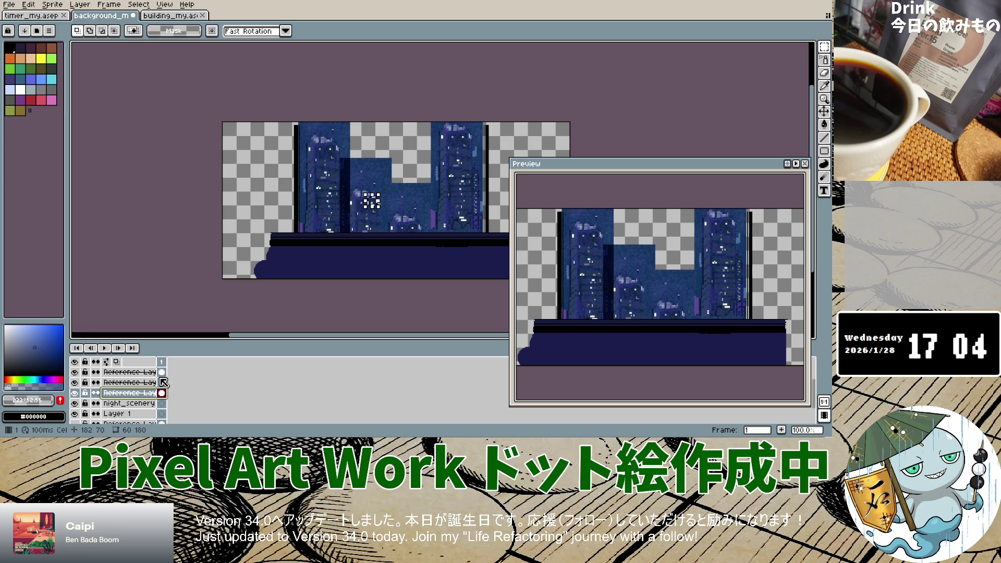
click(139, 408)
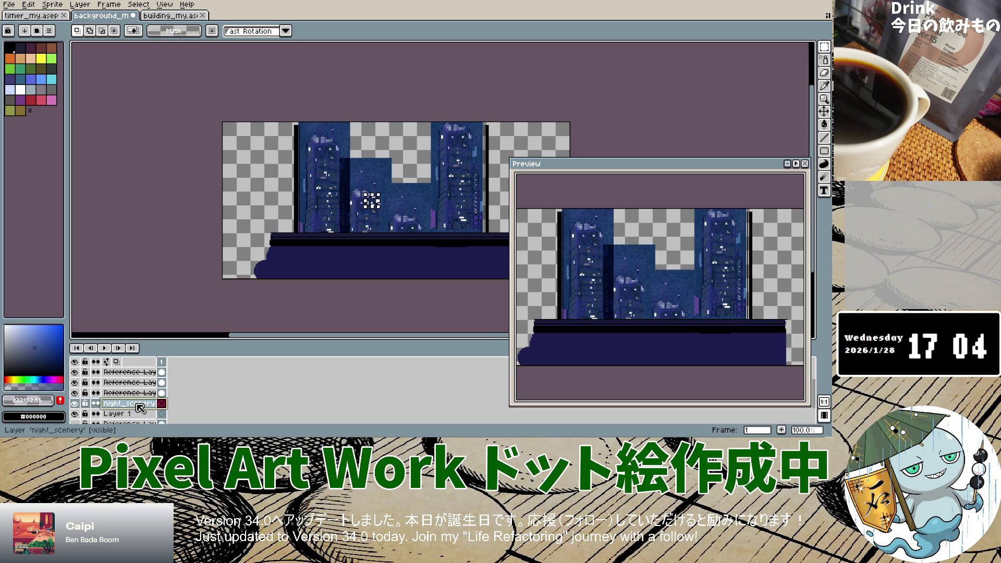
click(76, 404)
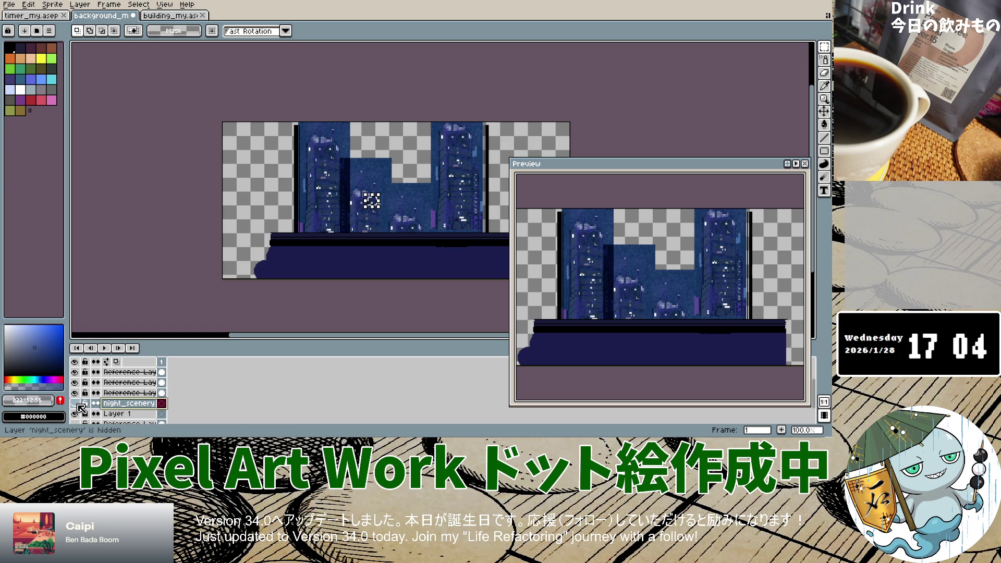
click(75, 403)
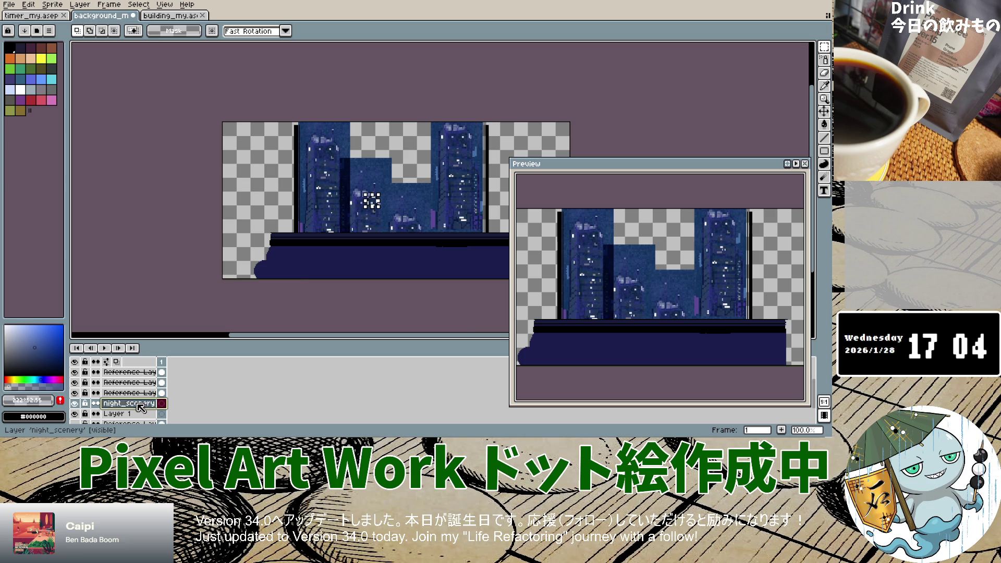
double_click(128, 403)
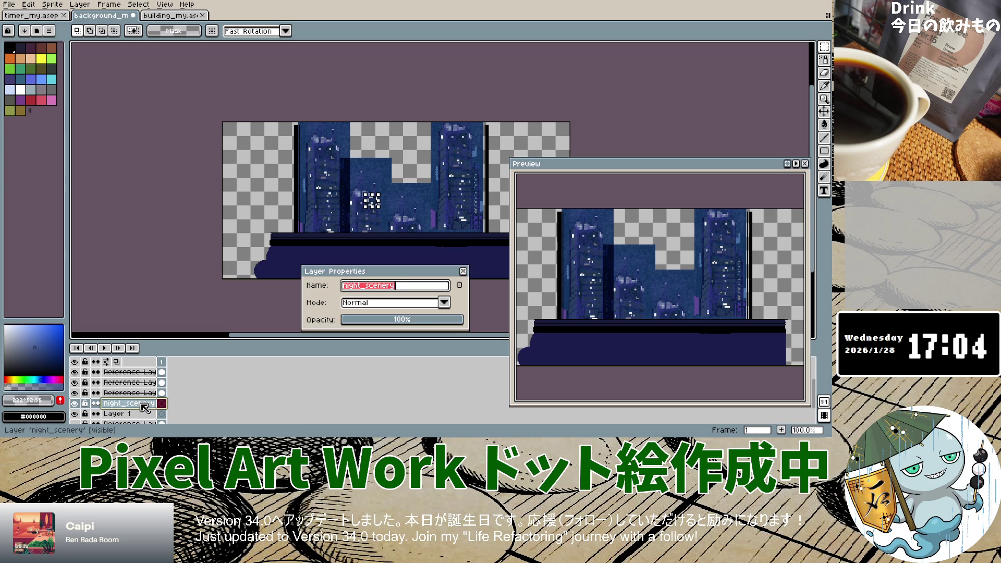
click(463, 273)
click(824, 86)
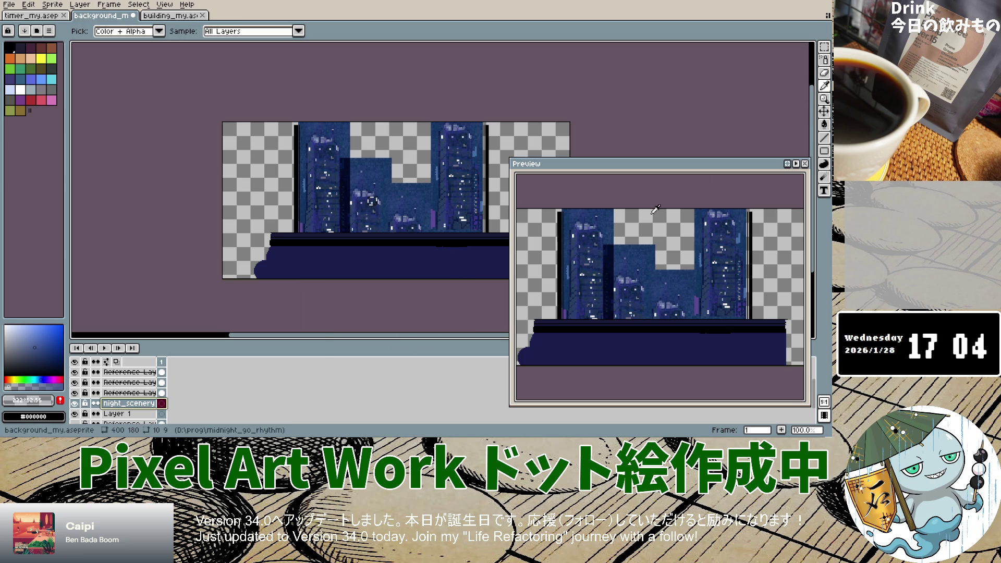
click(129, 393)
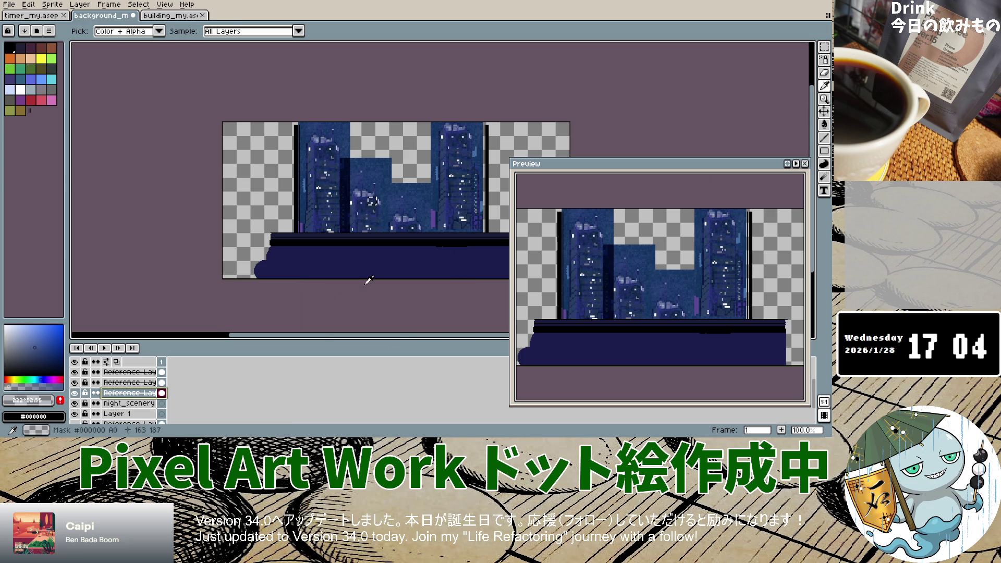
Sample dark sky blue #1f3d6a, choose the Spray tool, and target the night_scenery layer.
click(417, 196)
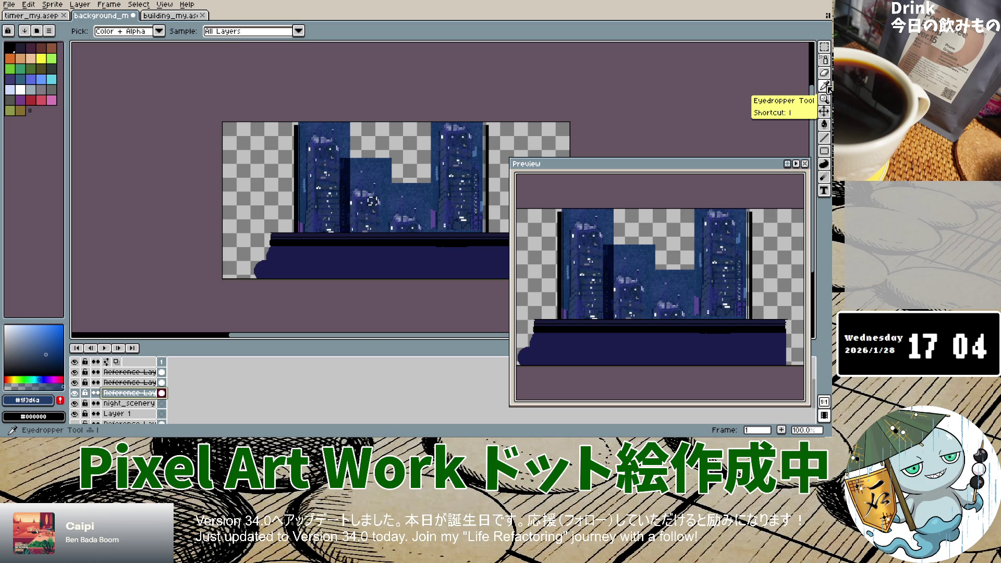
click(825, 61)
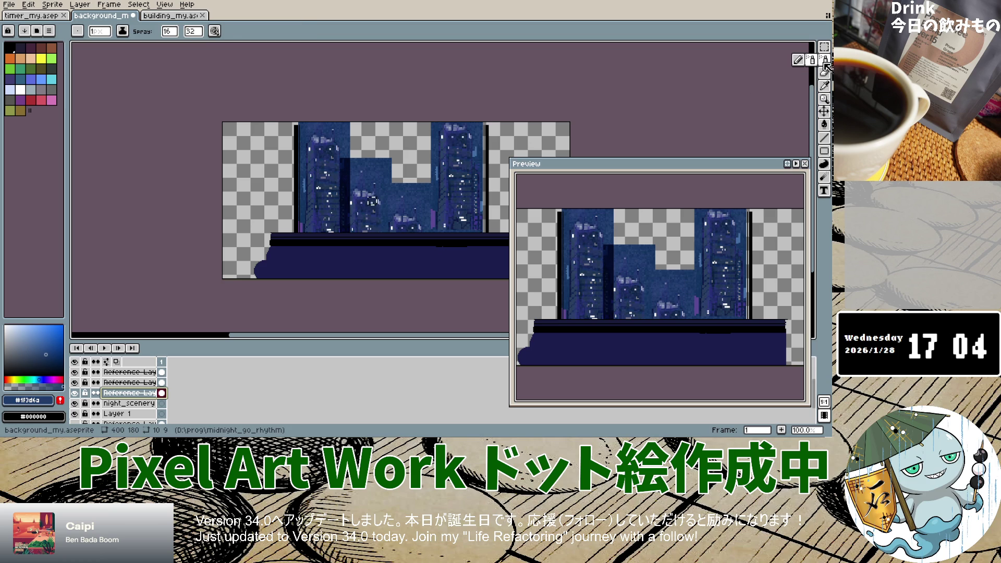
click(132, 403)
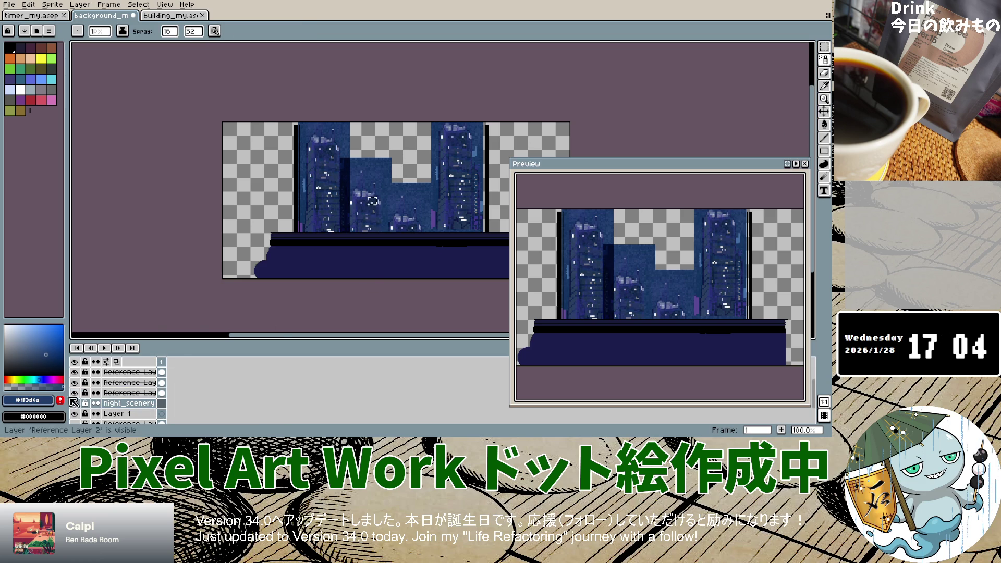
scroll(411, 152, up, 5)
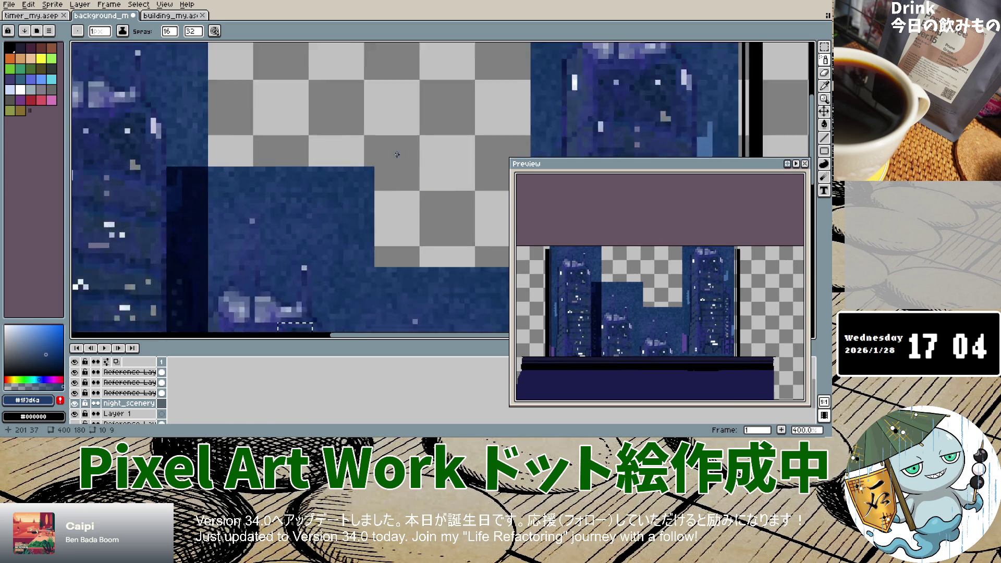
scroll(401, 180, down, 1)
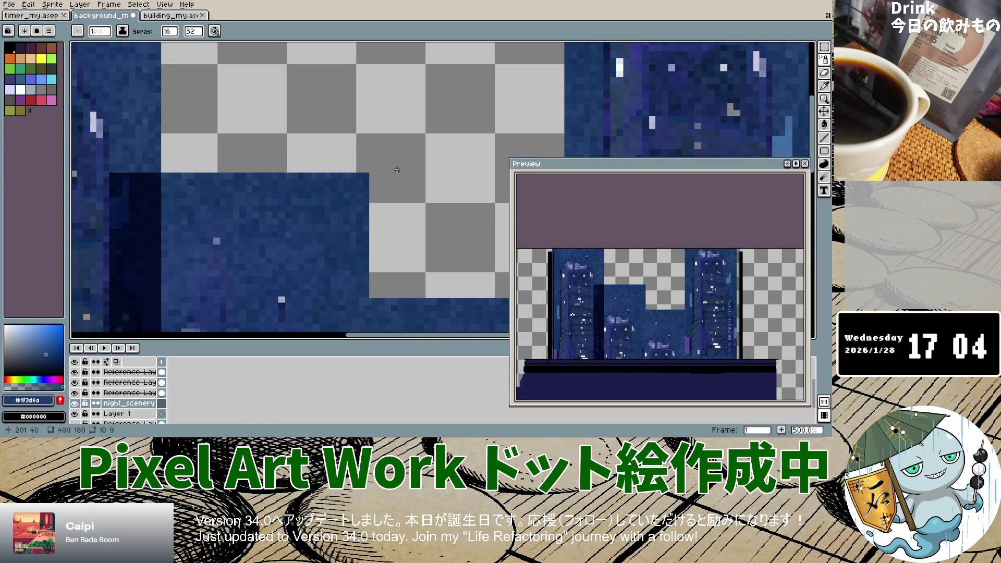
scroll(397, 170, down, 6)
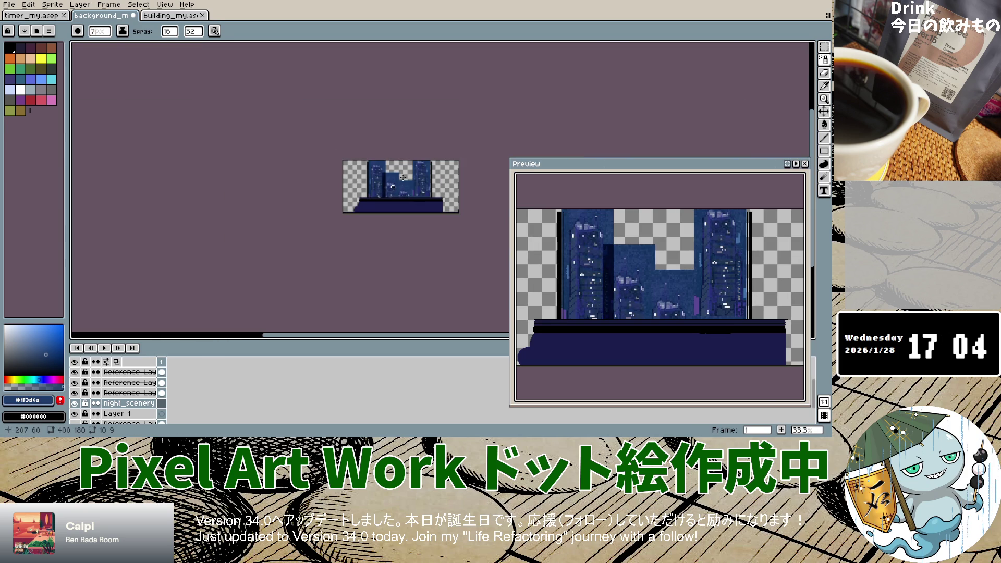
scroll(404, 171, up, 5)
scroll(403, 171, up, 4)
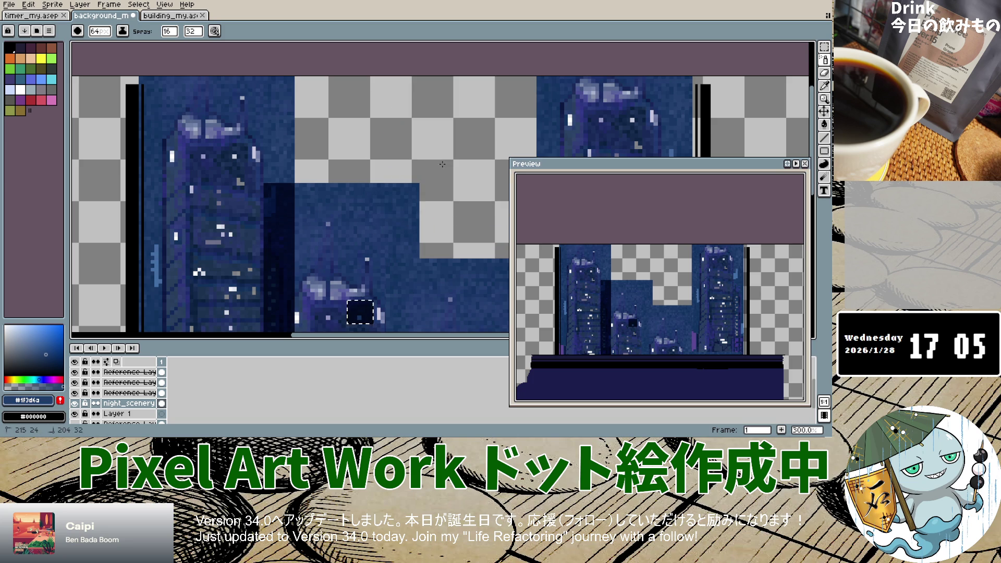
scroll(408, 209, down, 3)
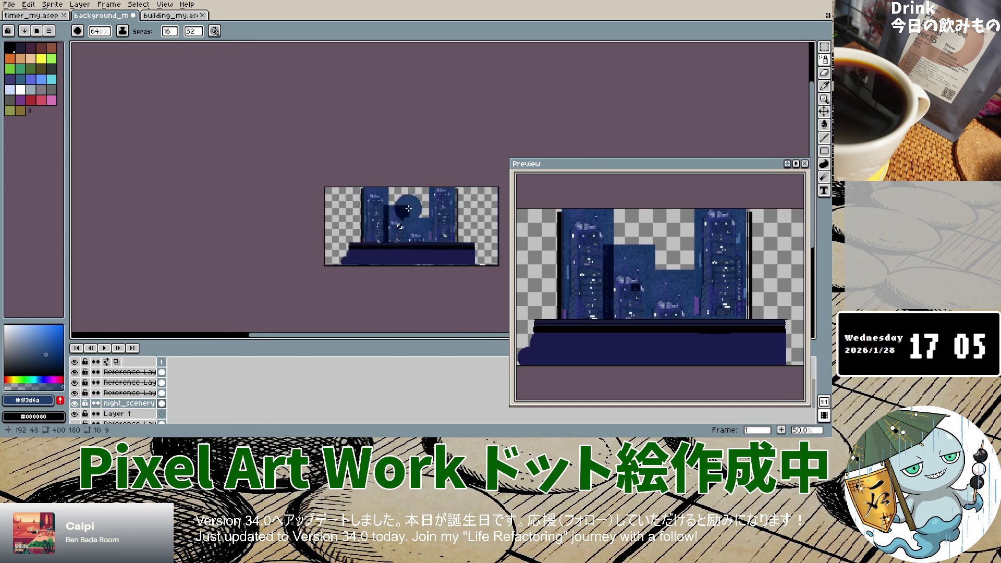
scroll(408, 209, down, 1)
Check Reference Layer 2's properties unchanged and save the file with Ctrl+S.
click(828, 49)
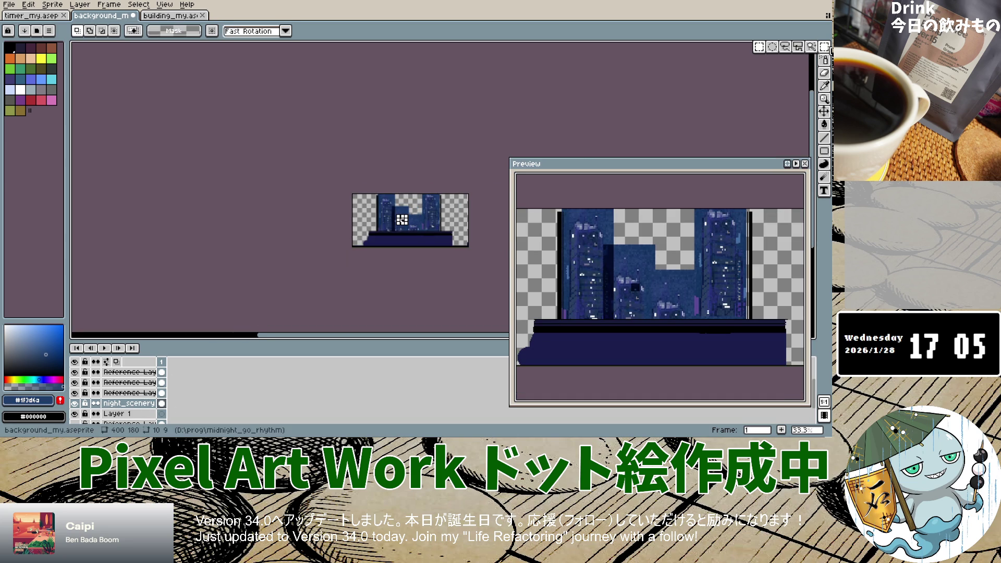
click(826, 74)
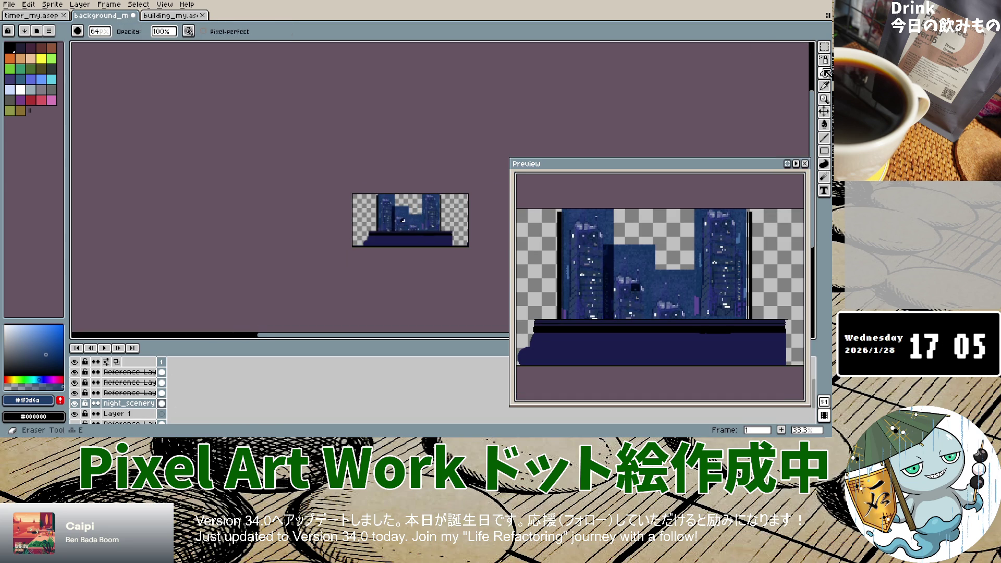
click(824, 111)
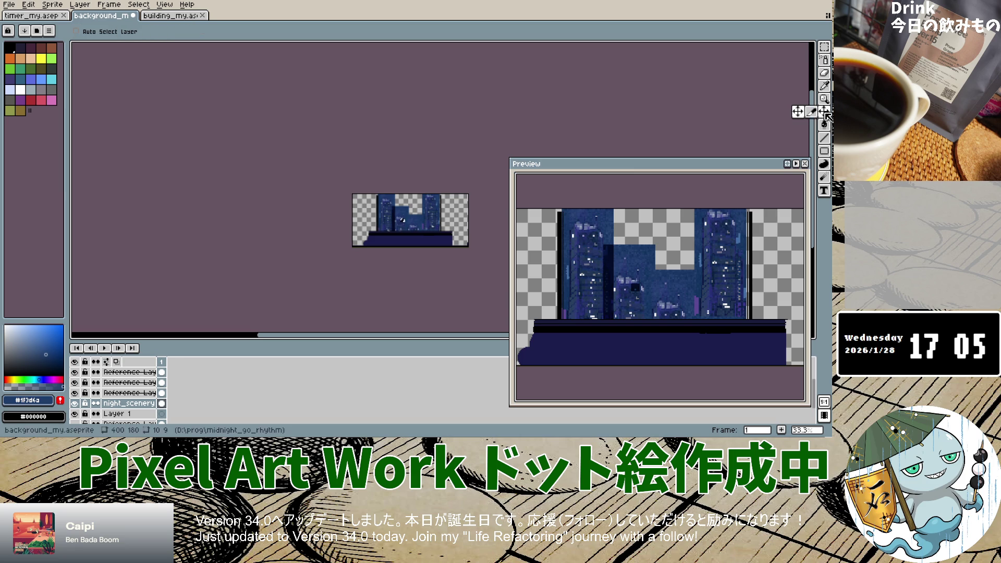
double_click(125, 383)
key(Return)
key(ctrl+s)
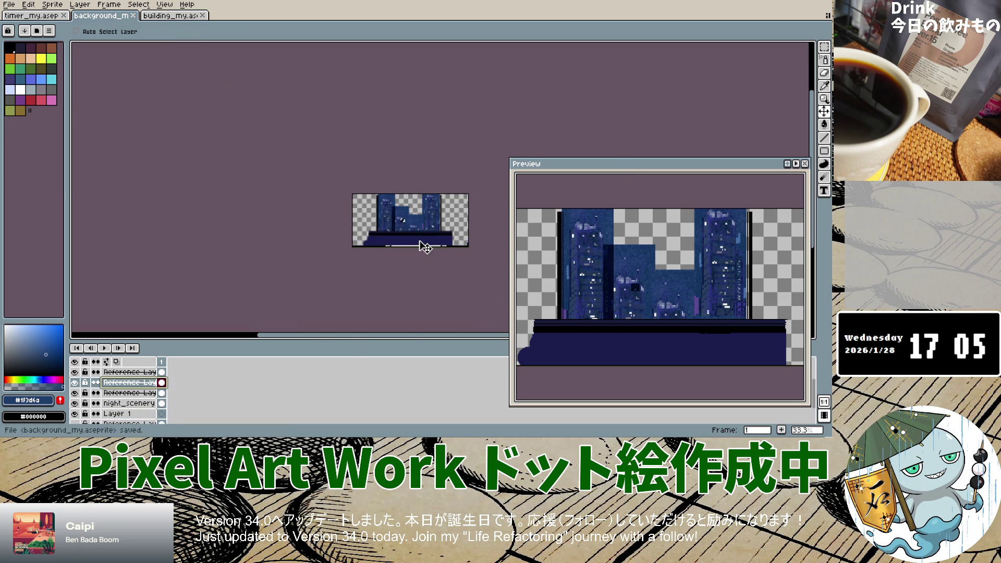
Undo the dark square's move, fill and rectangular selections, then reselect night_scenery.
scroll(406, 228, up, 5)
drag(406, 227, 488, 251)
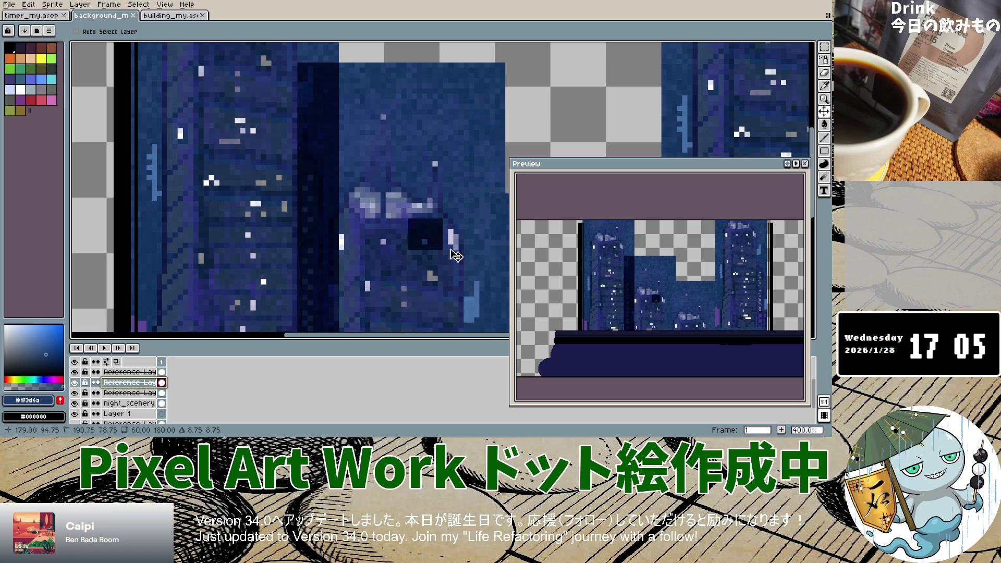
key(ctrl+z)
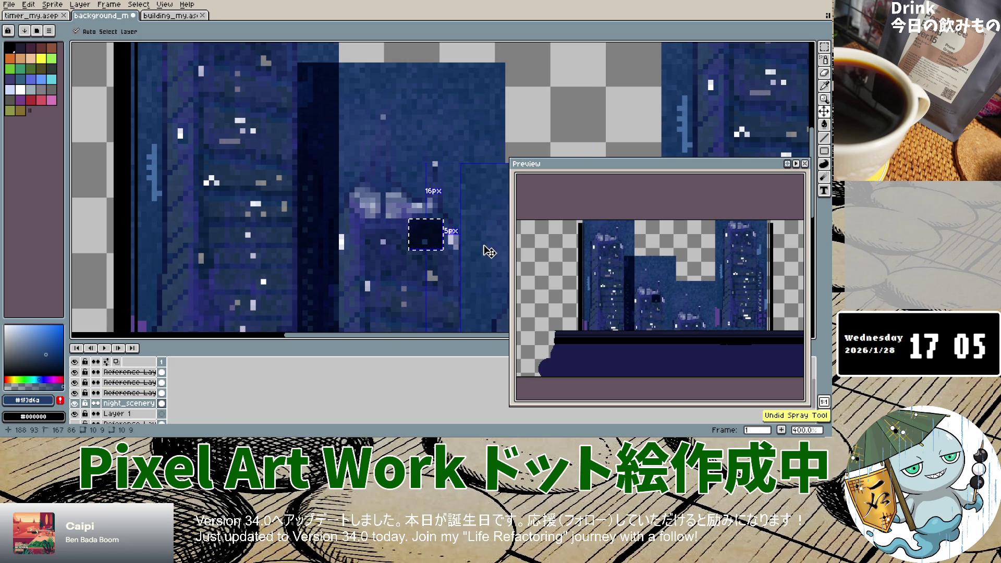
key(ctrl+z)
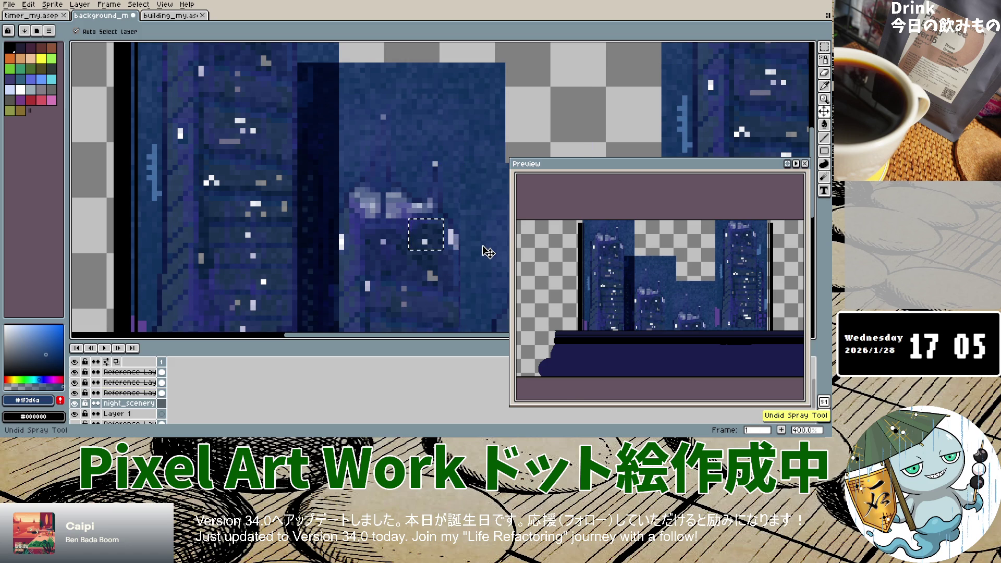
key(ctrl+z)
key(ctrl+z)
scroll(485, 250, down, 3)
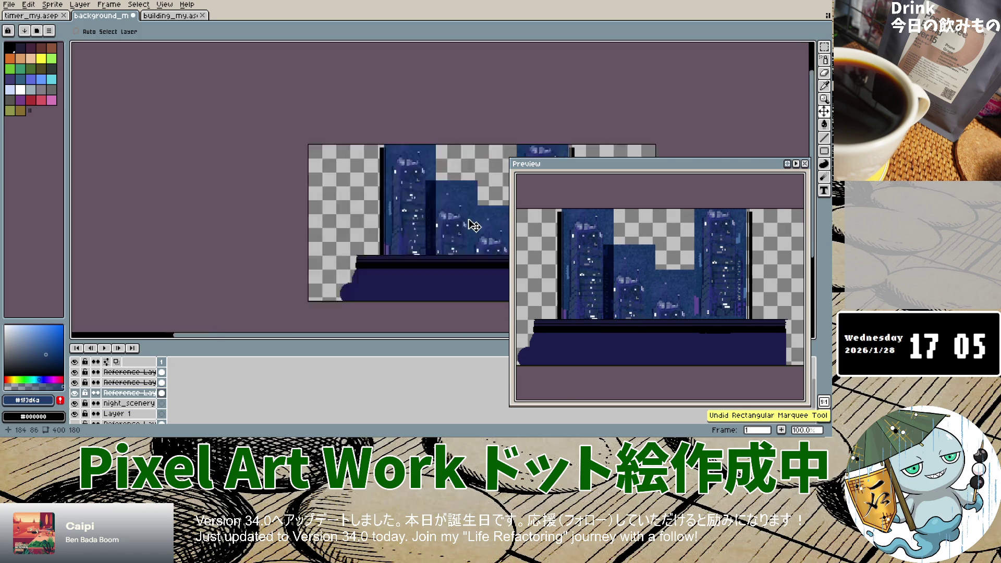
scroll(472, 224, down, 1)
scroll(415, 235, down, 1)
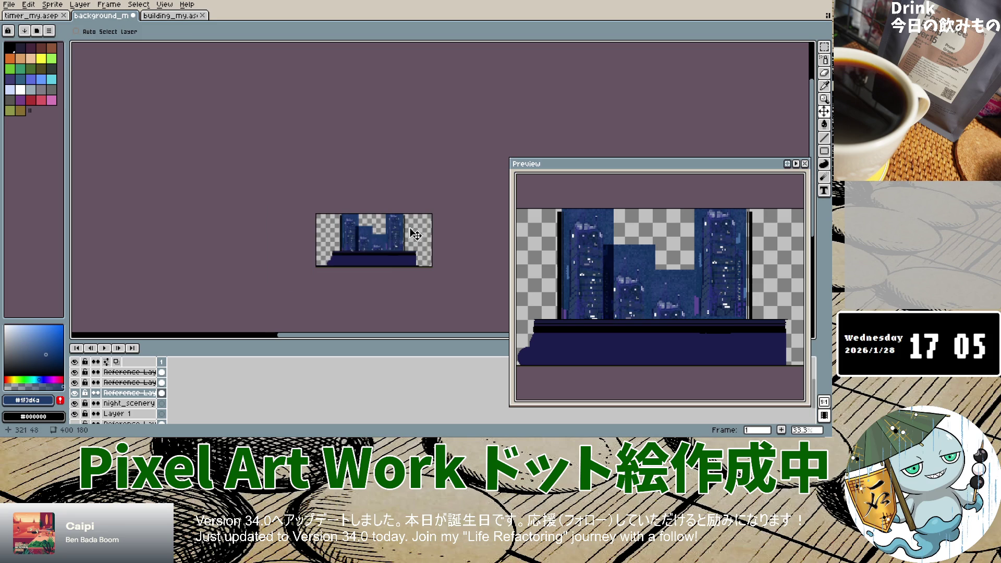
click(139, 404)
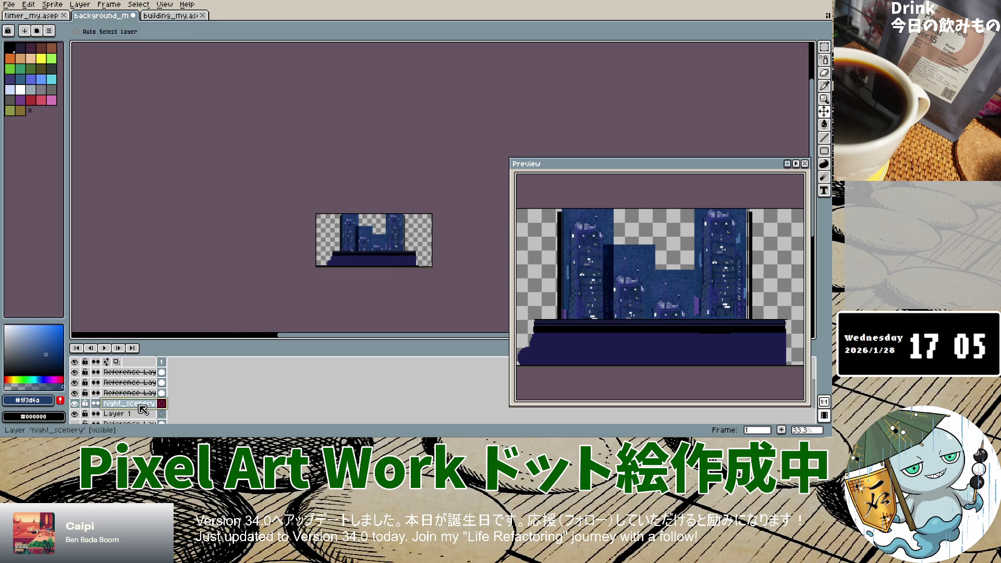
scroll(378, 238, up, 4)
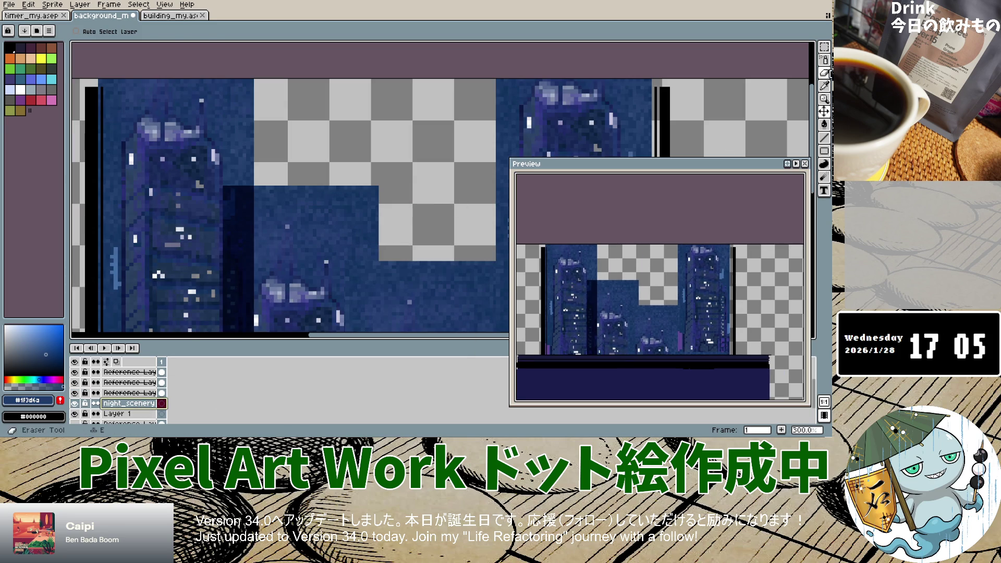
Spray dark blue over the empty sky area and the left building.
click(823, 61)
mouse_move(399, 151)
mouse_down()
mouse_move(342, 145)
mouse_move(272, 168)
mouse_move(469, 240)
mouse_up()
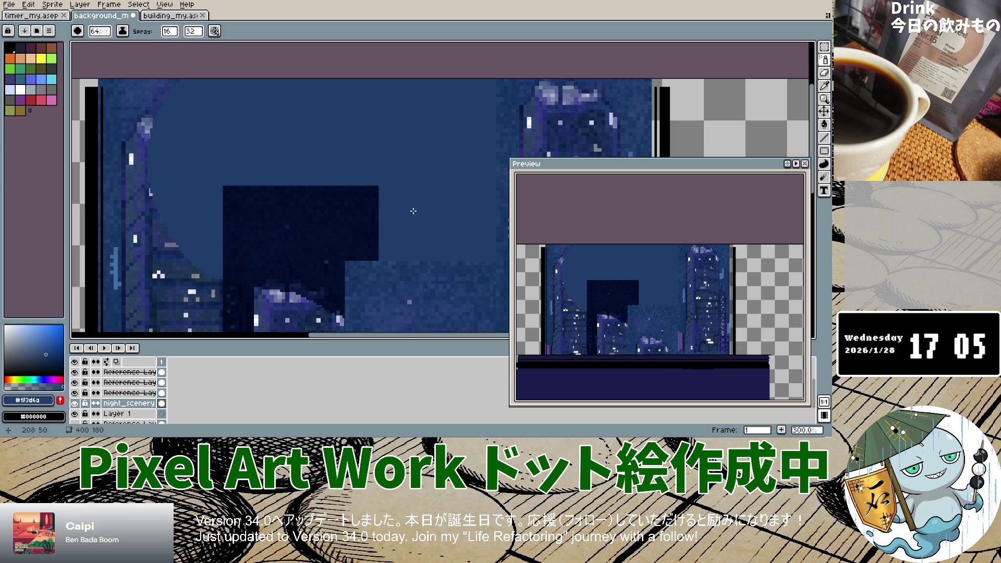
scroll(424, 230, down, 4)
scroll(399, 214, up, 3)
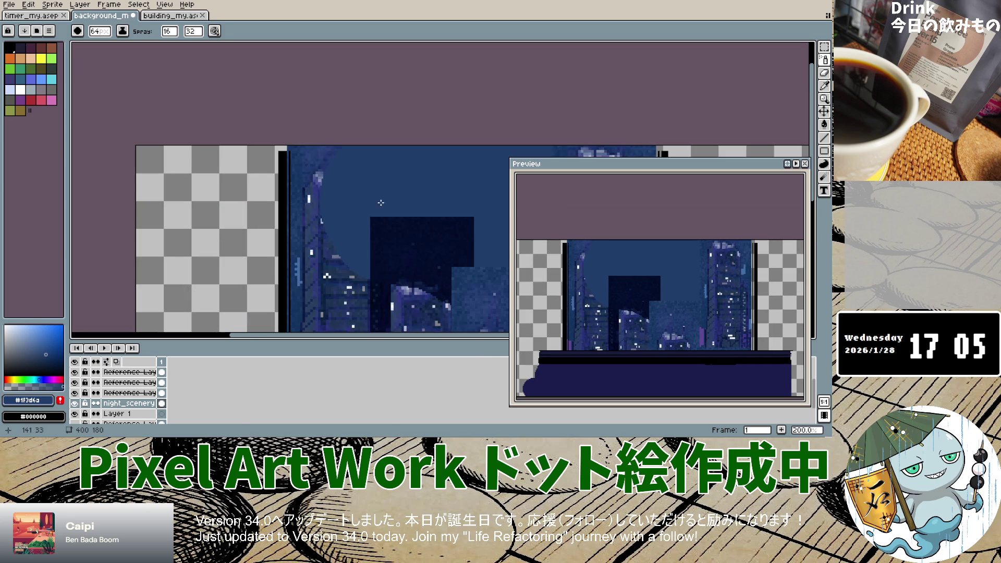
drag(342, 159, 352, 217)
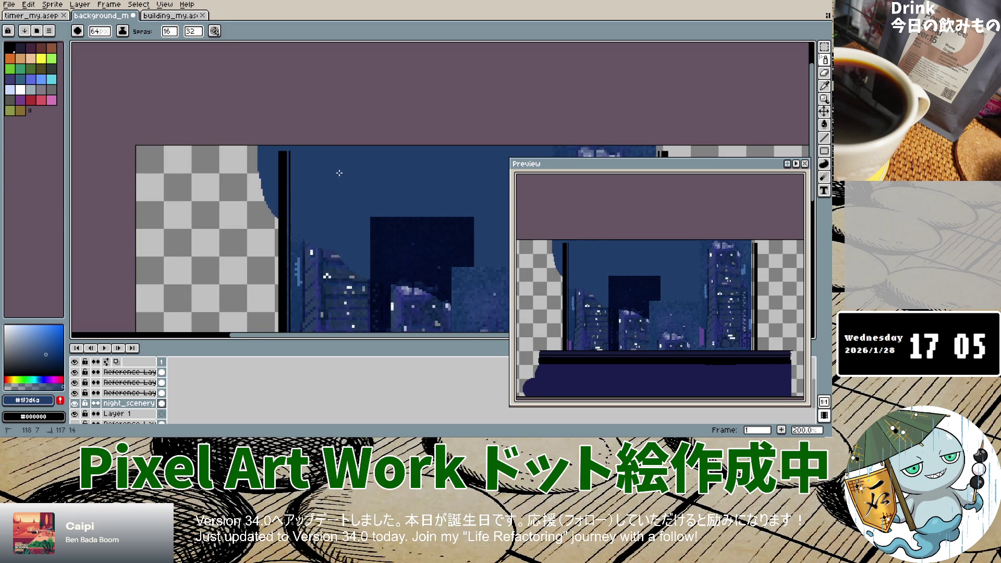
scroll(352, 217, down, 5)
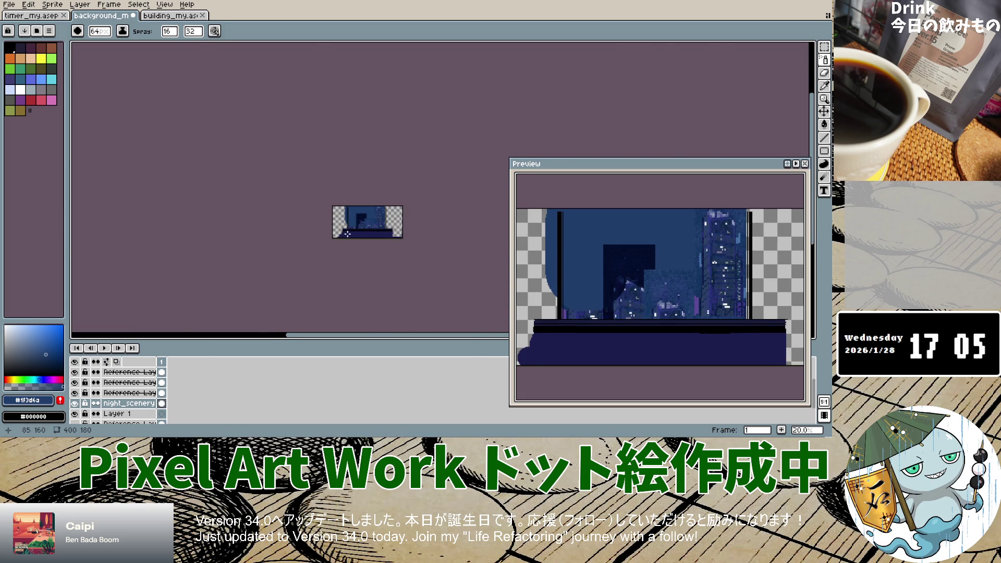
scroll(347, 234, up, 5)
drag(328, 156, 390, 126)
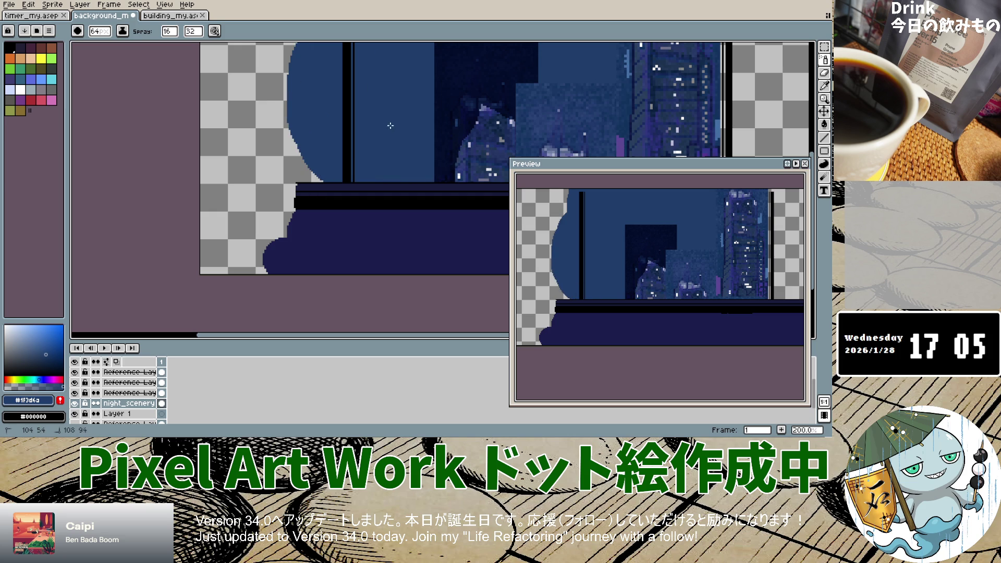
Spray dark blue over the transparent strips and edges around the right building.
drag(730, 136, 733, 63)
scroll(629, 84, down, 2)
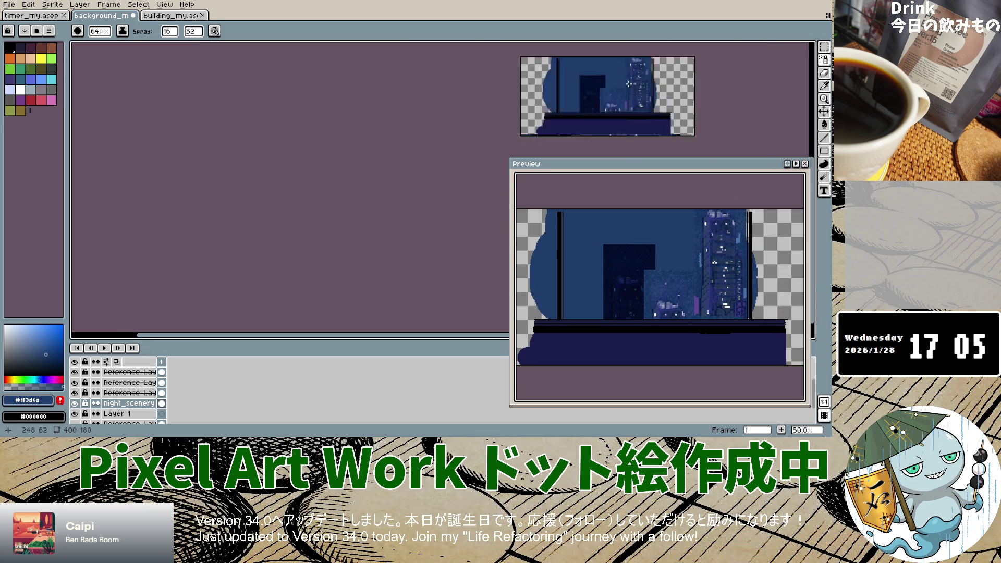
scroll(628, 84, down, 3)
drag(640, 94, 633, 73)
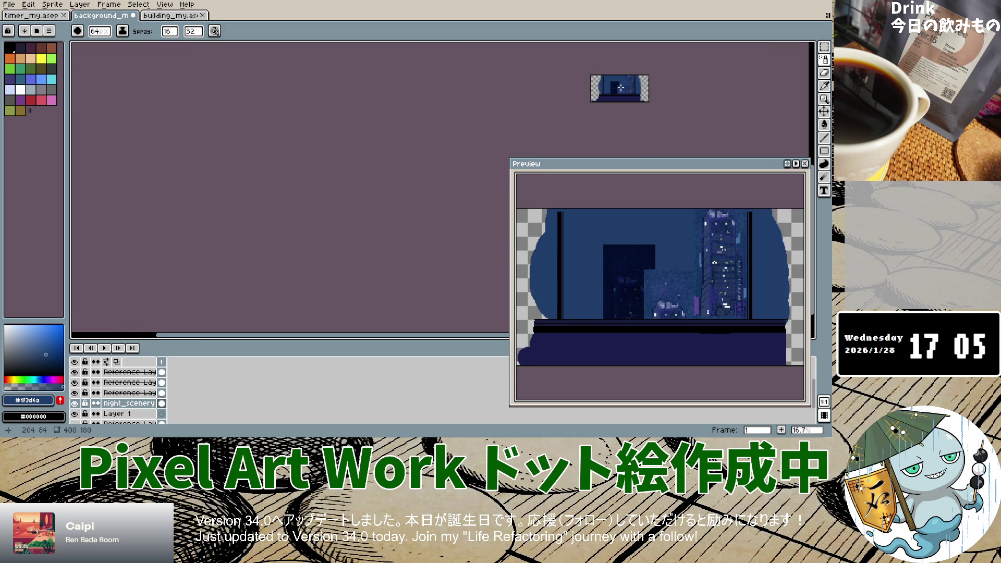
scroll(620, 89, up, 1)
drag(581, 88, 565, 101)
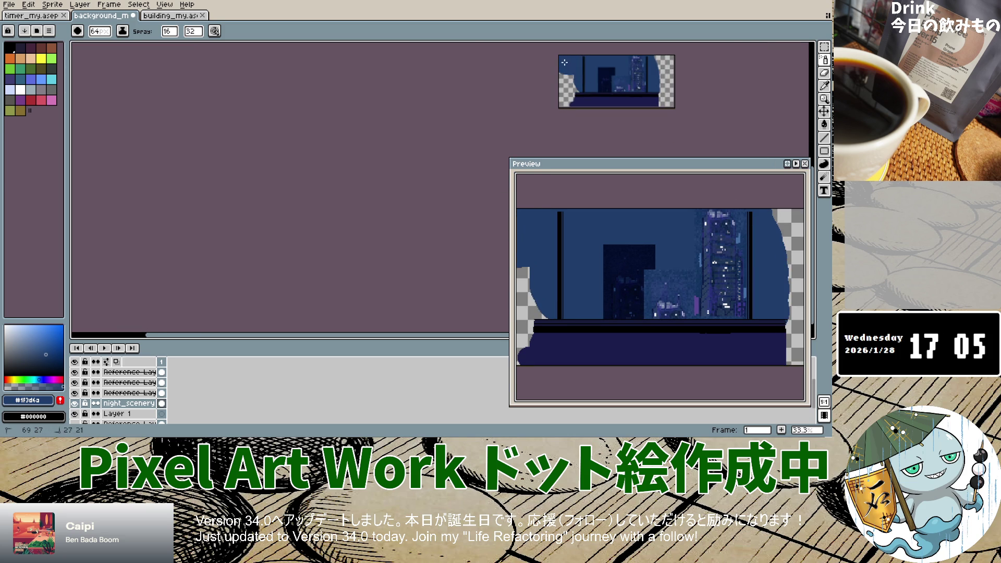
drag(659, 58, 675, 106)
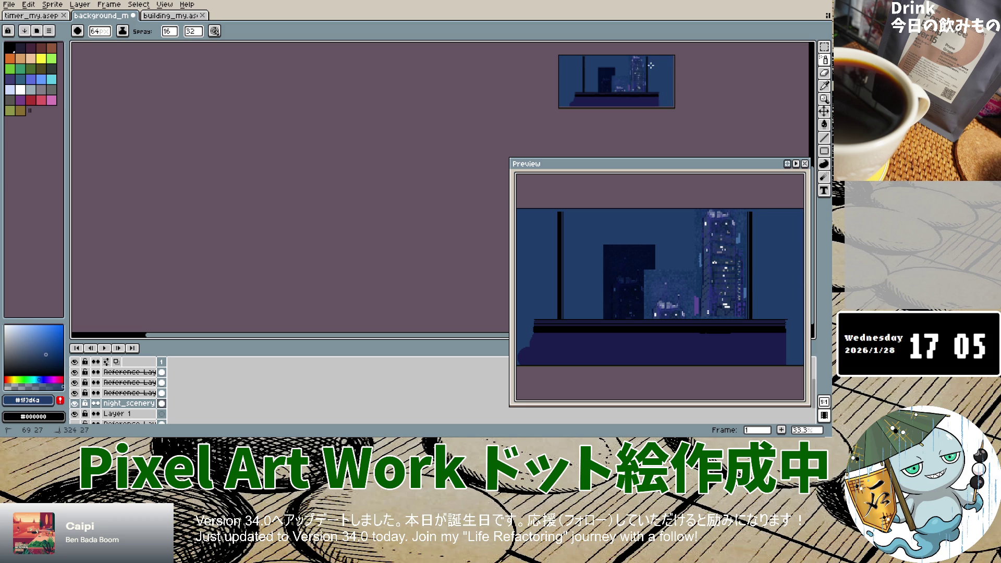
scroll(641, 77, up, 3)
scroll(640, 91, down, 2)
scroll(637, 97, up, 1)
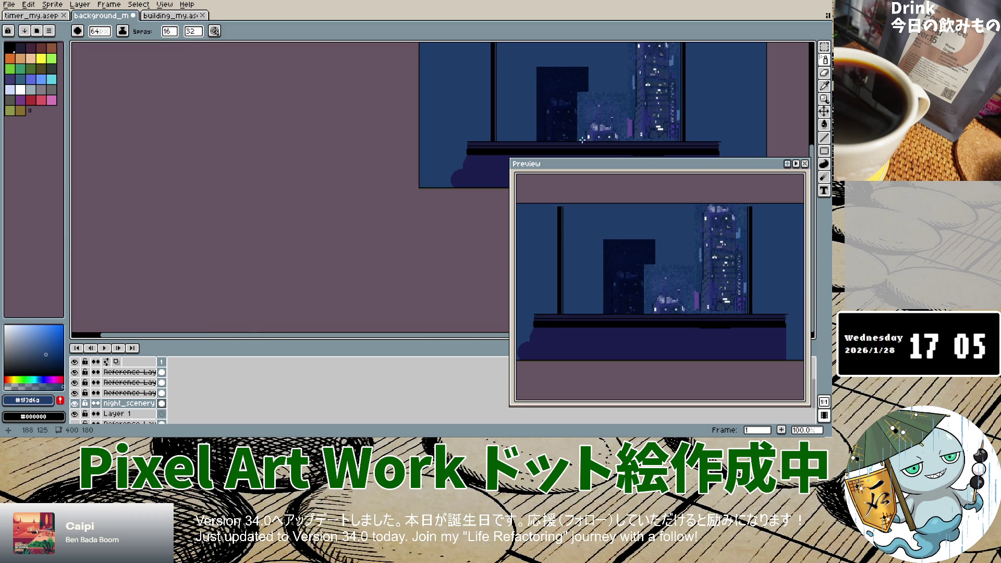
scroll(135, 402, down, 2)
Drag Reference Layer 2 to sit just below the desk layer.
click(136, 408)
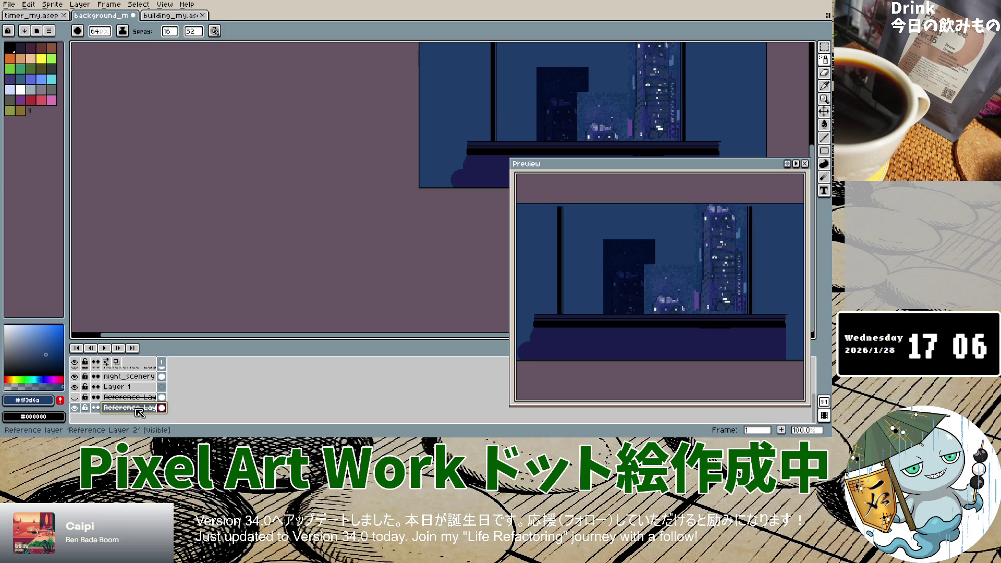
drag(139, 414, 166, 370)
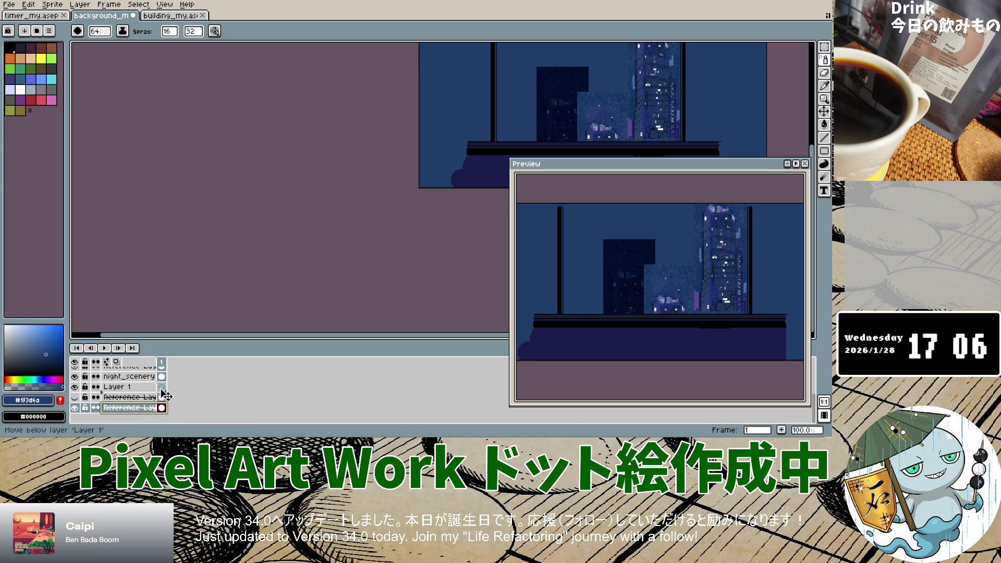
drag(166, 370, 164, 371)
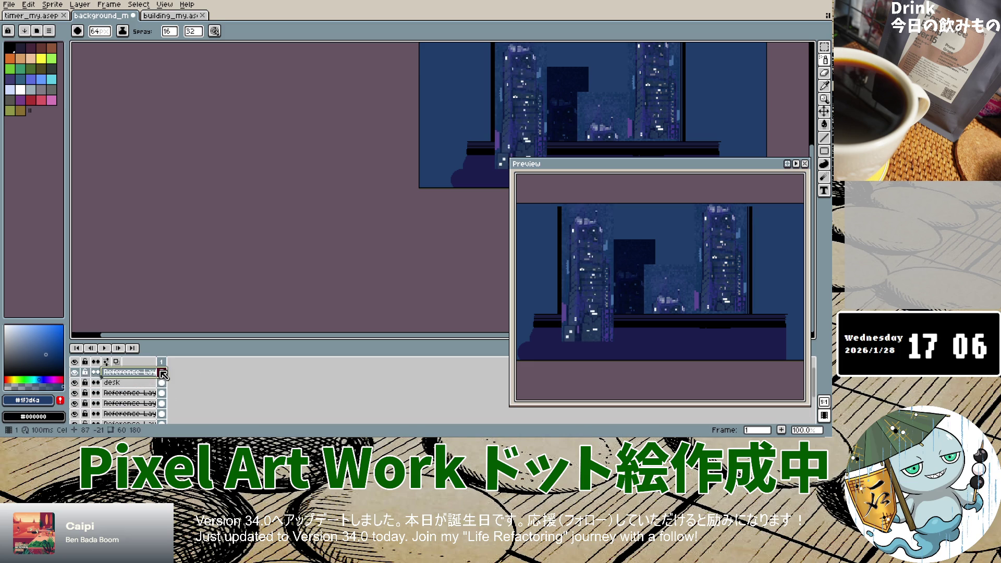
scroll(165, 391, down, 2)
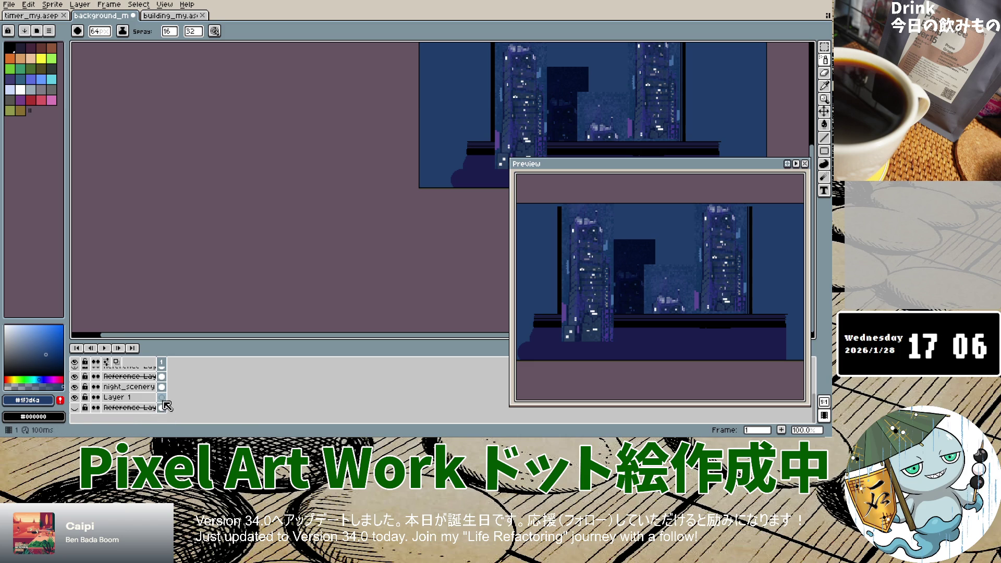
scroll(151, 391, up, 5)
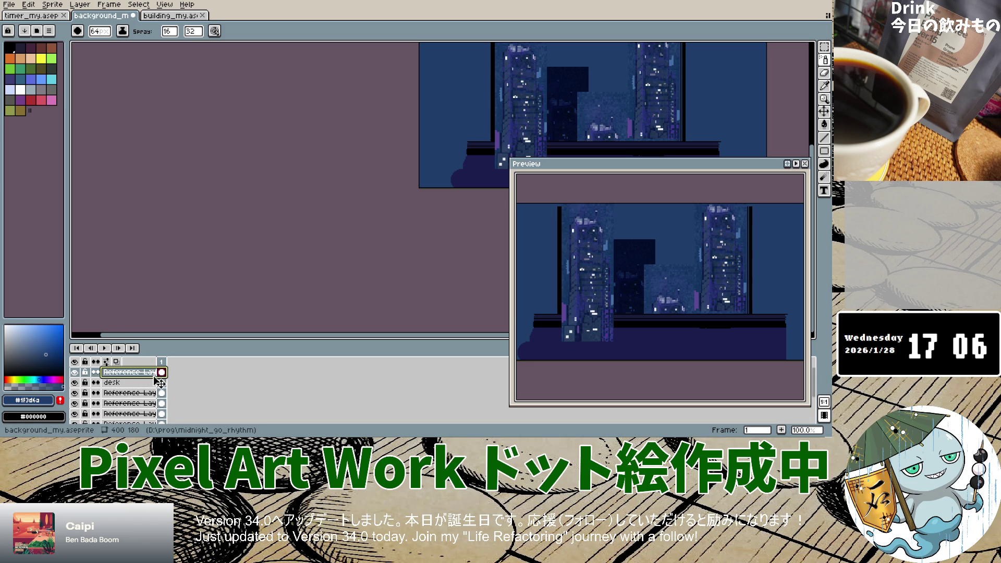
scroll(159, 388, down, 5)
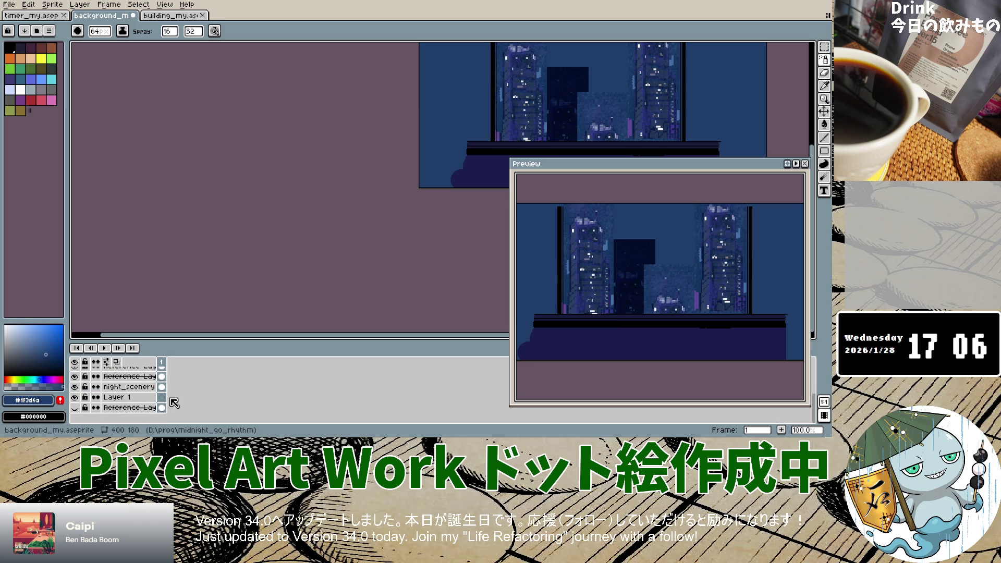
Move the bottom reference layer above desk and hide Reference Layer 1.
click(136, 408)
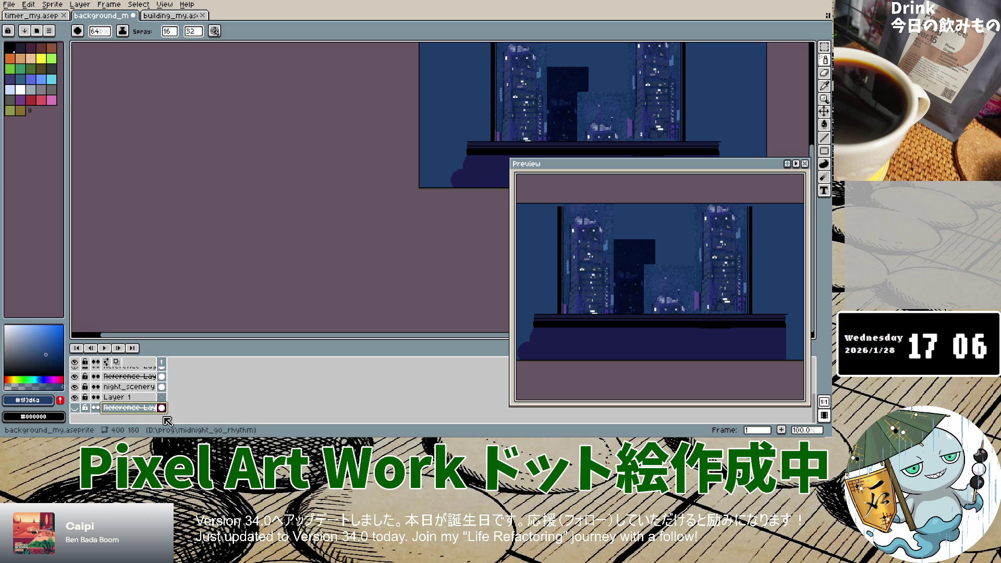
drag(164, 419, 154, 375)
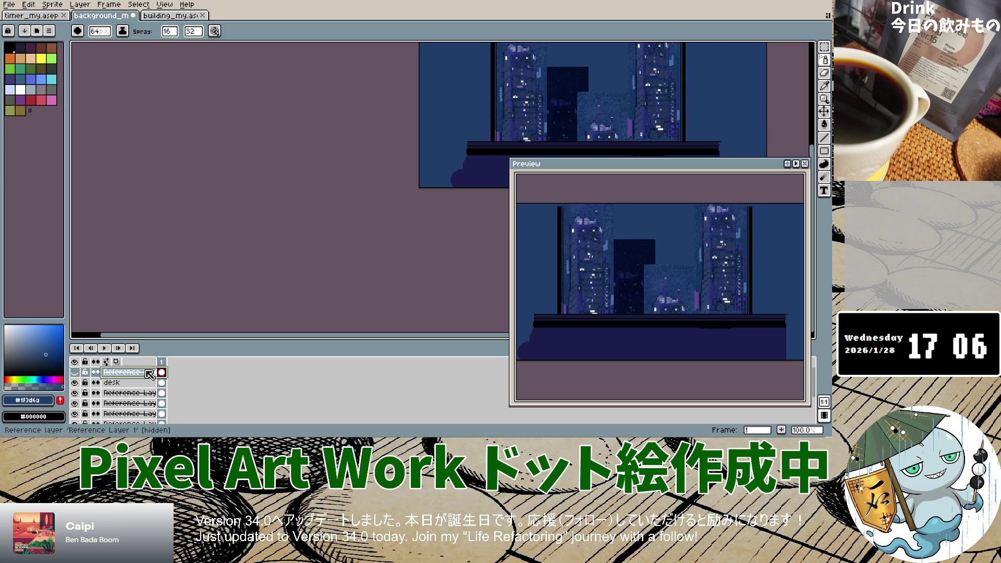
click(75, 373)
scroll(539, 134, down, 2)
scroll(530, 134, up, 1)
scroll(535, 132, up, 3)
scroll(536, 133, down, 3)
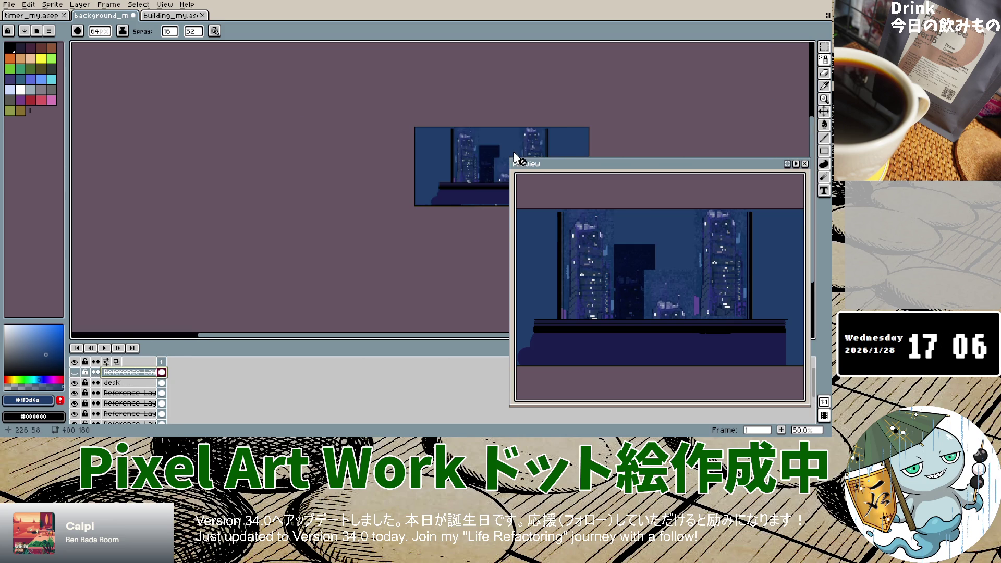
scroll(514, 155, up, 1)
Lower the preview window and step through selecting each reference layer in turn.
drag(556, 173, 557, 197)
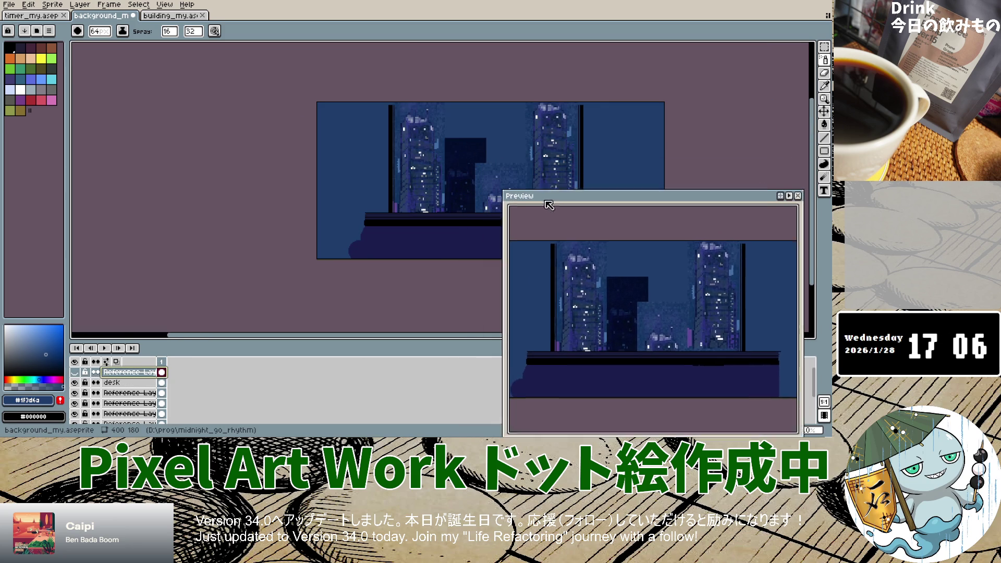
click(464, 158)
click(130, 393)
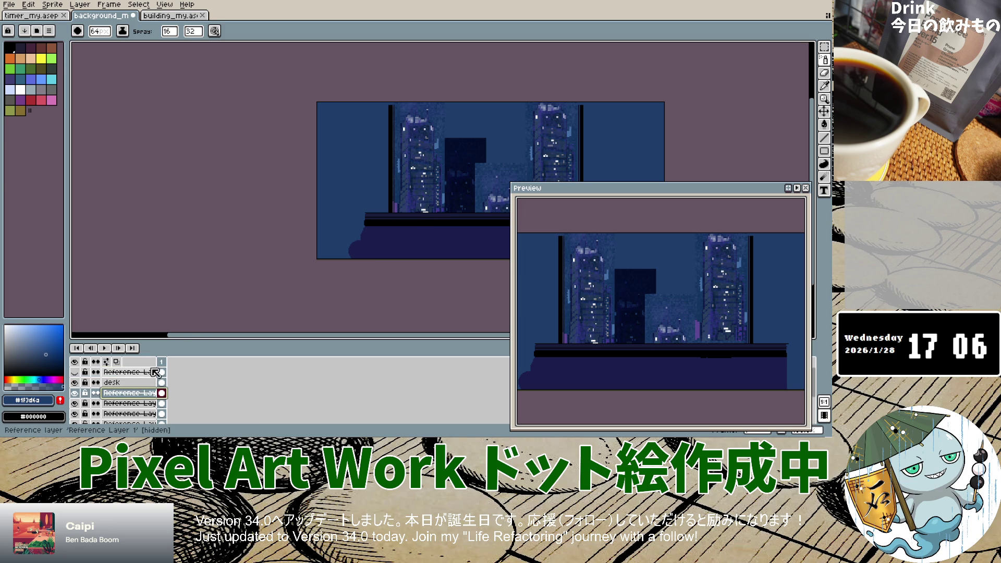
click(469, 156)
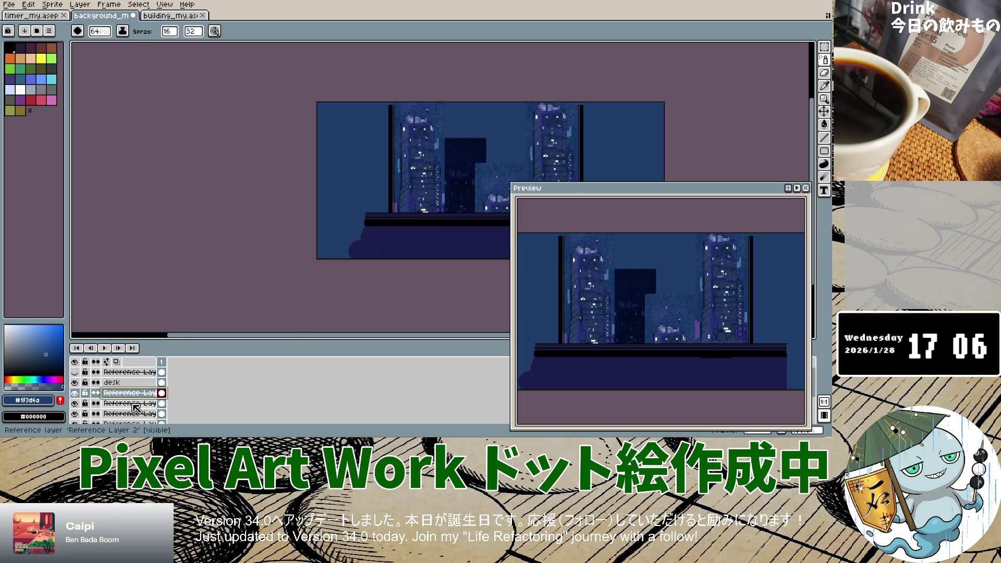
click(130, 403)
click(487, 157)
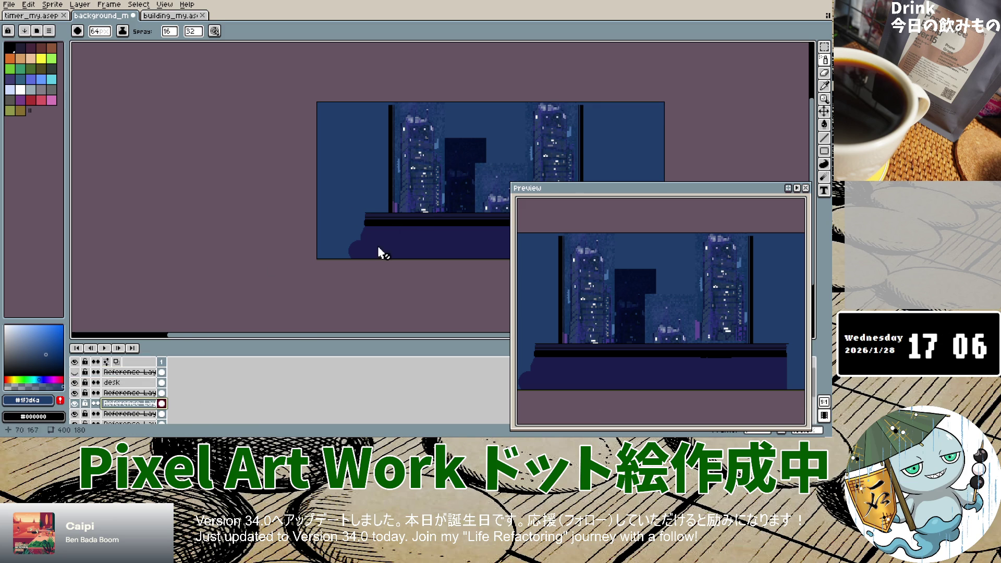
click(139, 414)
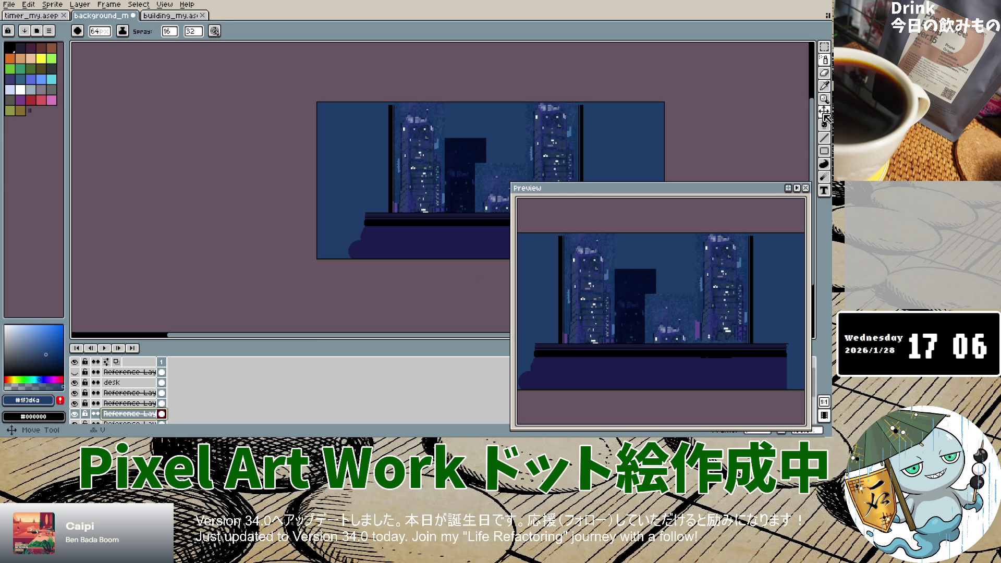
With the Move tool, push the right skyscraper about 20 px right against the frame.
click(823, 111)
drag(537, 174, 534, 158)
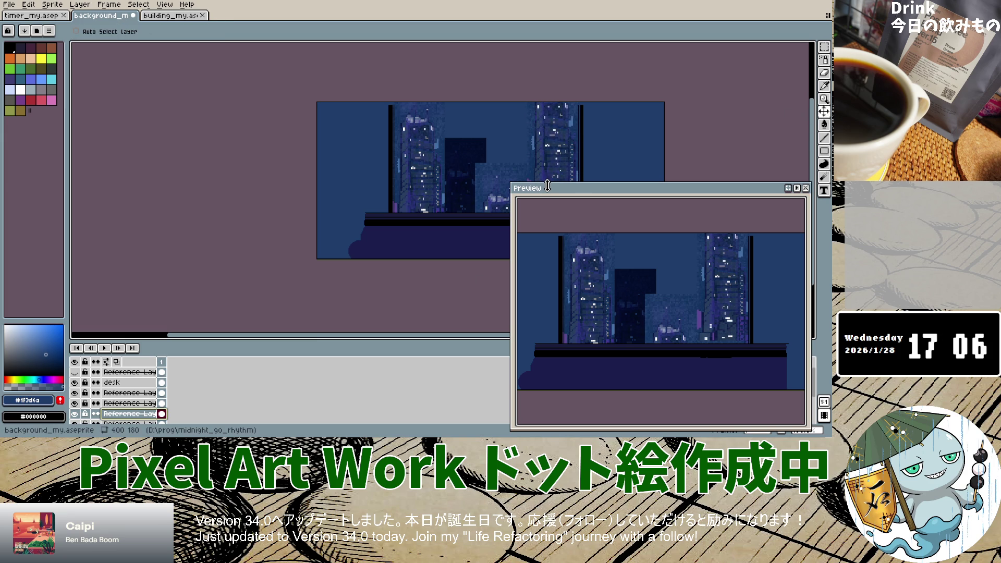
drag(531, 183, 537, 227)
mouse_move(558, 186)
mouse_down()
mouse_move(512, 176)
mouse_move(488, 141)
mouse_move(447, 198)
mouse_up()
key(alt+Up)
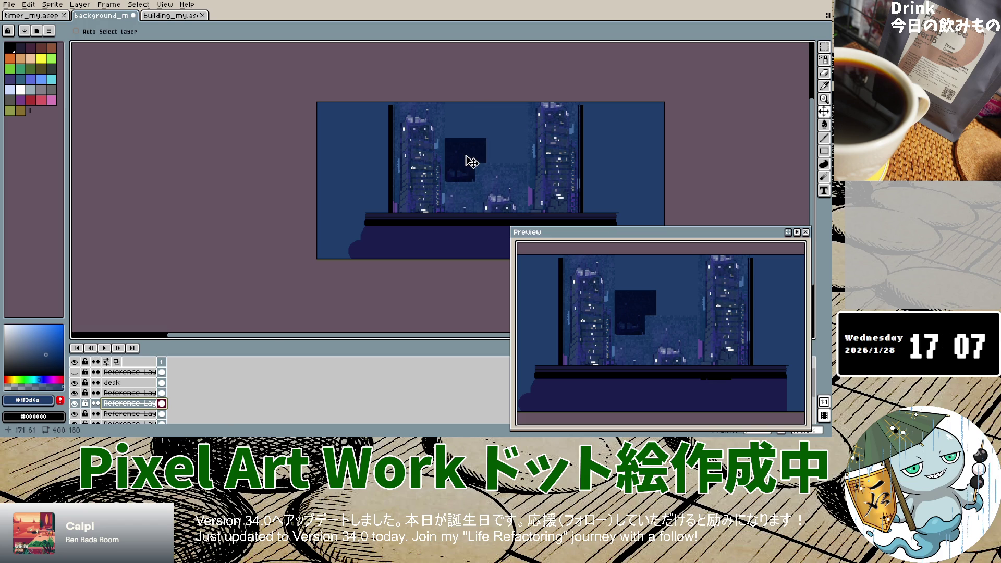
key(Down)
drag(472, 157, 470, 164)
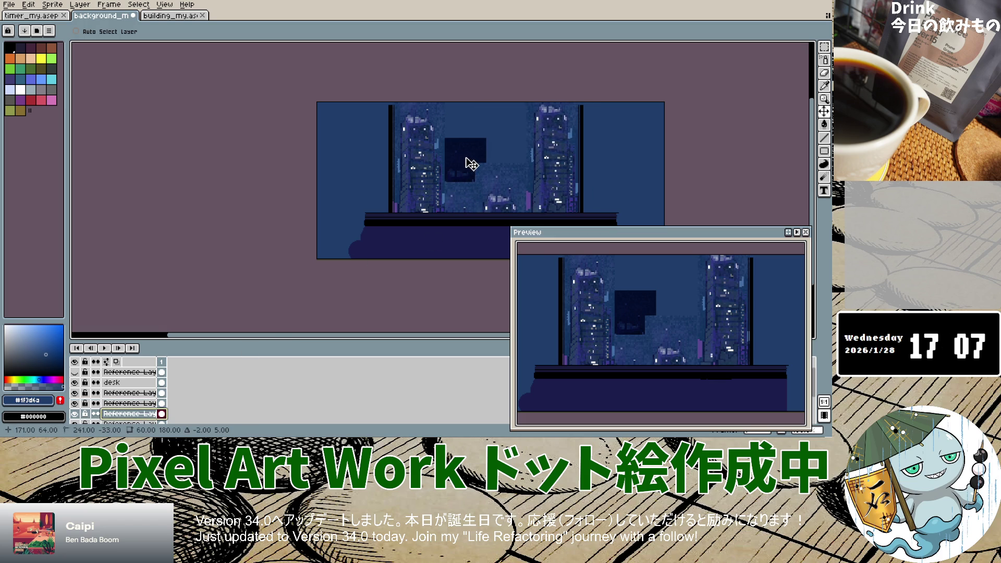
drag(540, 174, 573, 167)
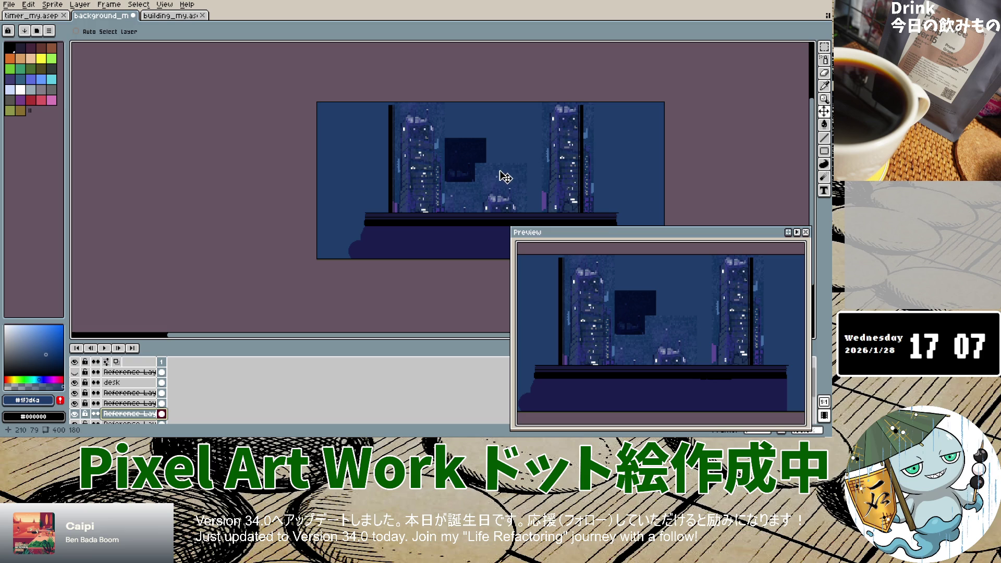
drag(563, 170, 574, 171)
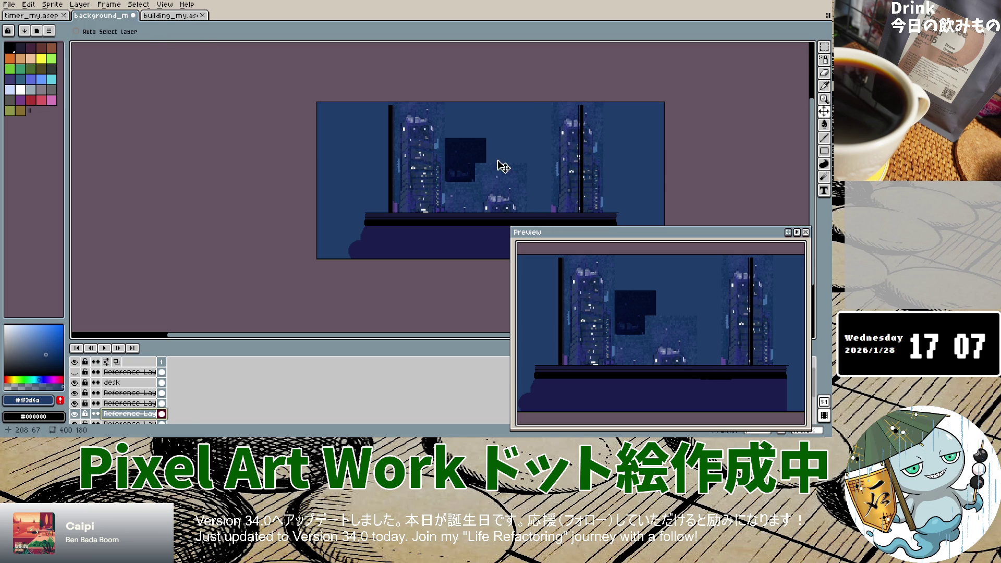
Try rotating the selected layer from the Edit menu, then pick the Rectangle tool.
click(29, 6)
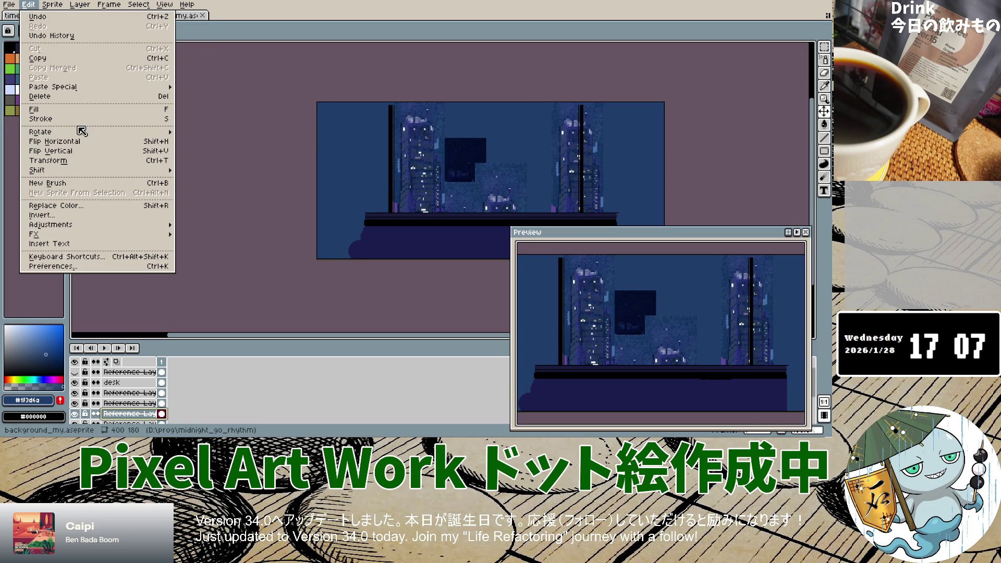
click(201, 142)
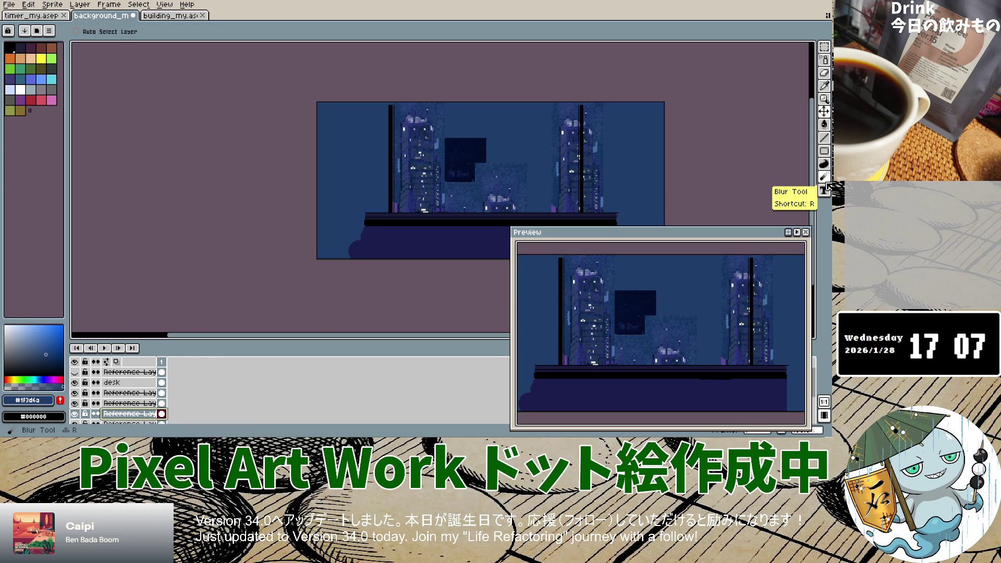
click(826, 155)
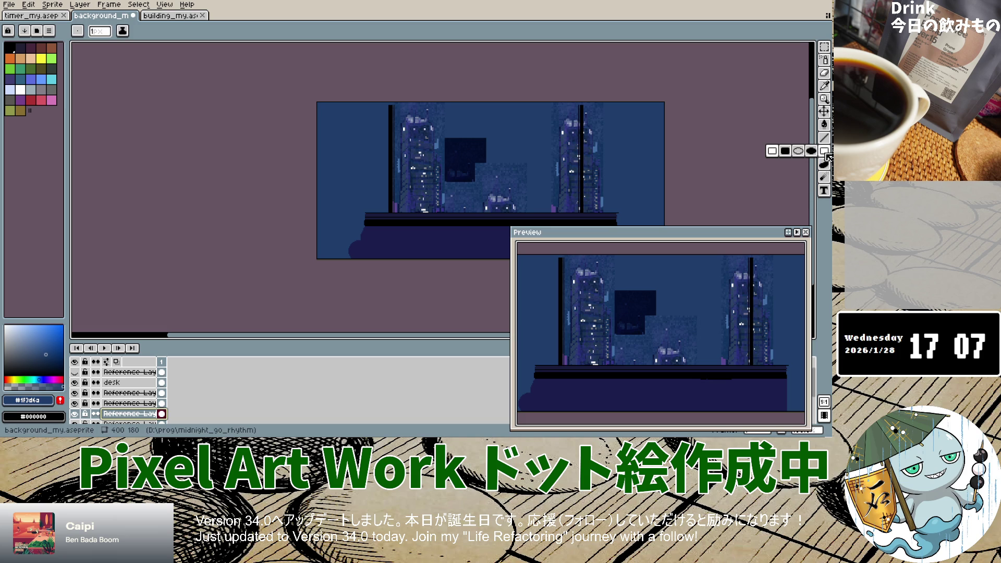
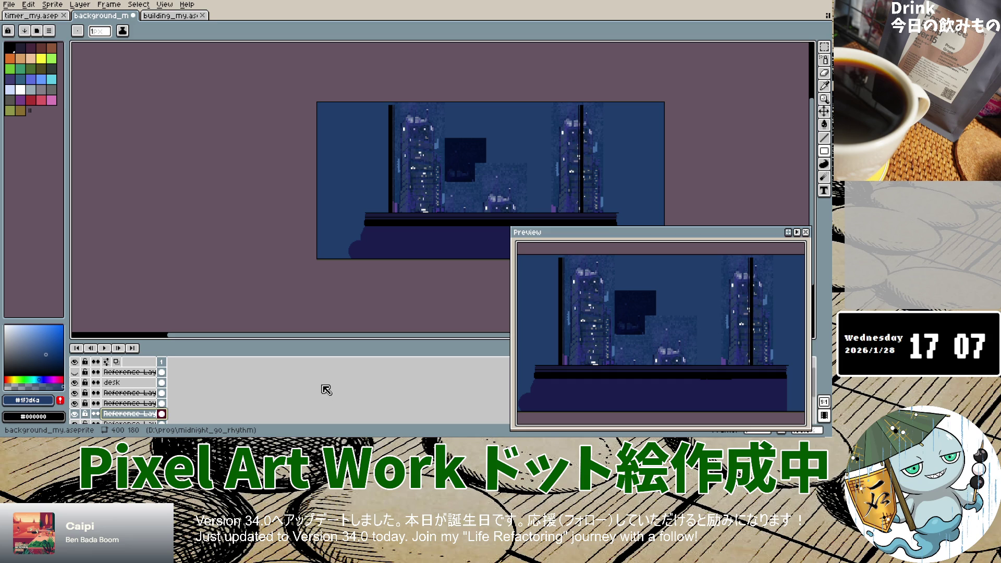
Select the Reference building layer to adjust in the Layers panel.
scroll(141, 398, down, 2)
click(140, 401)
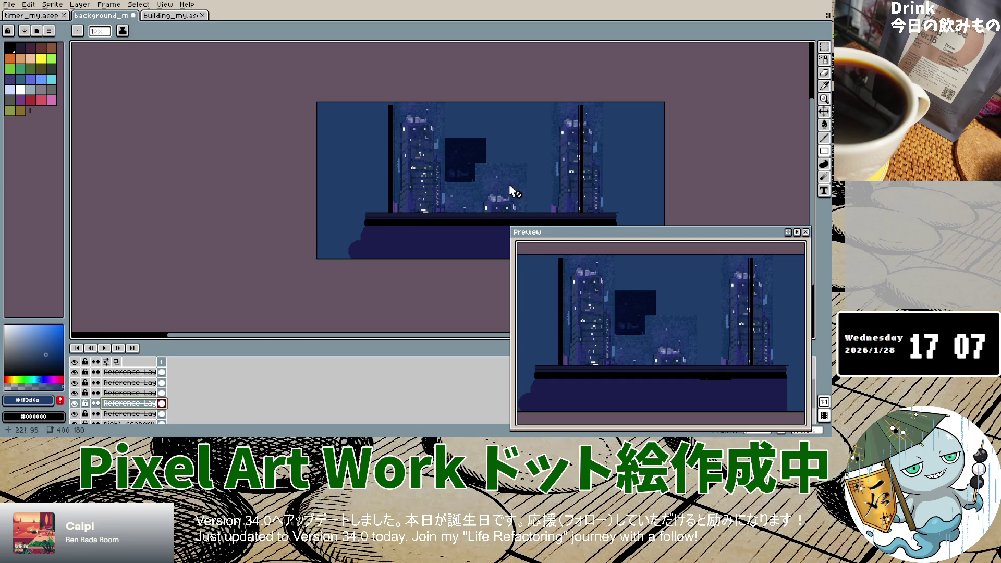
click(519, 196)
click(130, 413)
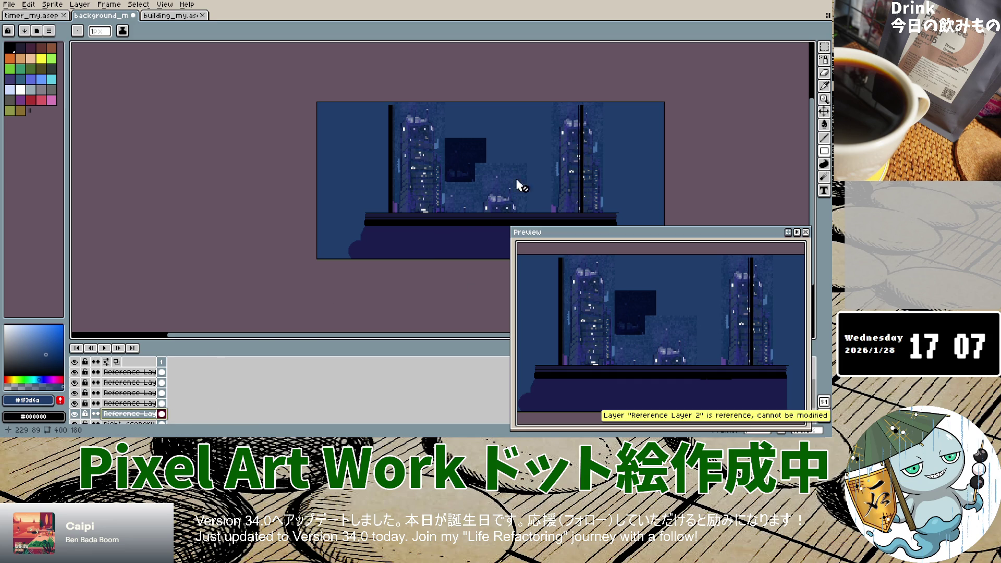
scroll(146, 412, down, 1)
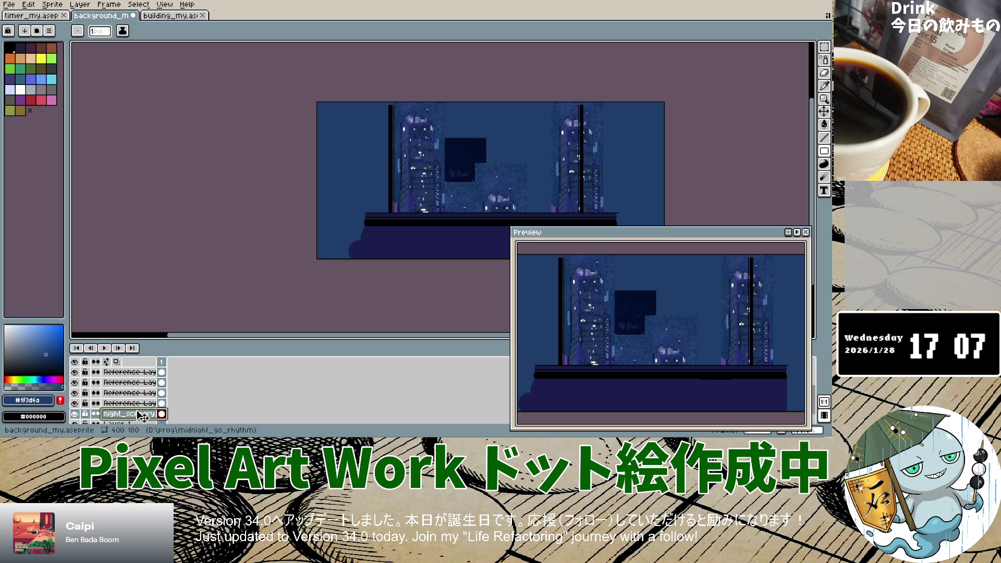
click(149, 395)
click(506, 195)
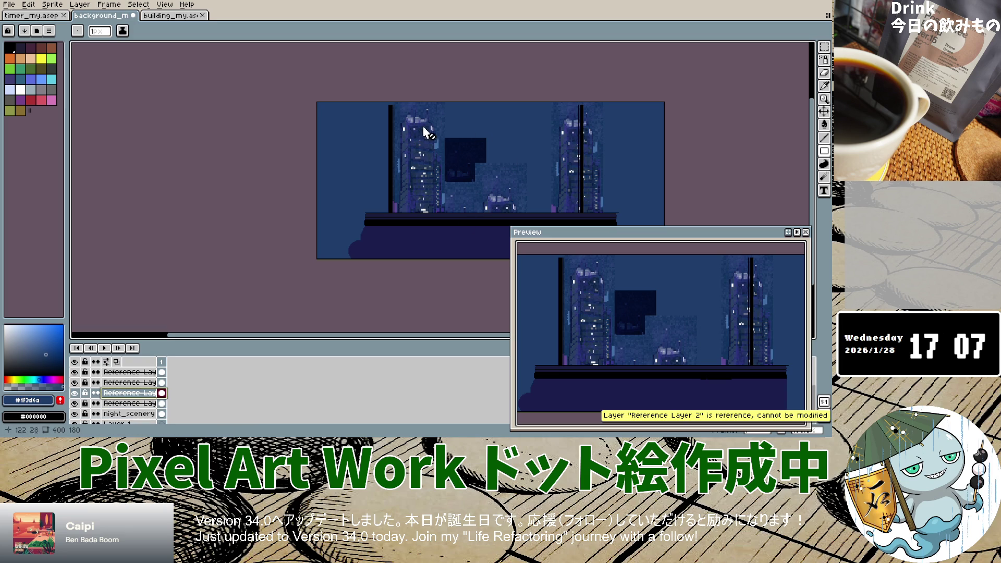
With the Move tool, shift the light building block and nudge the small building up and right.
click(823, 112)
drag(507, 208, 544, 205)
mouse_move(474, 205)
mouse_down()
mouse_move(468, 196)
mouse_move(528, 189)
mouse_up()
key(Down)
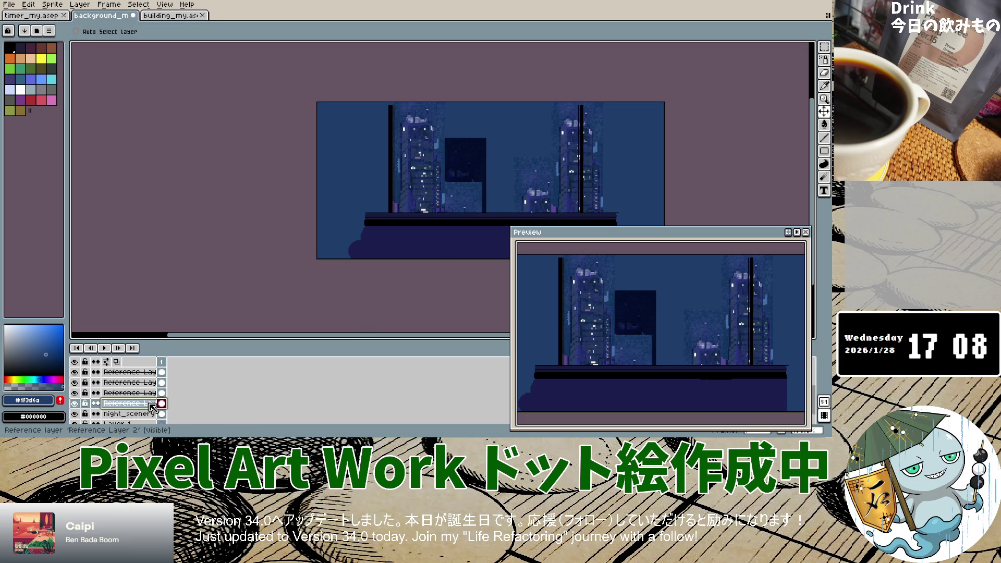
Move the dark building up, nudge the third layer's building, and shift the right tower about 36 px left.
mouse_move(459, 193)
mouse_down()
mouse_move(495, 167)
mouse_move(501, 143)
mouse_move(545, 150)
mouse_move(454, 151)
mouse_move(446, 187)
mouse_move(461, 174)
mouse_move(452, 152)
mouse_move(448, 175)
mouse_up()
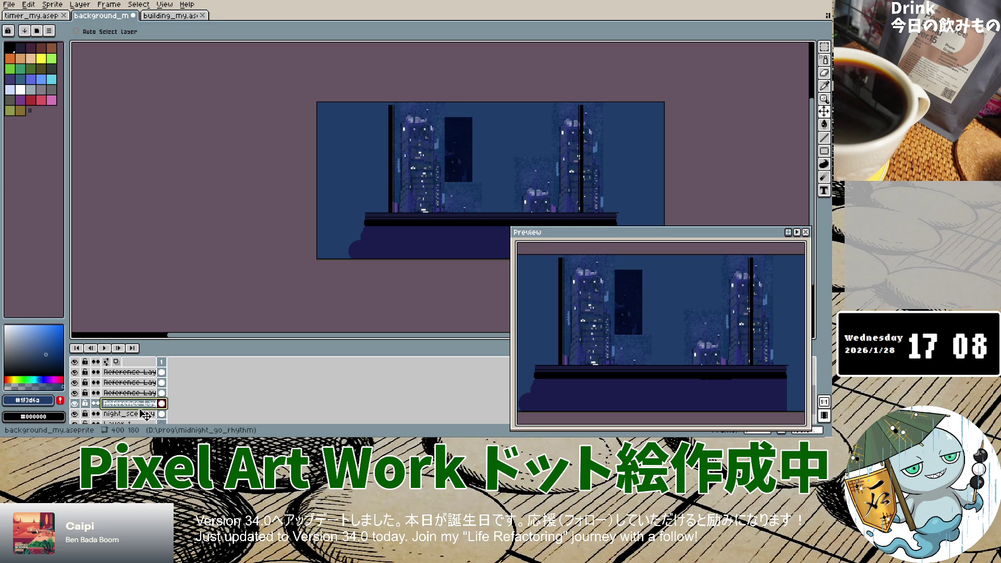
click(144, 393)
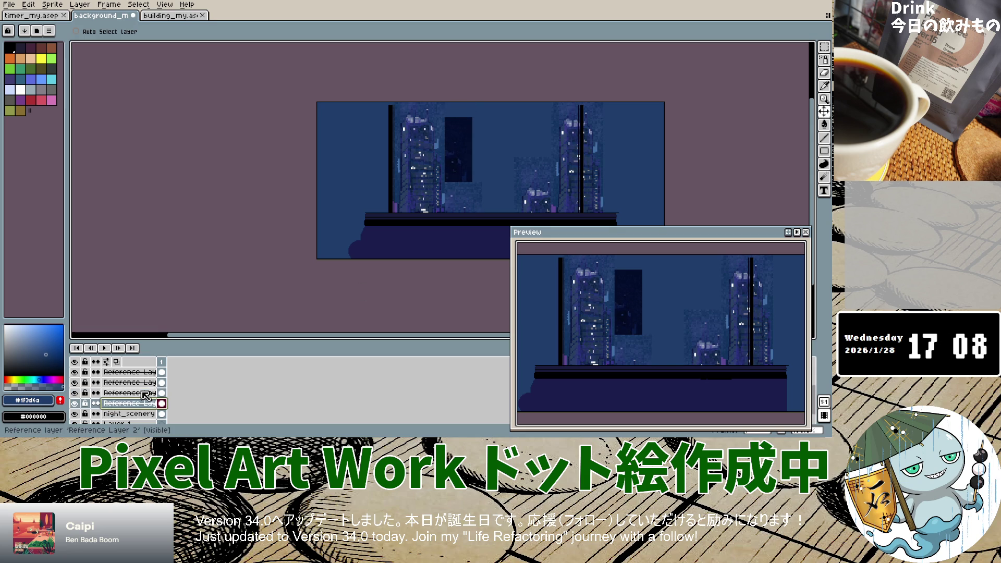
drag(478, 206, 496, 195)
click(130, 382)
drag(617, 166, 598, 167)
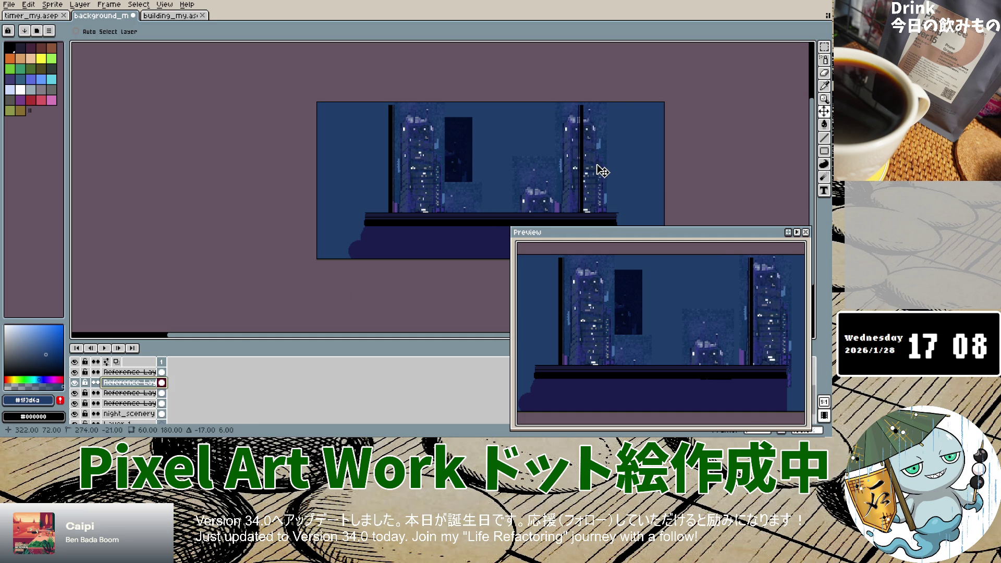
Raise the top layer's middle tower into view, then check the other building layers.
click(140, 372)
mouse_move(484, 204)
mouse_down()
mouse_move(518, 107)
mouse_move(517, 142)
mouse_move(532, 139)
mouse_move(534, 102)
mouse_up()
click(132, 383)
click(138, 373)
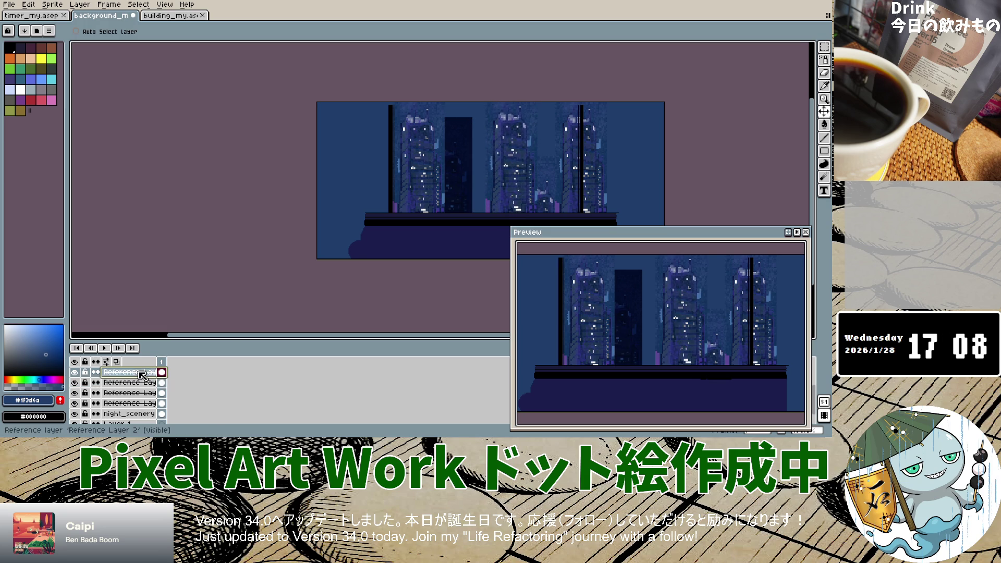
click(168, 384)
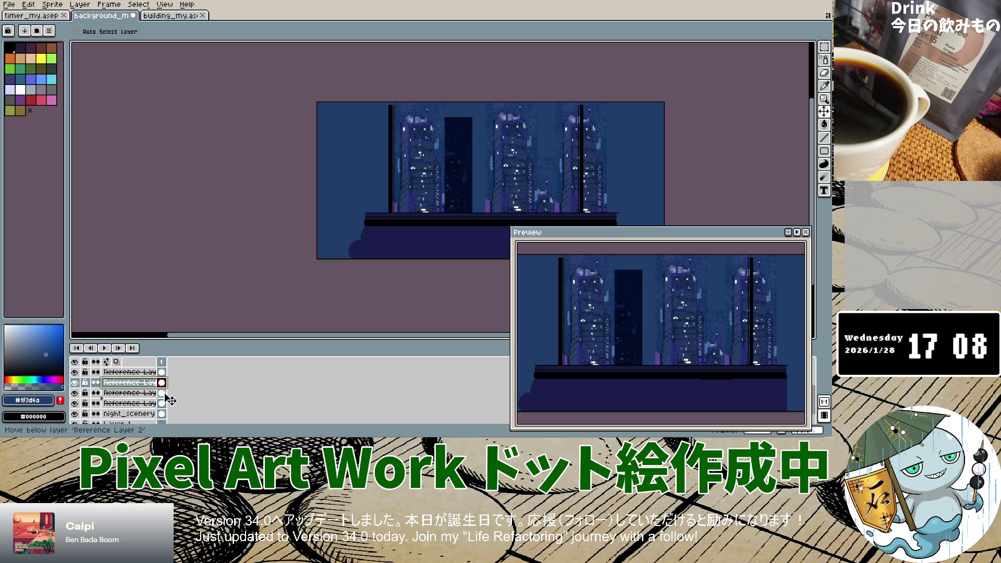
click(165, 393)
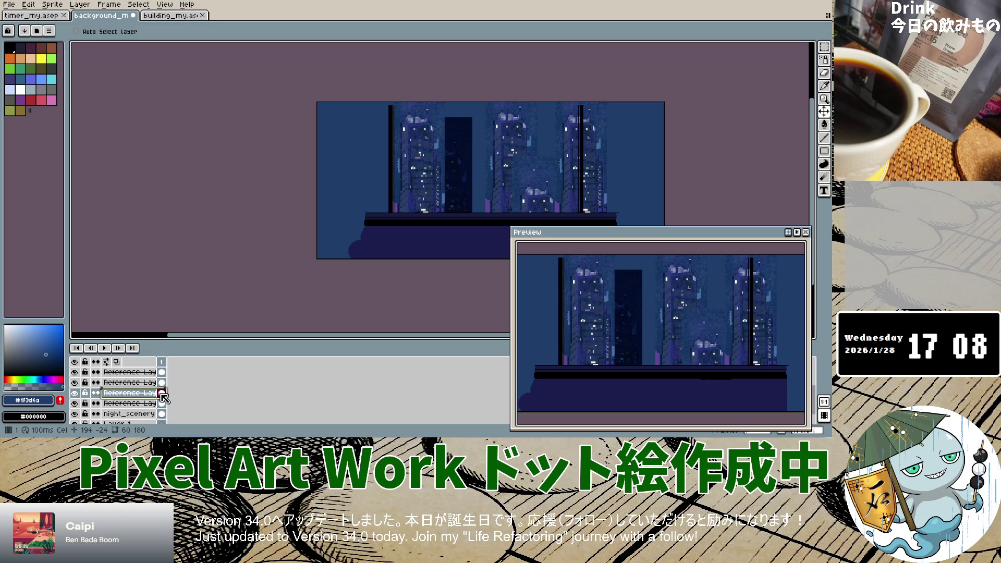
mouse_move(824, 112)
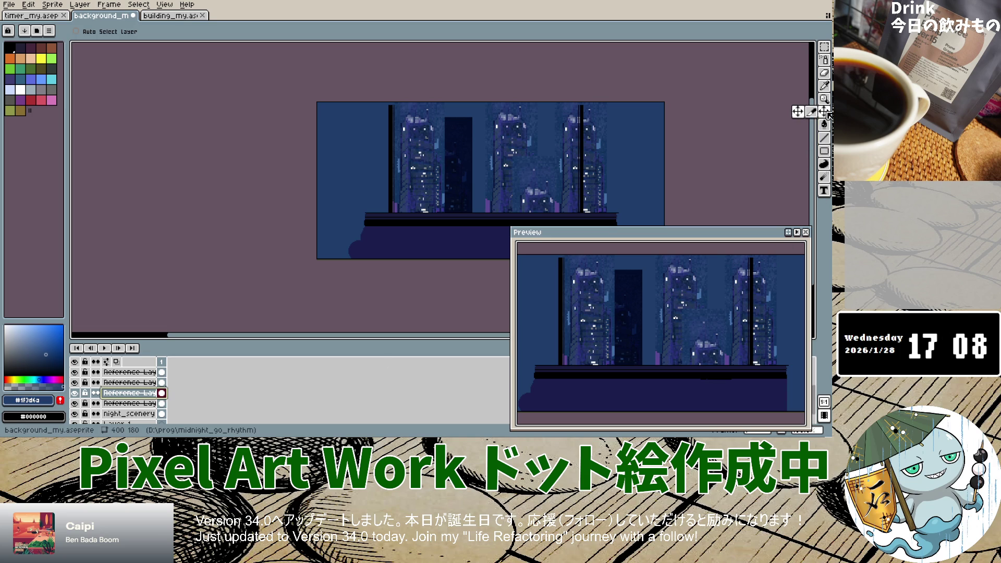
Reselect the top building layer and return to the Move tool.
click(811, 111)
click(541, 172)
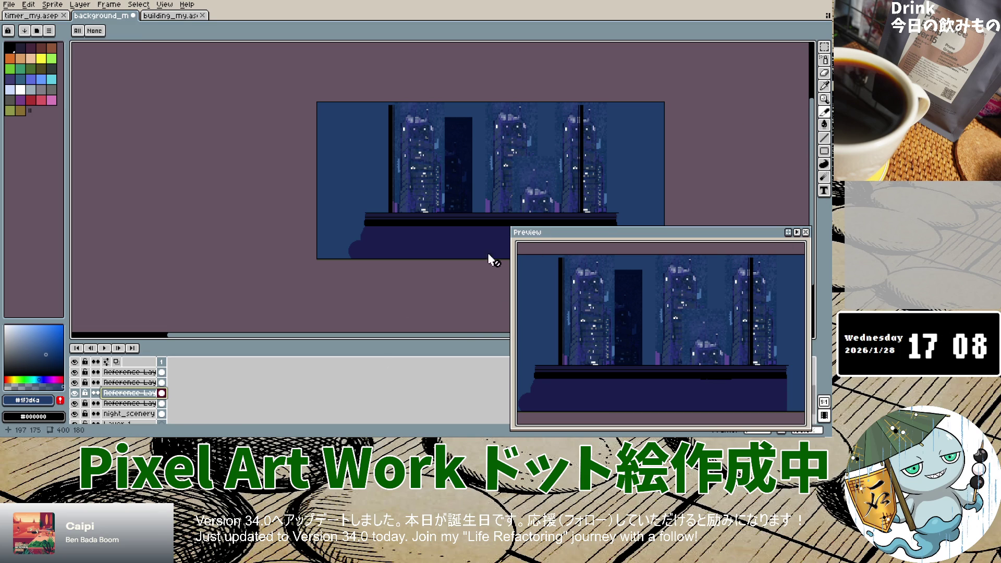
click(518, 141)
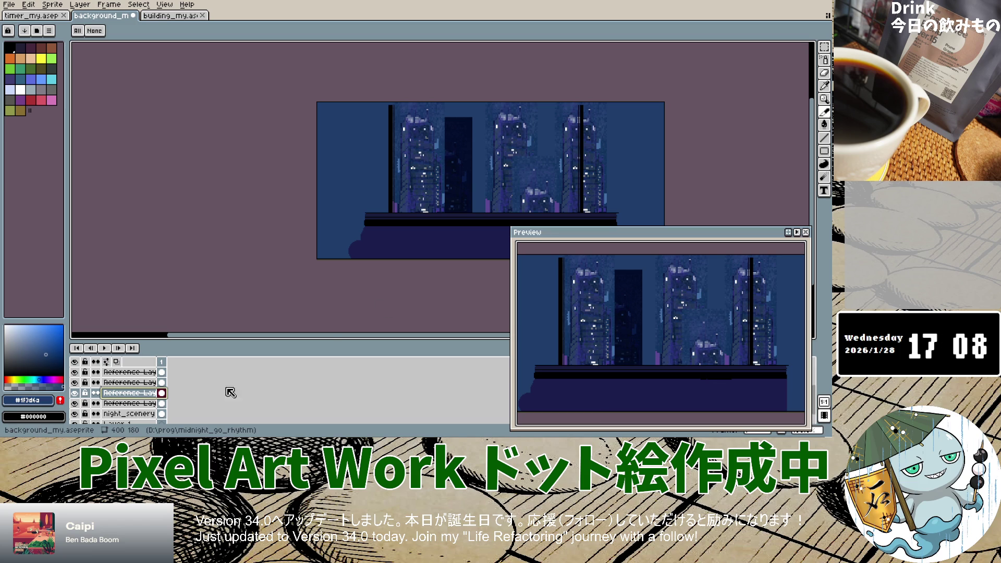
click(473, 183)
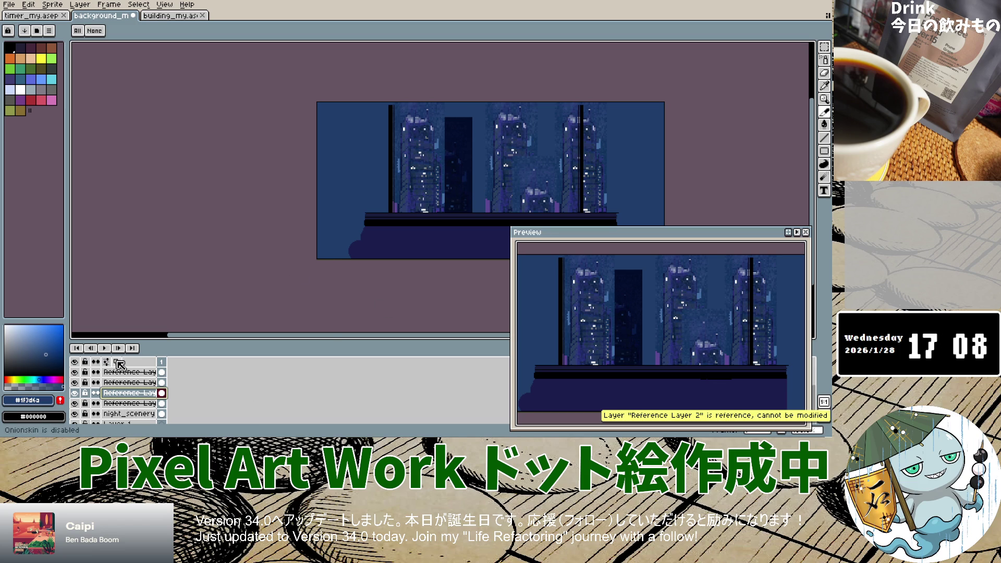
scroll(130, 407, down, 1)
scroll(130, 408, up, 1)
scroll(133, 407, up, 1)
scroll(135, 406, up, 1)
scroll(139, 404, up, 1)
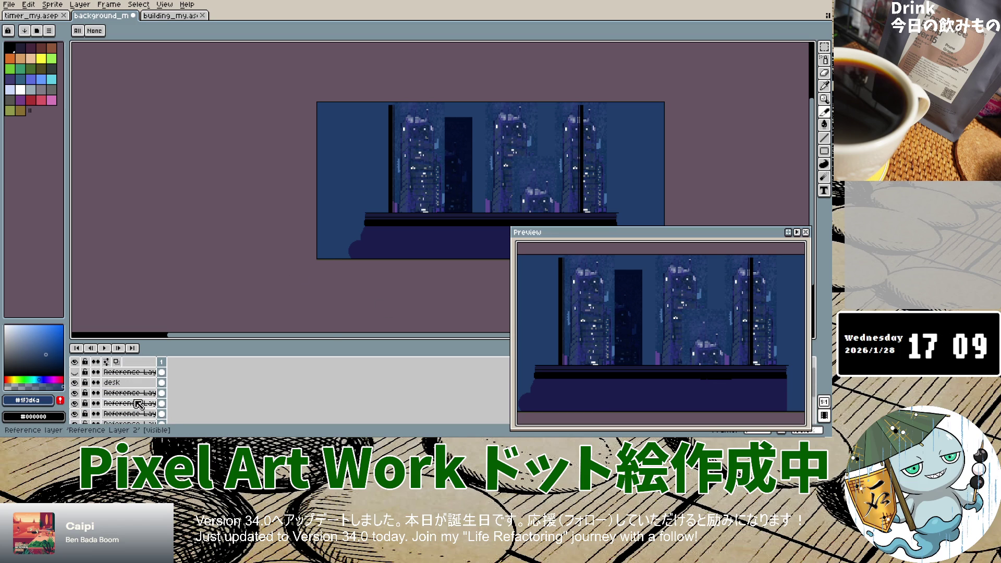
click(137, 395)
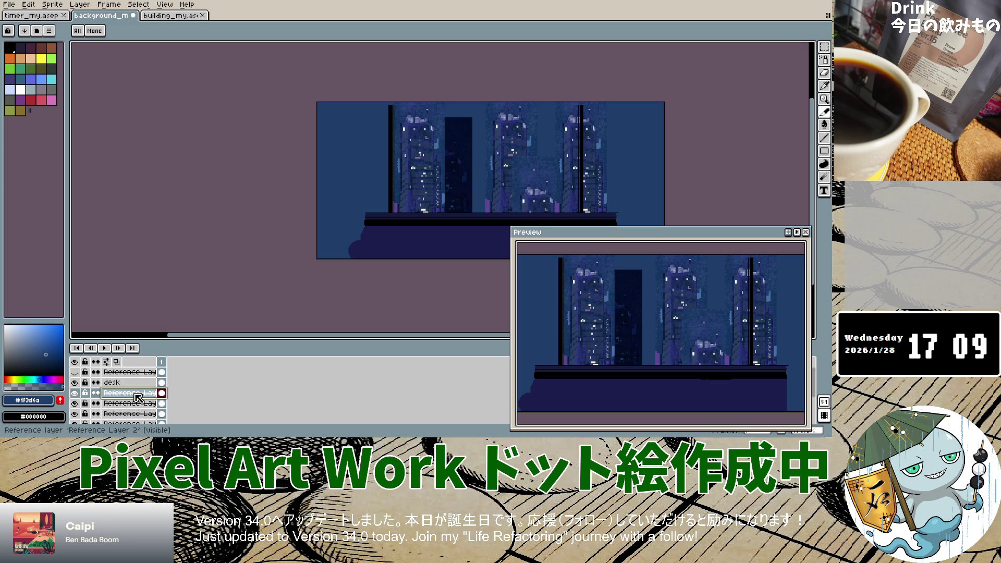
click(797, 112)
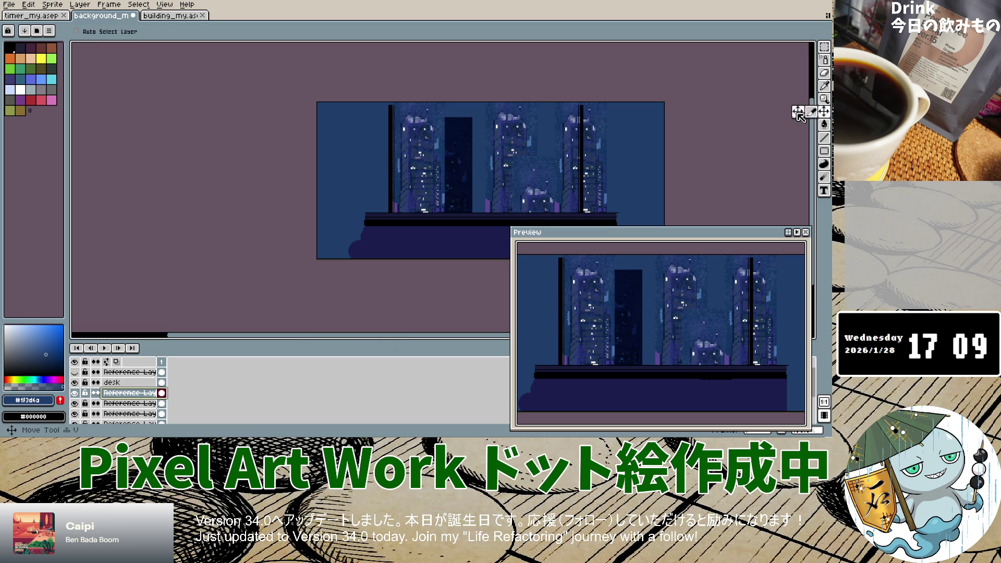
Shift the dark building and left building further left, and move the right building left.
drag(474, 180, 446, 217)
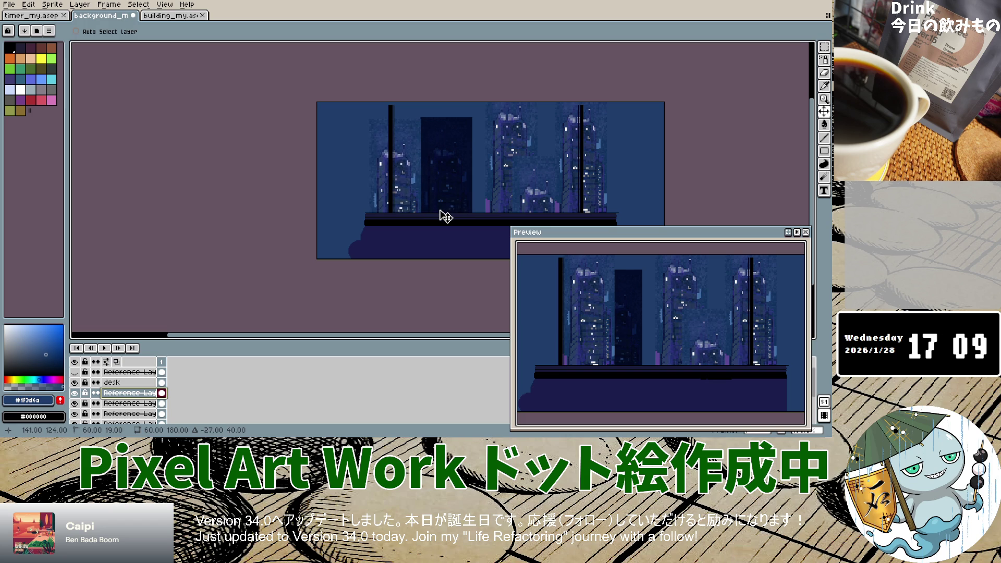
drag(446, 217, 430, 214)
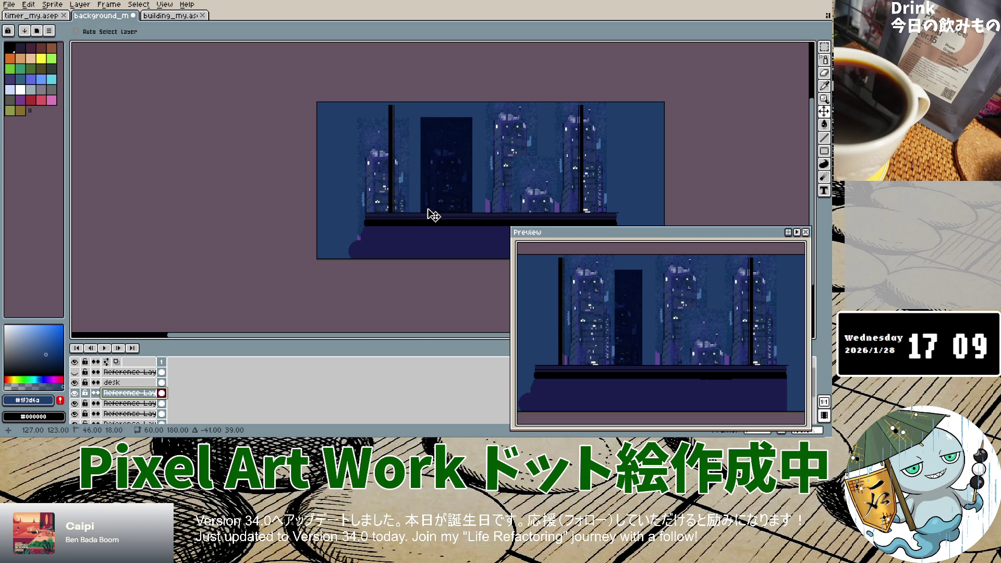
click(131, 403)
drag(458, 180, 454, 174)
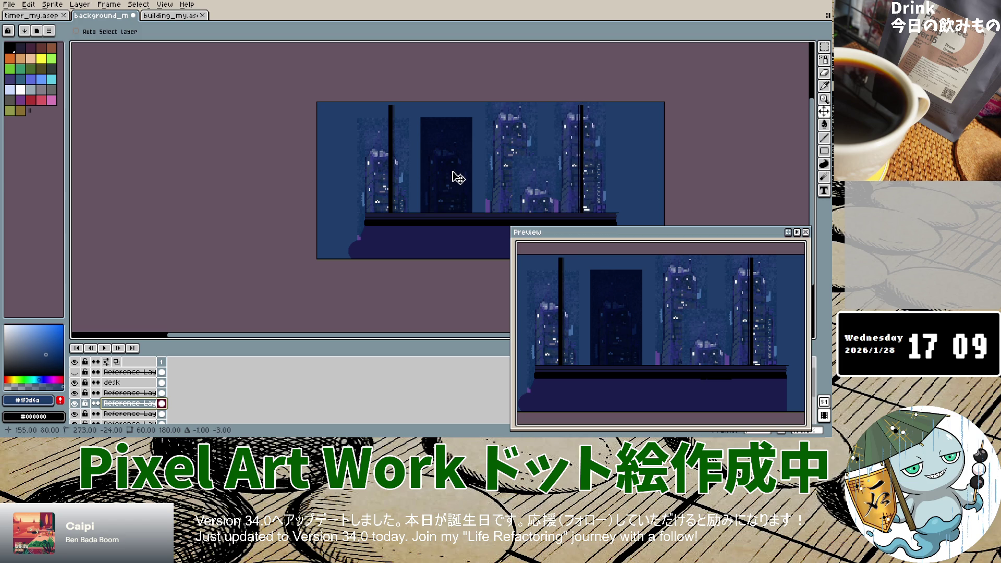
click(140, 415)
drag(507, 168, 505, 170)
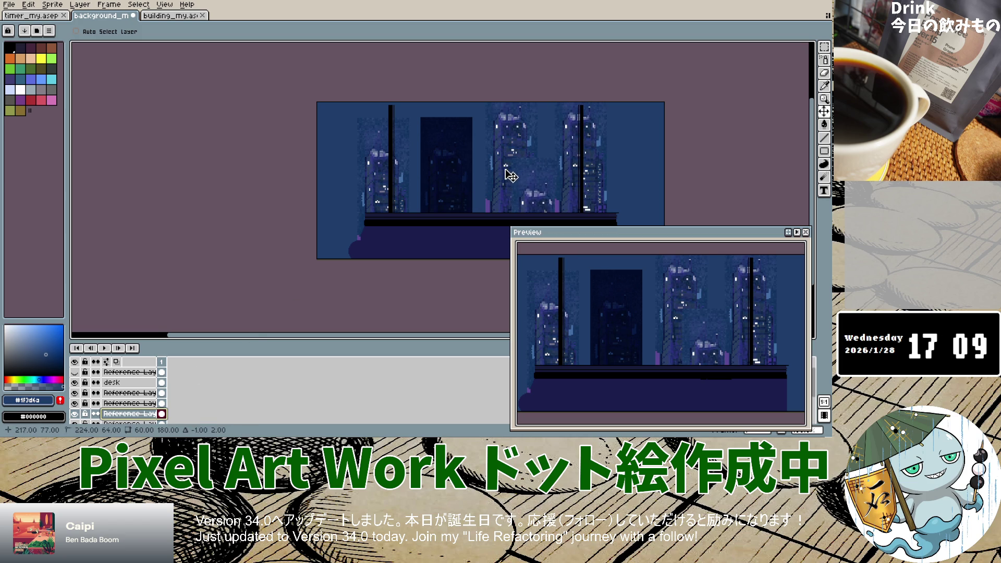
Reposition the lower layers' buildings up and right, then open Reference Layer 2's properties.
scroll(138, 407, down, 1)
scroll(139, 407, down, 1)
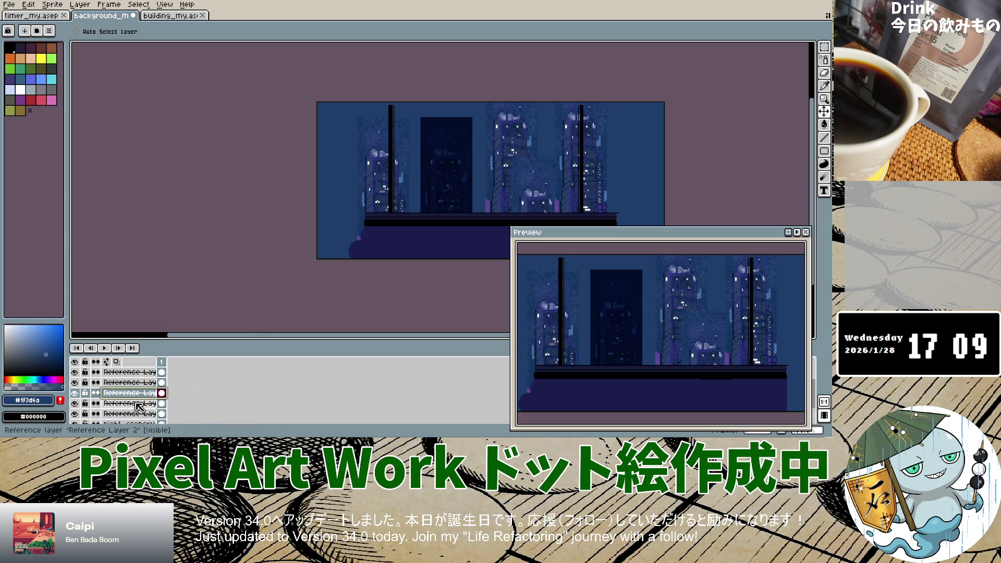
click(140, 403)
drag(525, 202, 508, 198)
drag(508, 156, 520, 150)
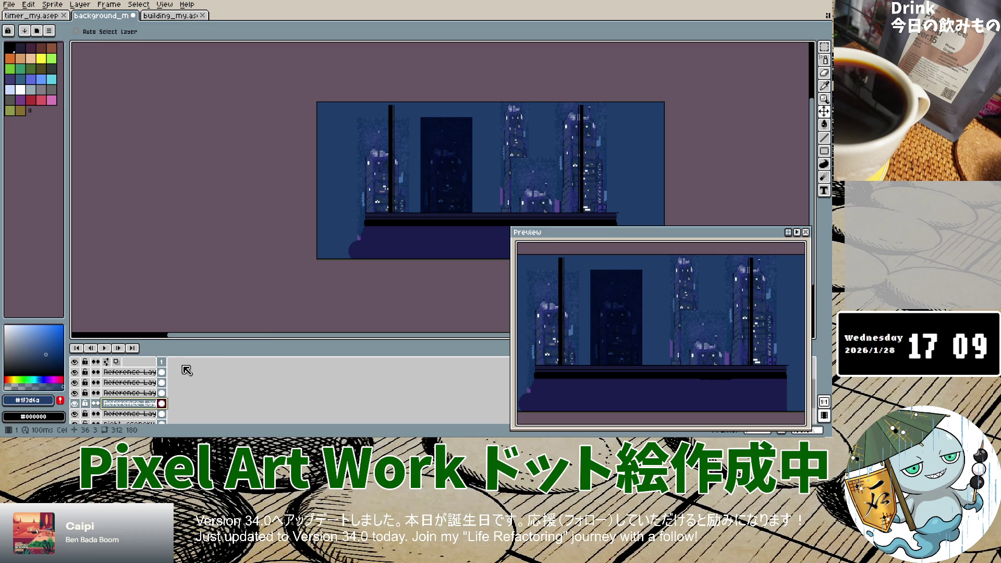
click(128, 392)
mouse_move(530, 184)
mouse_down()
mouse_move(543, 184)
mouse_move(523, 158)
mouse_move(536, 161)
mouse_move(510, 167)
mouse_move(537, 174)
mouse_move(550, 161)
mouse_move(528, 183)
mouse_move(547, 152)
mouse_move(554, 196)
mouse_move(554, 152)
mouse_move(558, 202)
mouse_up()
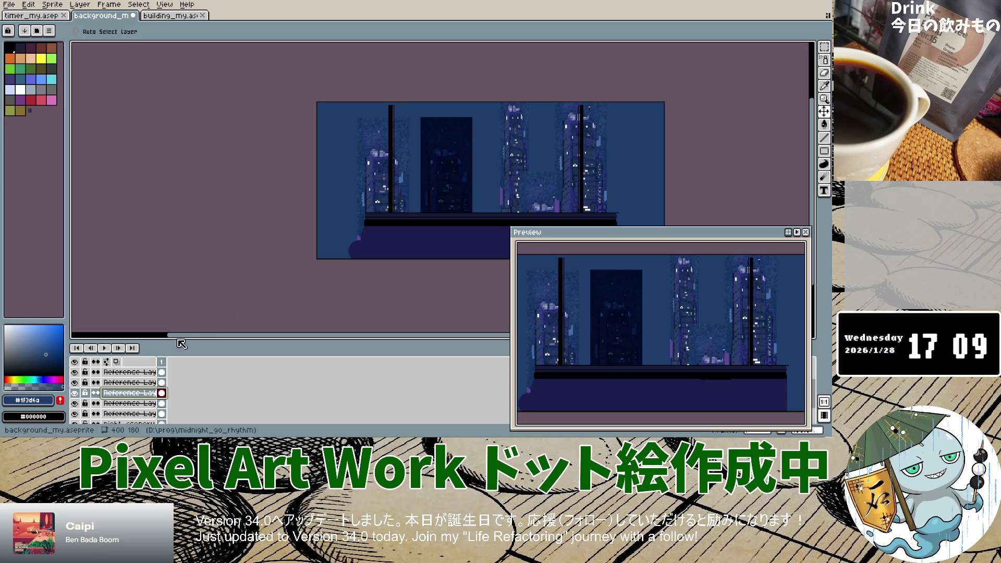
double_click(132, 404)
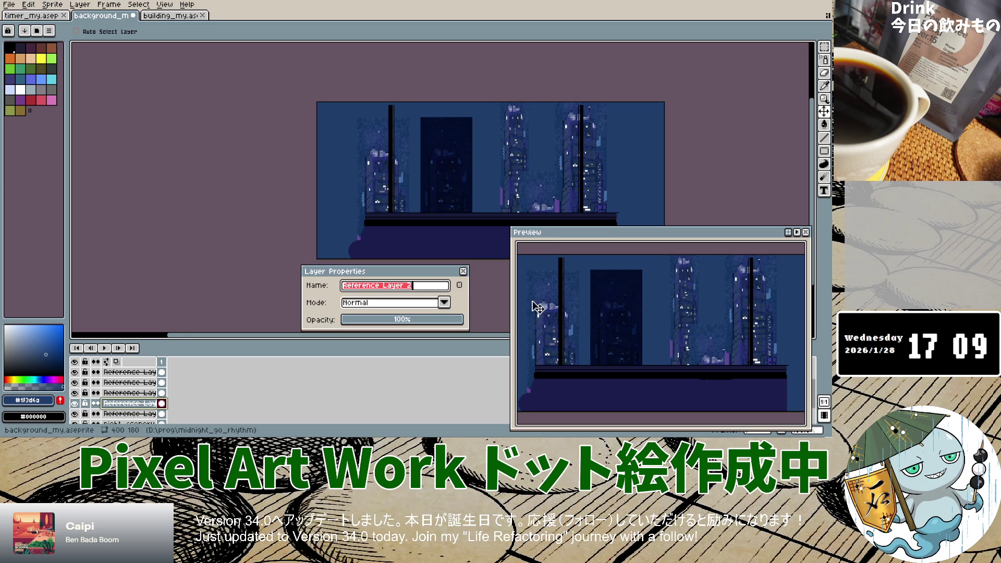
Shift the tall building a few pixels right and the dark building about 3 px right.
click(463, 272)
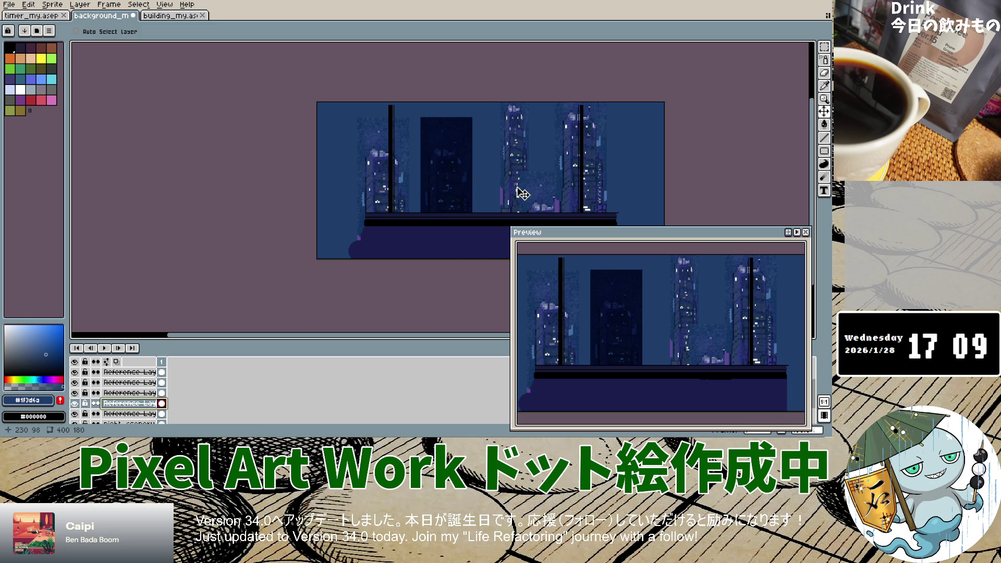
drag(477, 165, 483, 163)
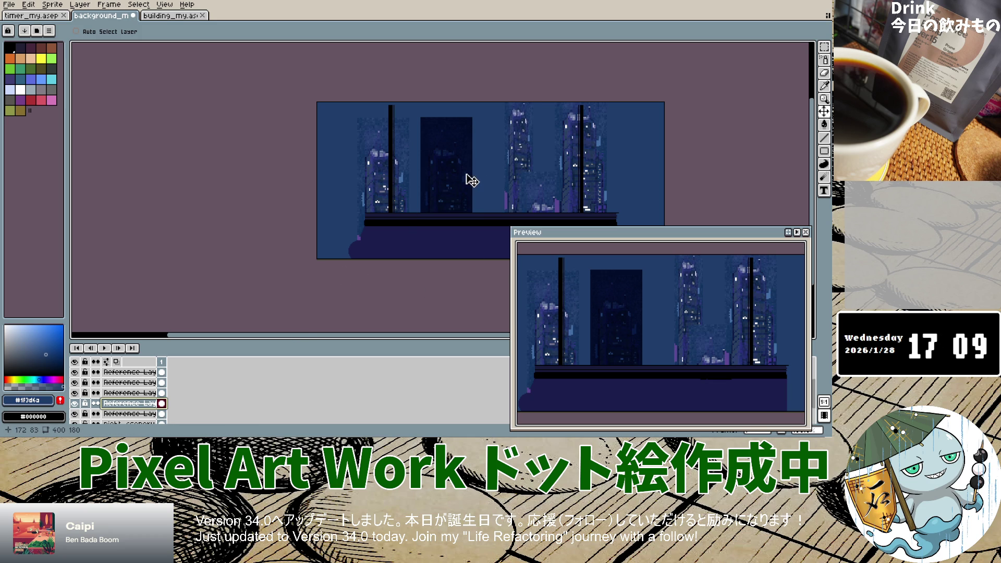
click(128, 413)
drag(446, 174, 458, 173)
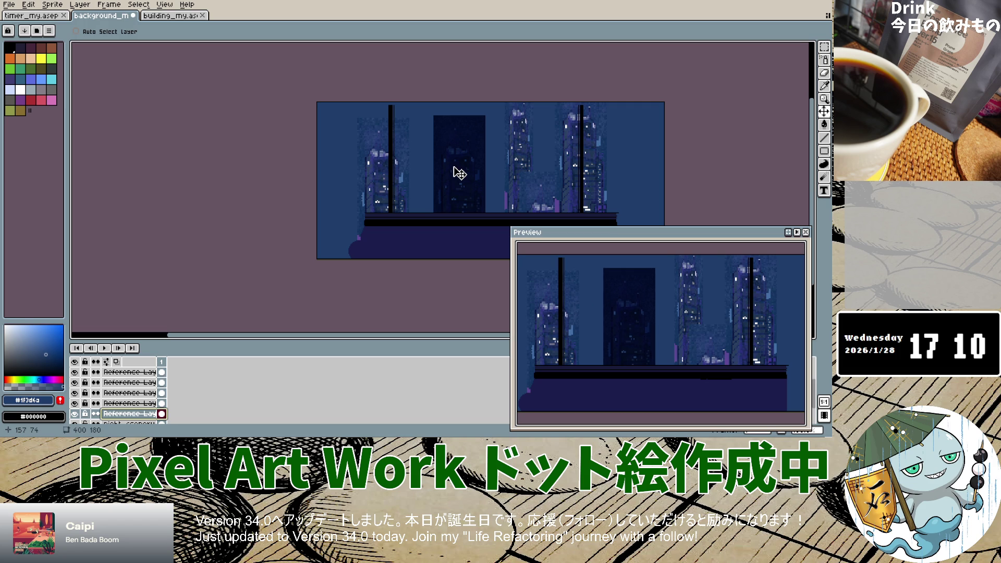
Set the building layer's blend mode to Lighten after trying Color Burn and Normal.
double_click(138, 413)
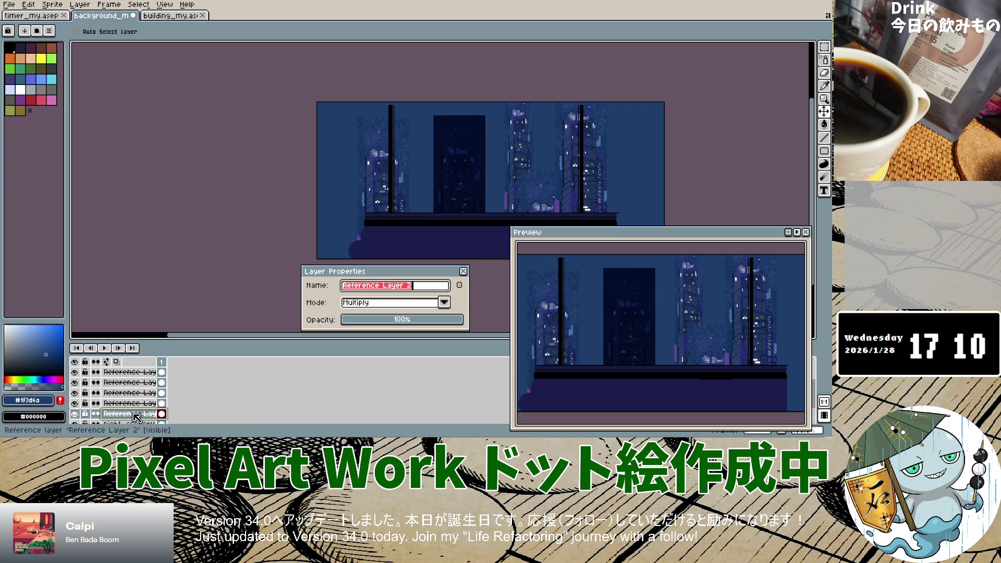
click(444, 303)
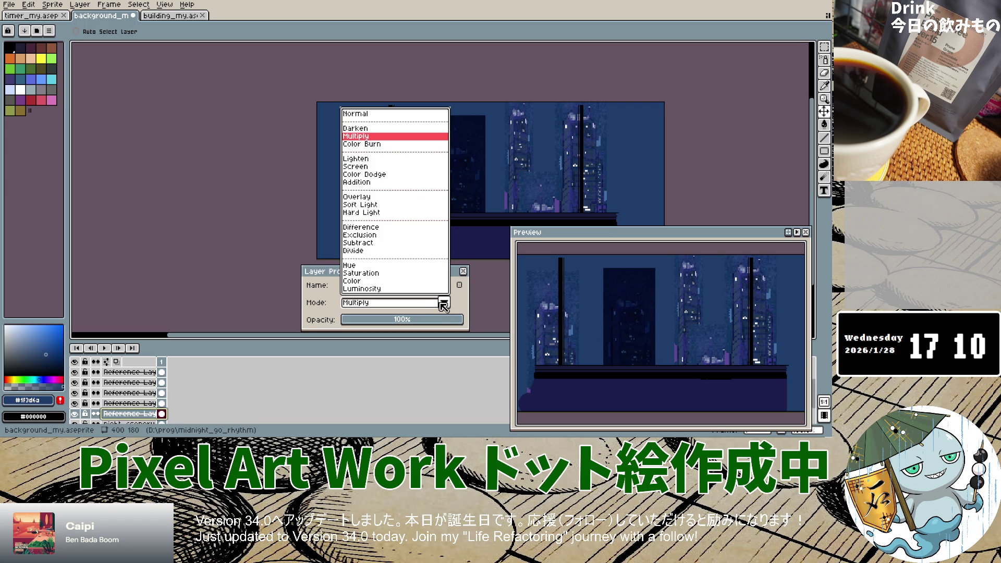
click(377, 145)
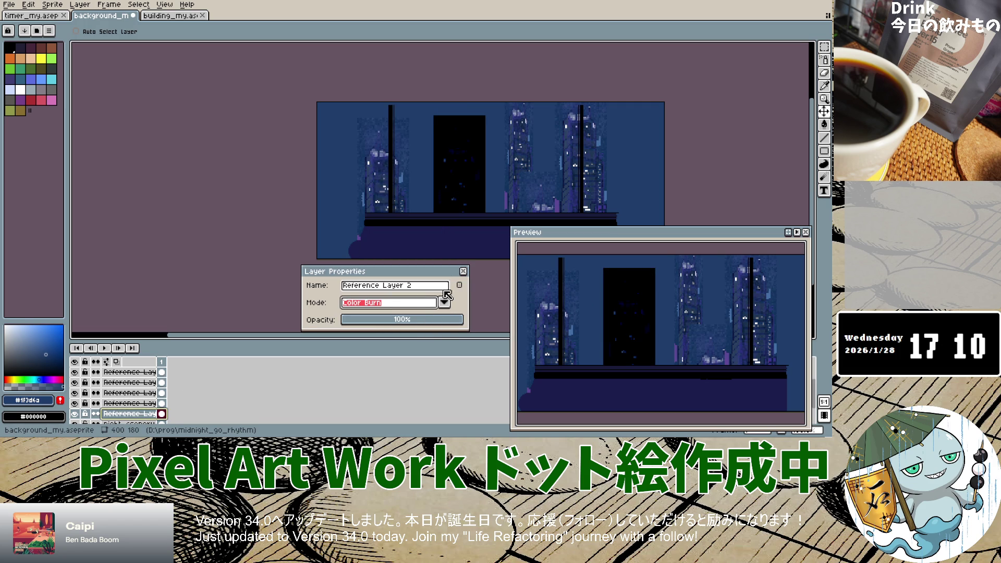
click(130, 414)
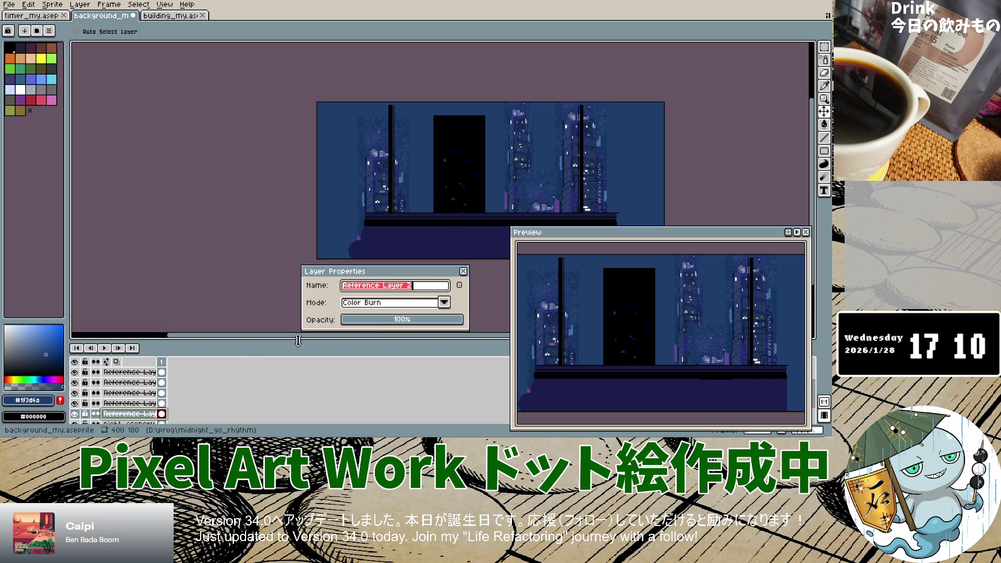
click(443, 302)
click(375, 115)
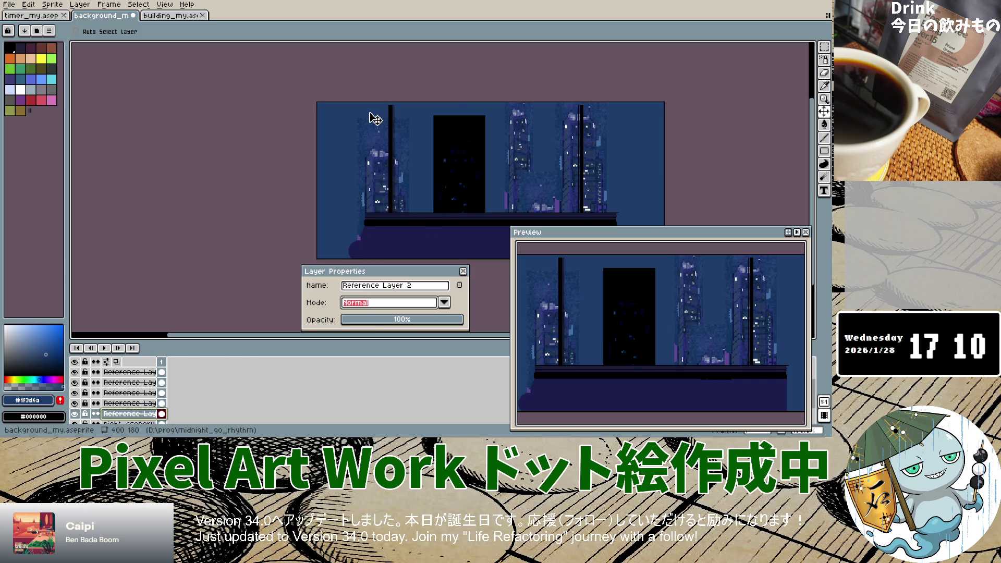
click(444, 303)
click(378, 163)
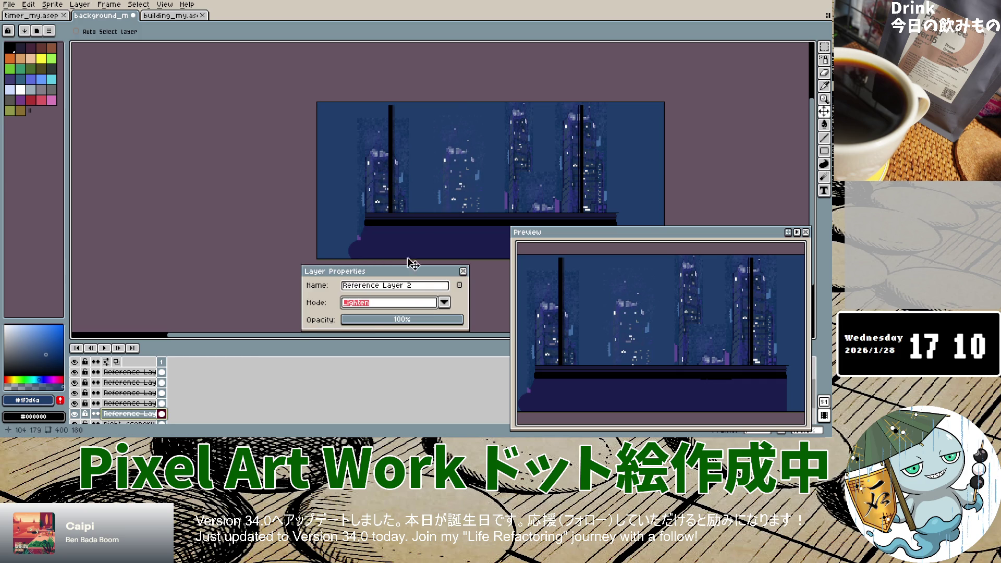
click(463, 271)
Move the middle building up and shift the building on the layer above to the left.
mouse_move(510, 142)
mouse_down()
mouse_move(509, 113)
mouse_move(505, 143)
mouse_up()
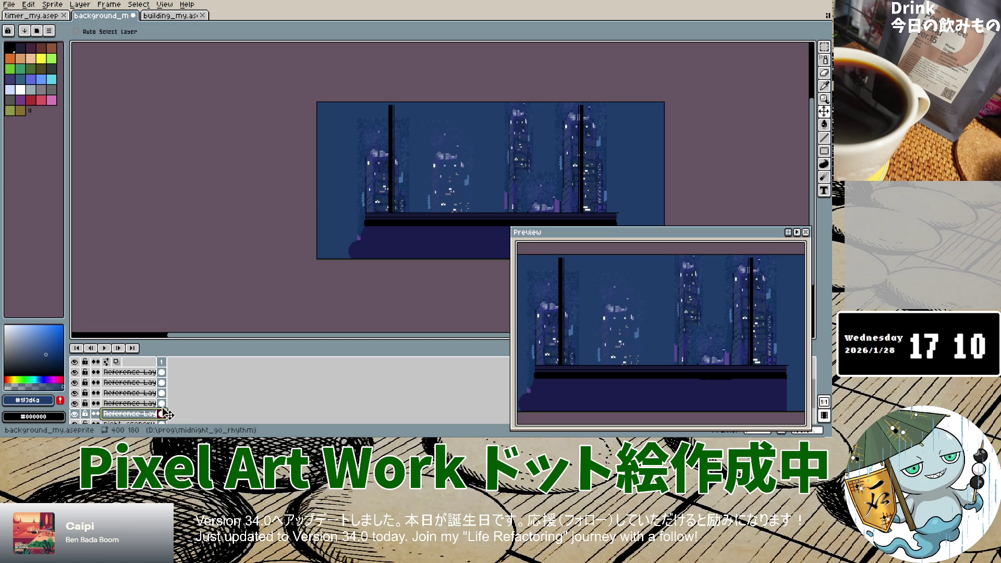
key(alt+Up)
drag(520, 197, 485, 196)
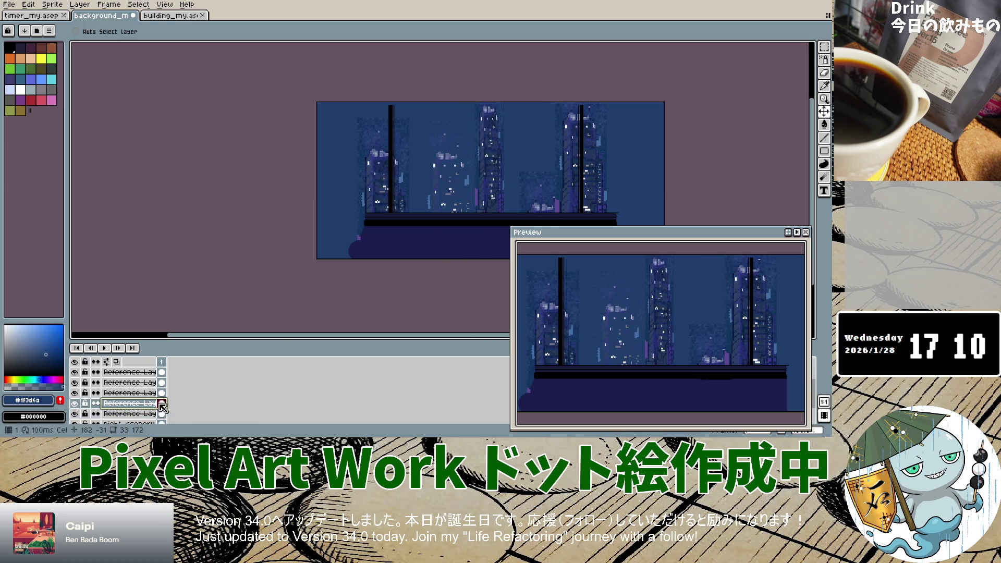
Preview Divide, Subtract, Exclusion, Difference and Hard Light blending on the tall building layer.
right_click(137, 403)
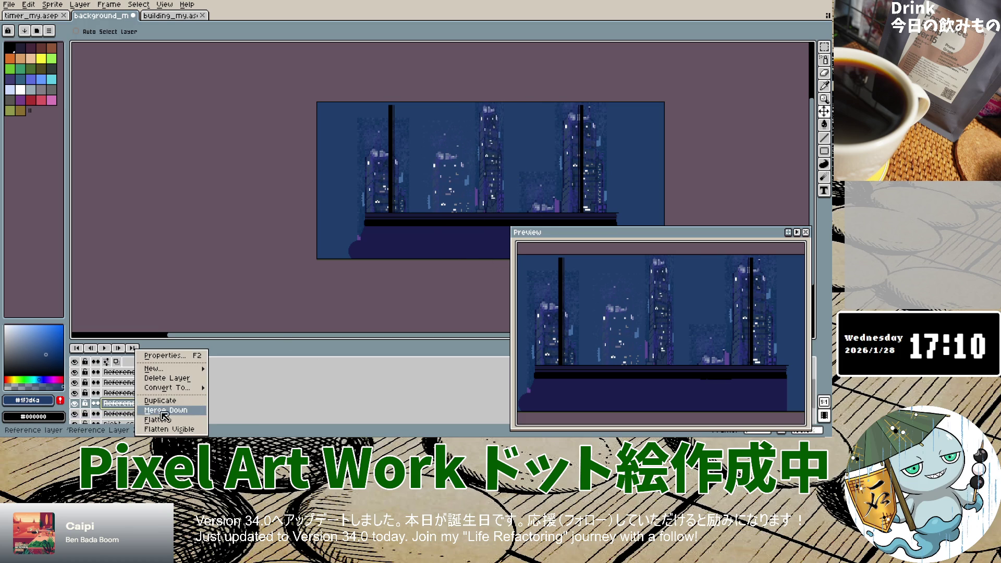
click(186, 357)
click(444, 302)
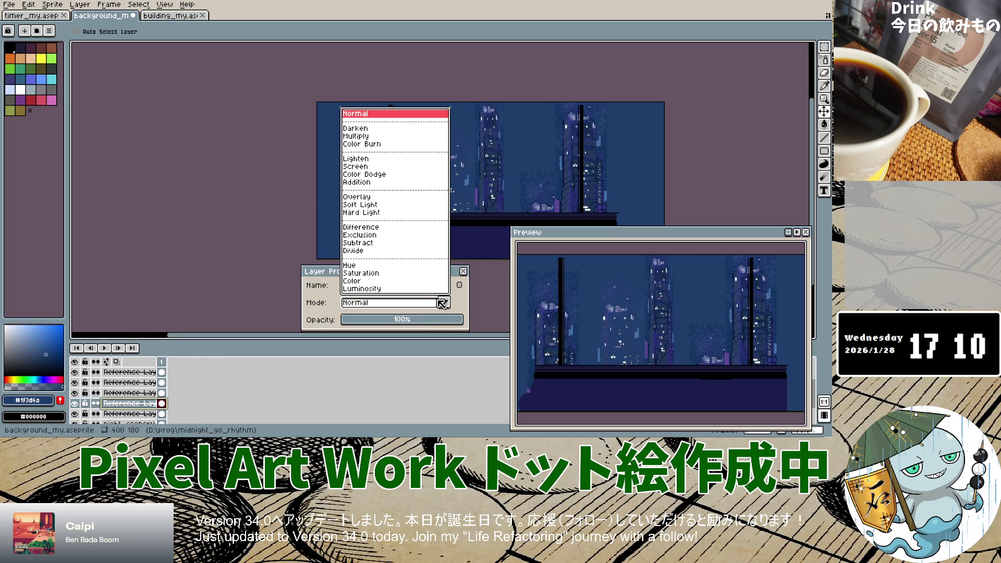
click(360, 251)
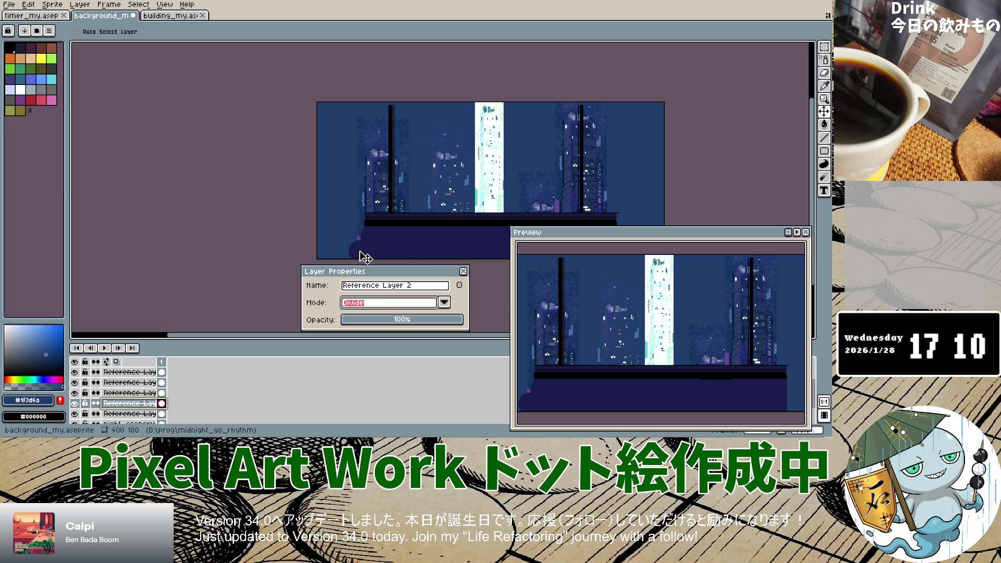
click(444, 303)
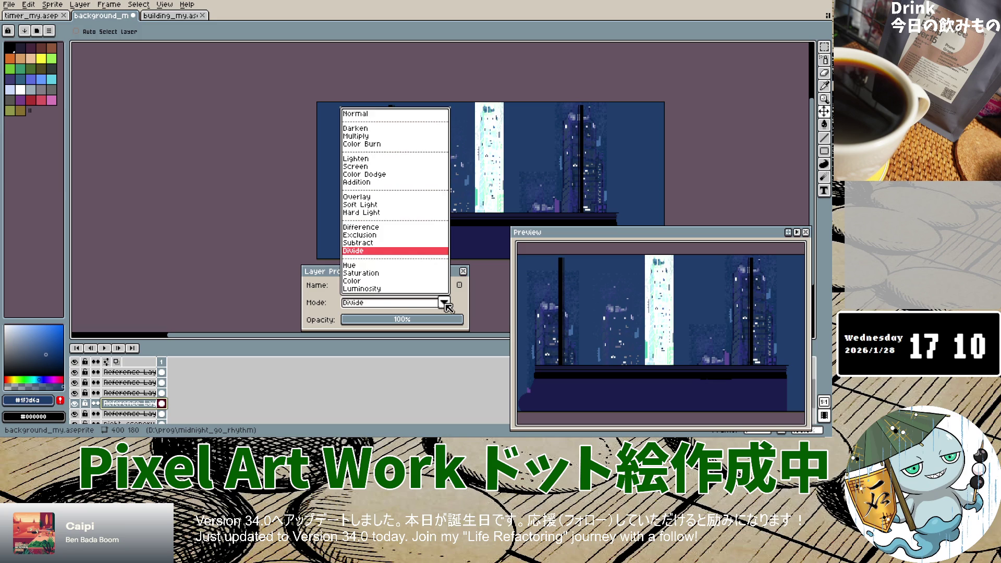
click(358, 244)
click(444, 302)
click(359, 237)
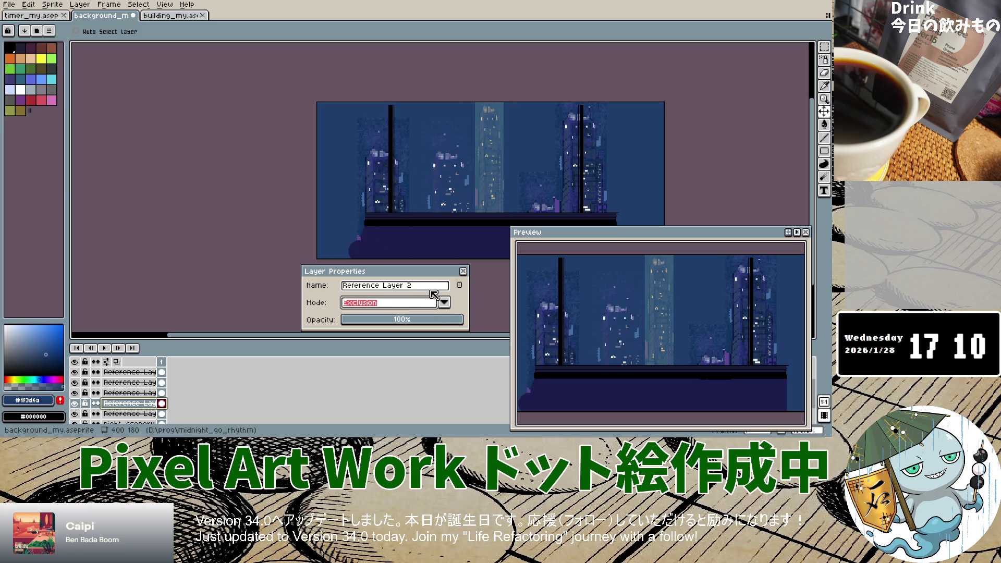
click(443, 302)
click(386, 234)
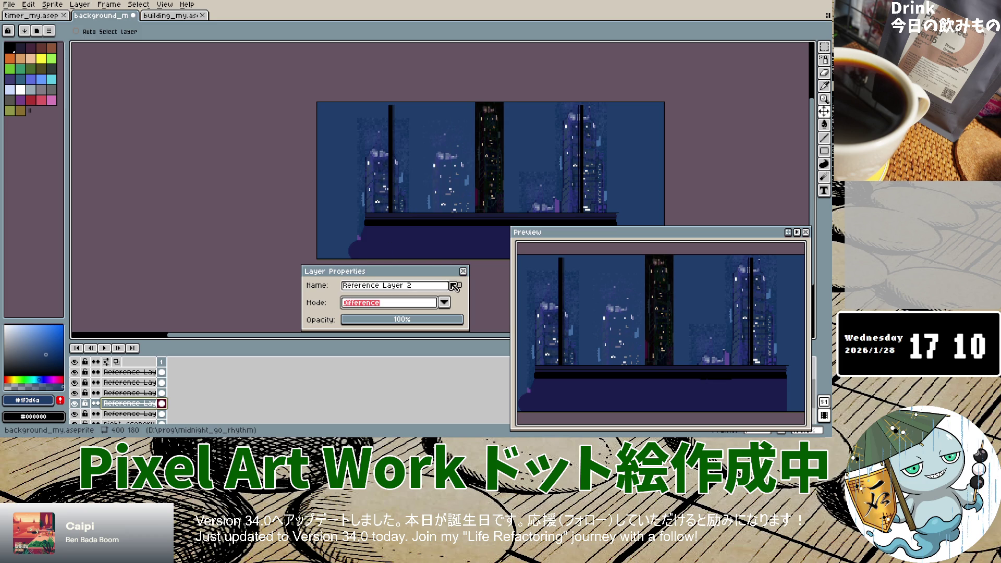
click(443, 302)
click(392, 219)
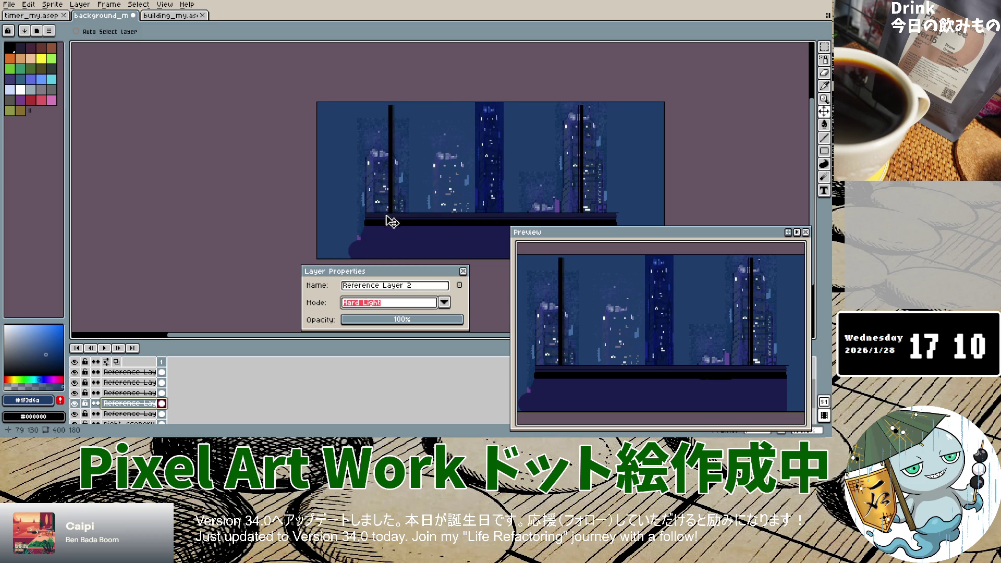
After previewing lighter modes, set the tall building layer to Lighten and shift it 18 px left.
click(444, 303)
click(375, 214)
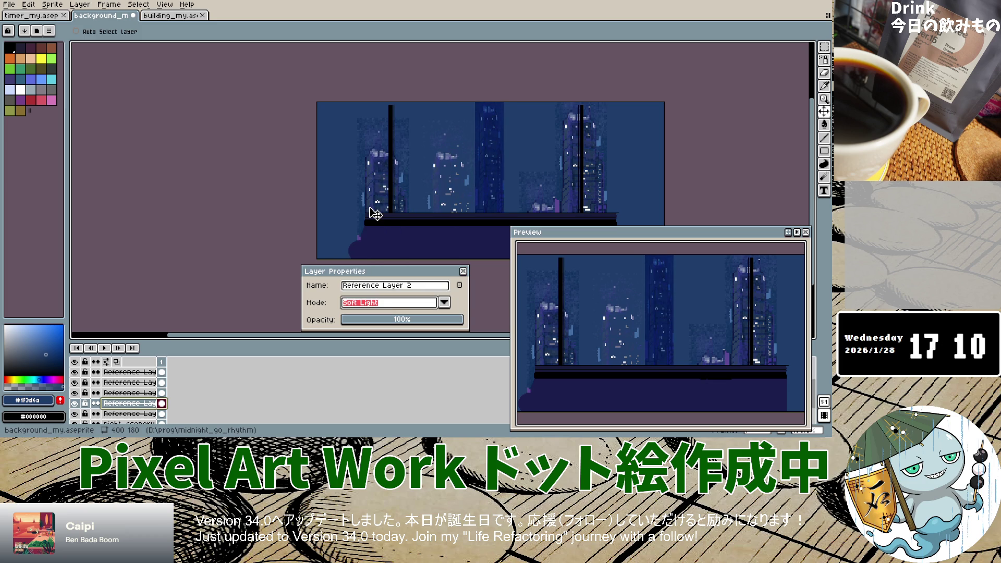
click(444, 303)
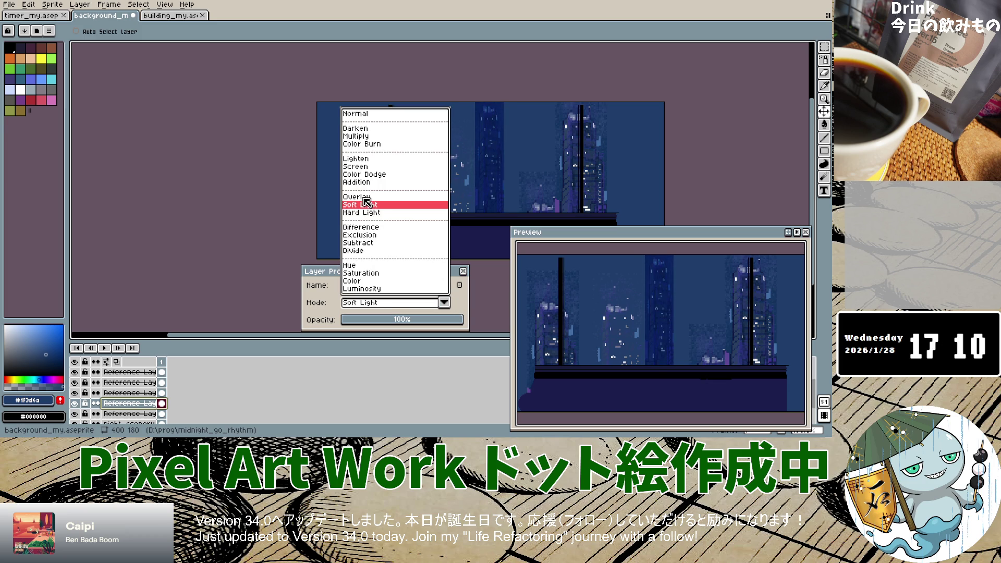
click(368, 208)
click(444, 302)
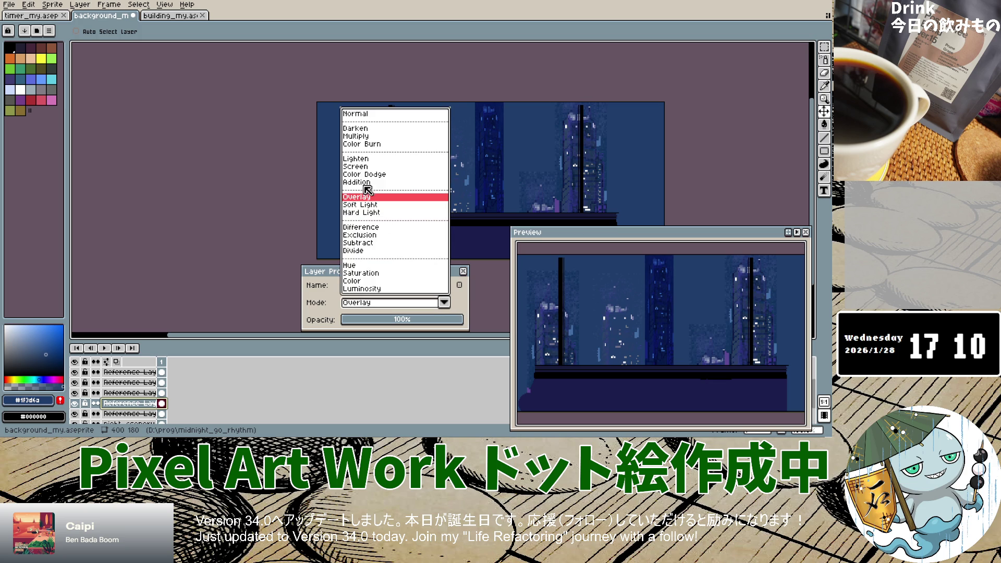
click(368, 191)
click(443, 302)
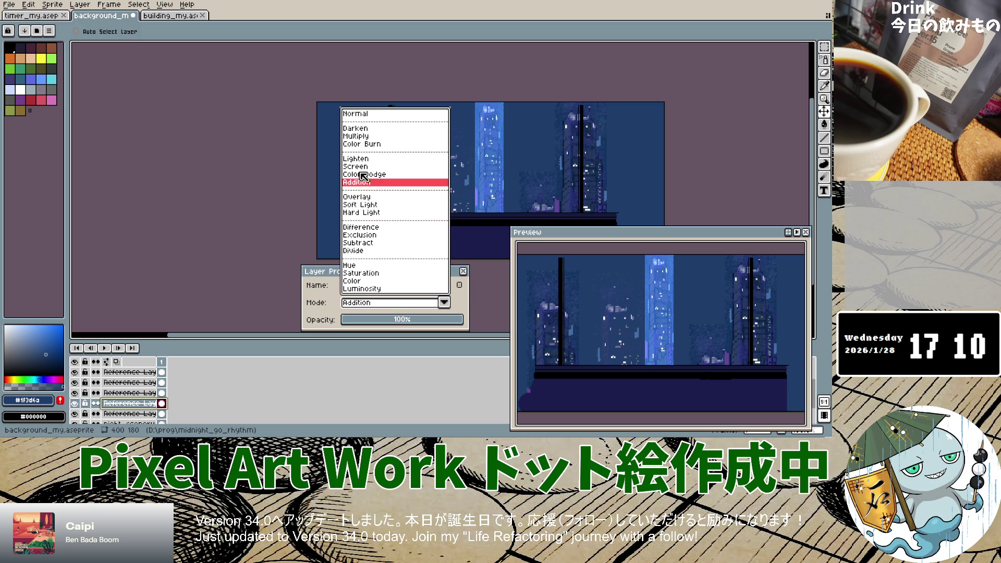
click(368, 186)
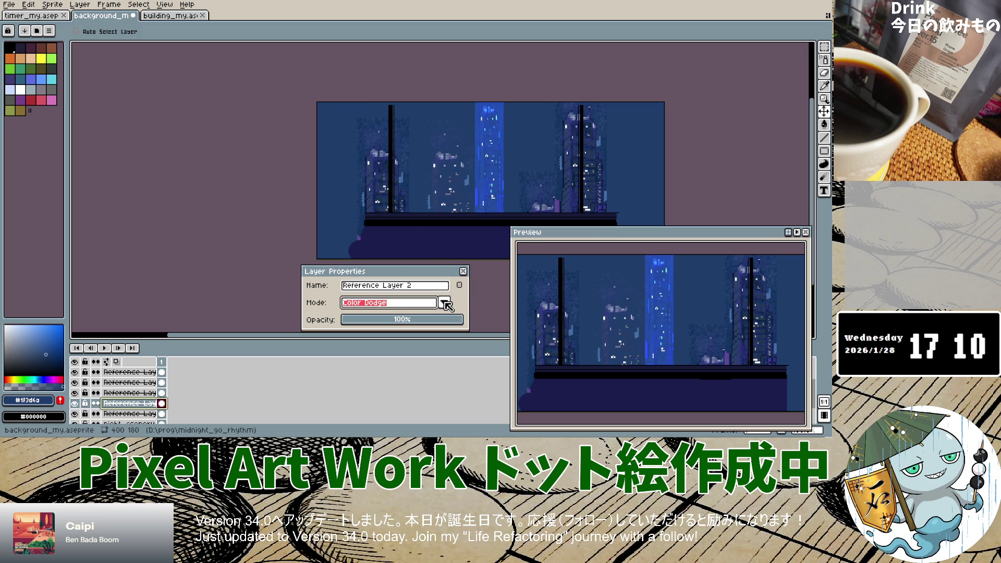
click(445, 303)
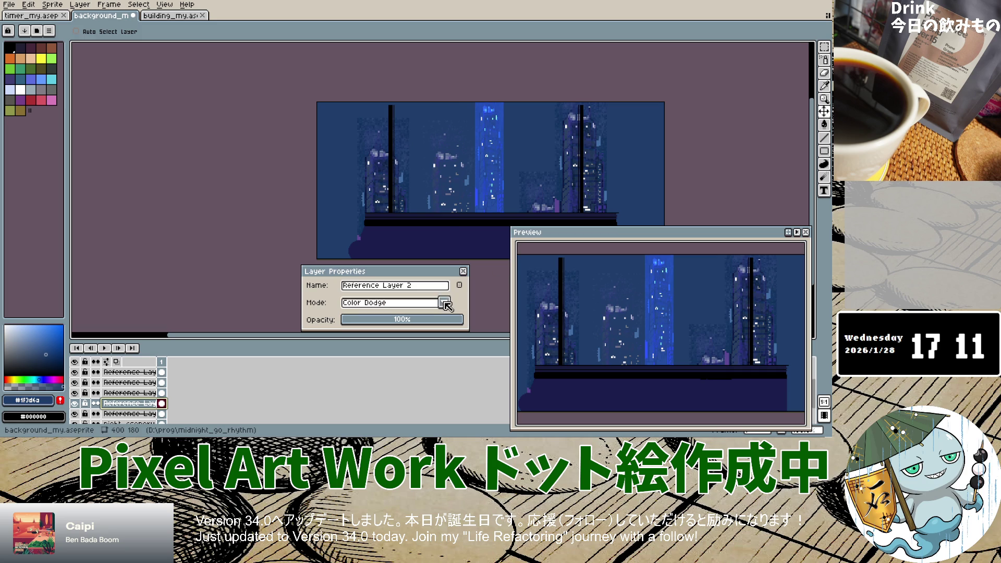
click(360, 172)
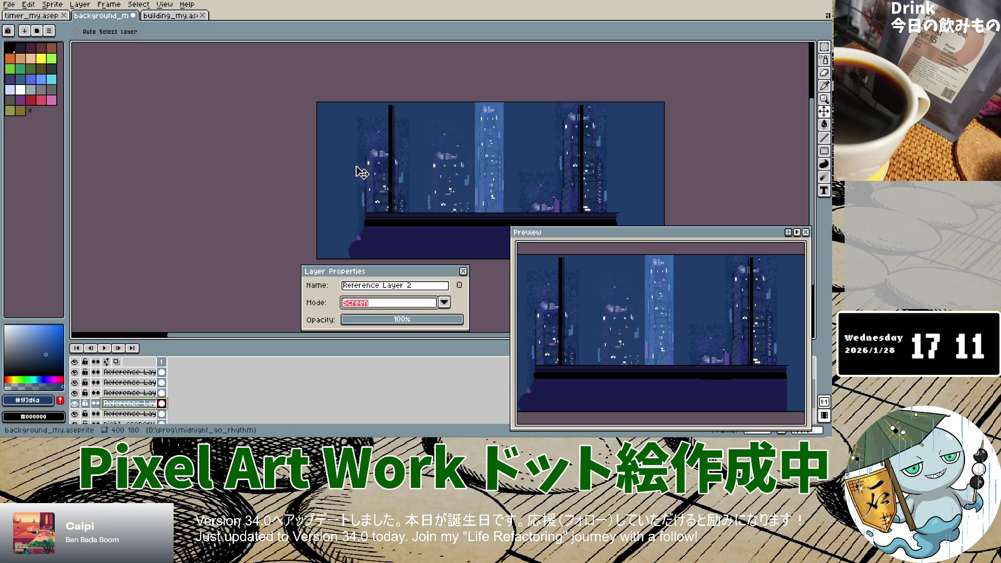
key(space)
click(363, 164)
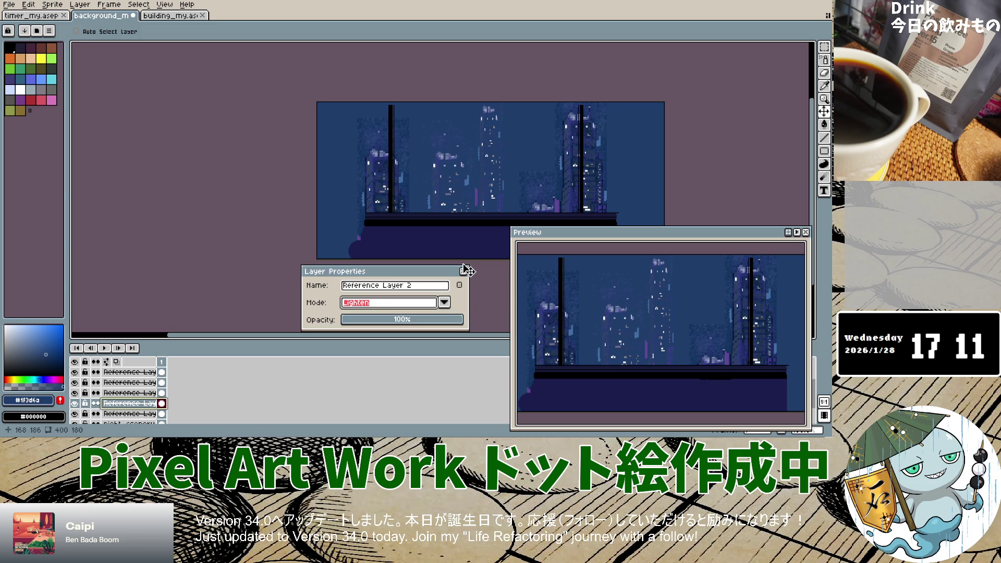
key(Return)
drag(535, 202, 526, 201)
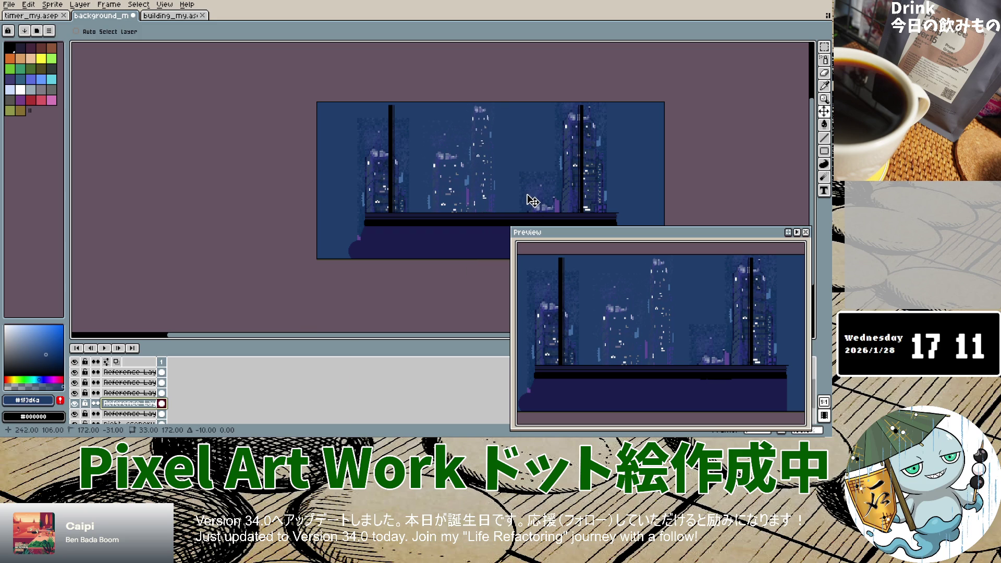
Nudge the mid-left building slightly left and the left building slightly right.
click(129, 413)
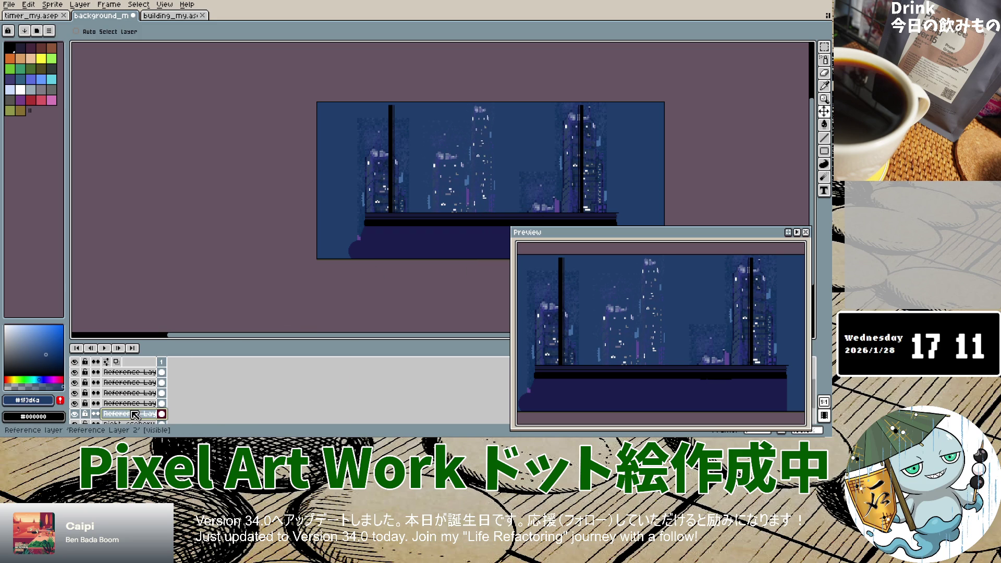
drag(537, 185, 533, 186)
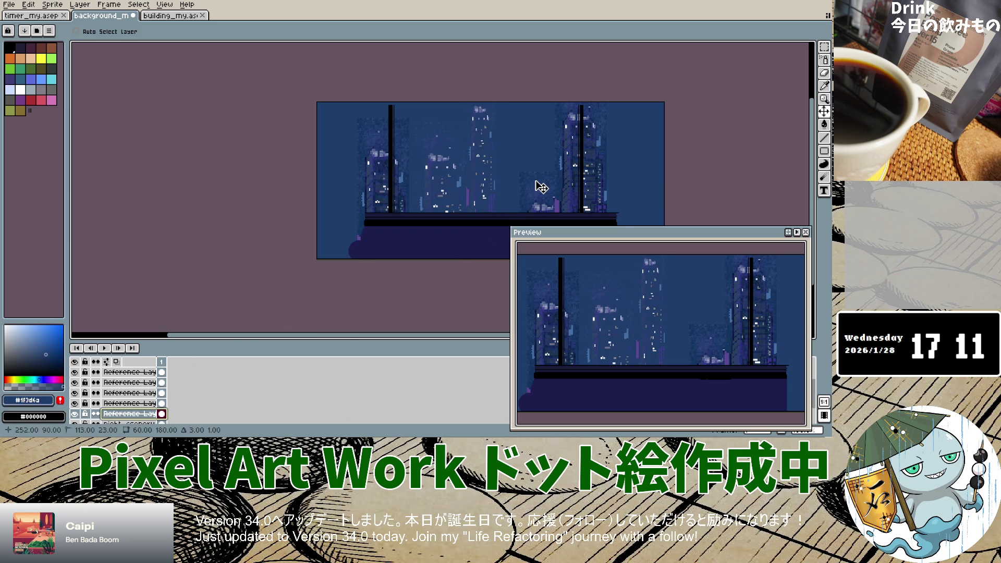
click(131, 373)
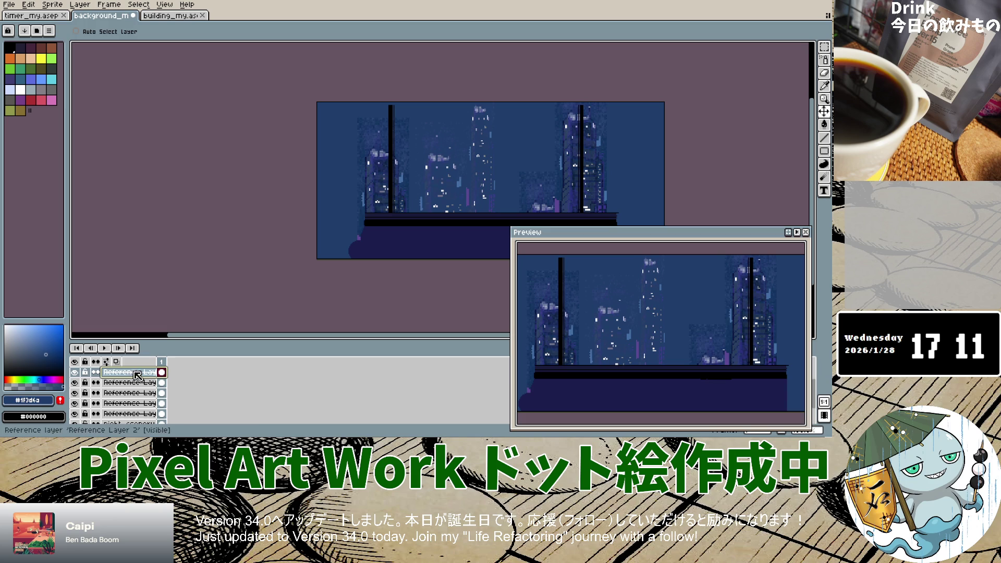
drag(379, 197, 385, 196)
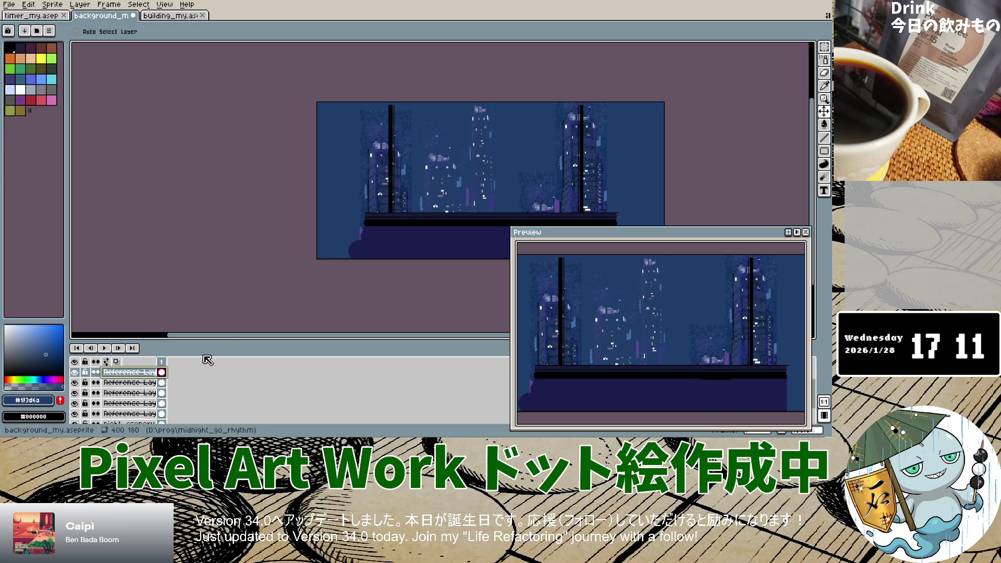
Set Reference Layer 2 and the third reference layer to Lighten blend mode.
right_click(144, 372)
click(167, 356)
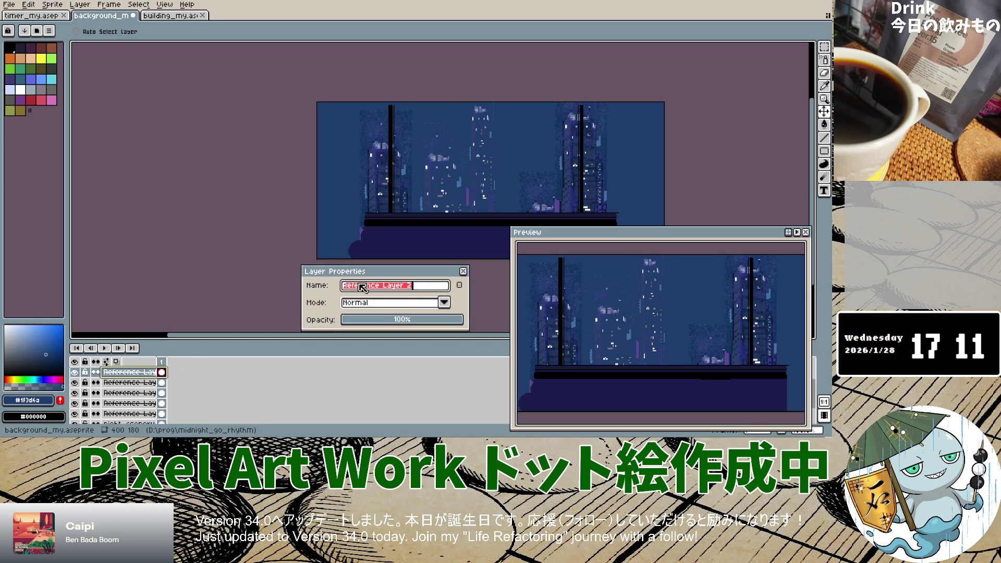
click(439, 303)
click(402, 163)
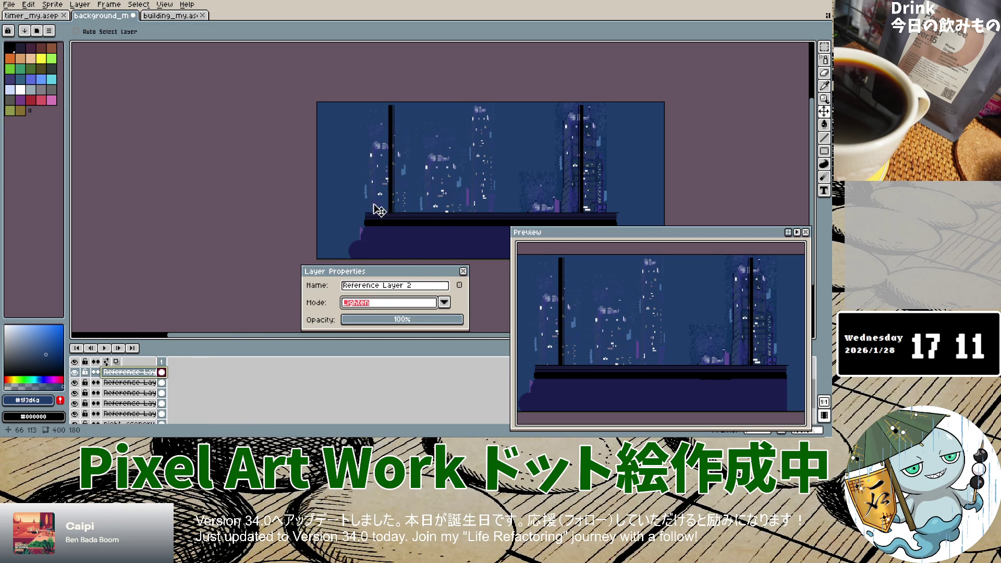
mouse_move(381, 183)
mouse_down()
mouse_move(380, 204)
mouse_move(377, 171)
mouse_move(367, 163)
mouse_up()
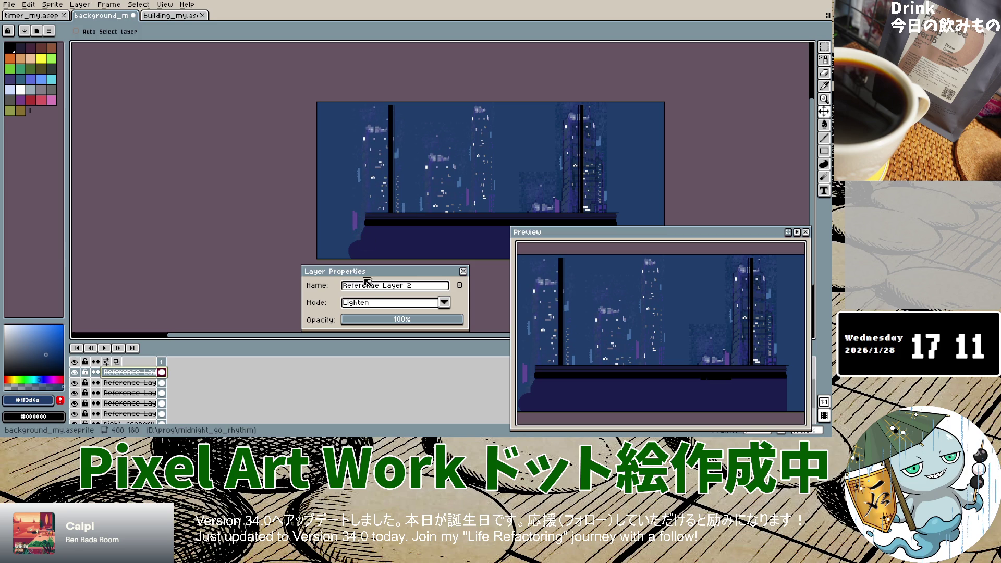
click(131, 393)
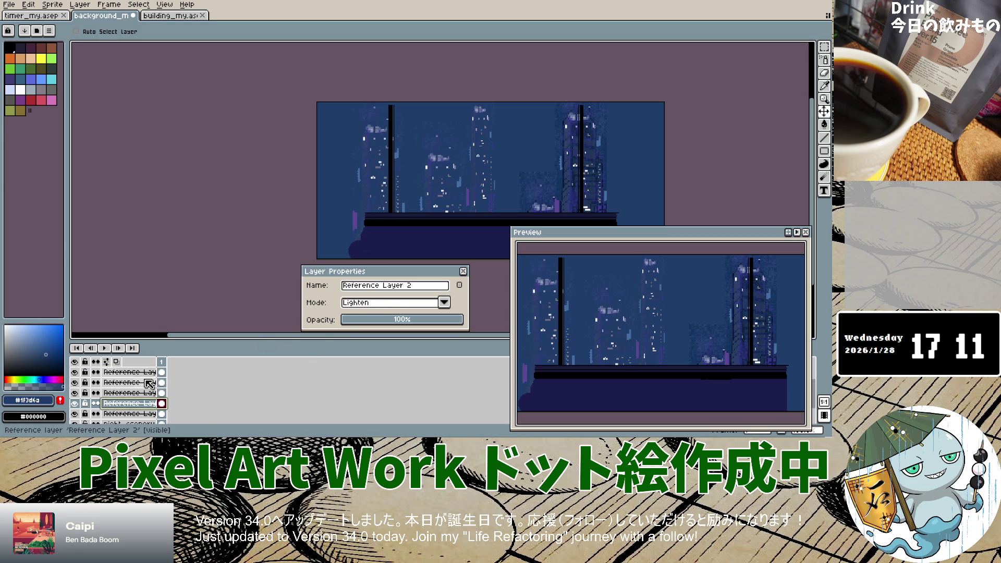
click(443, 302)
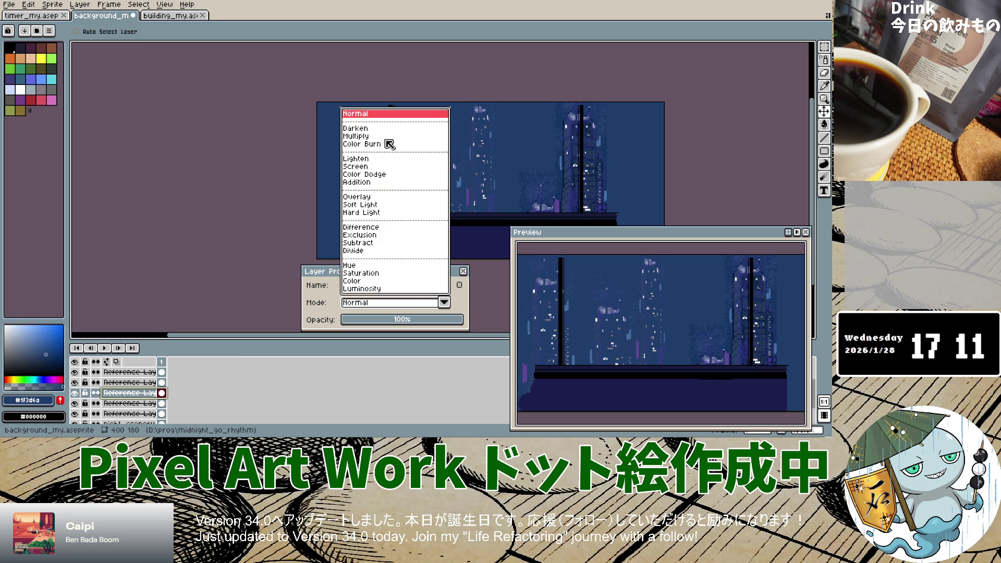
click(363, 159)
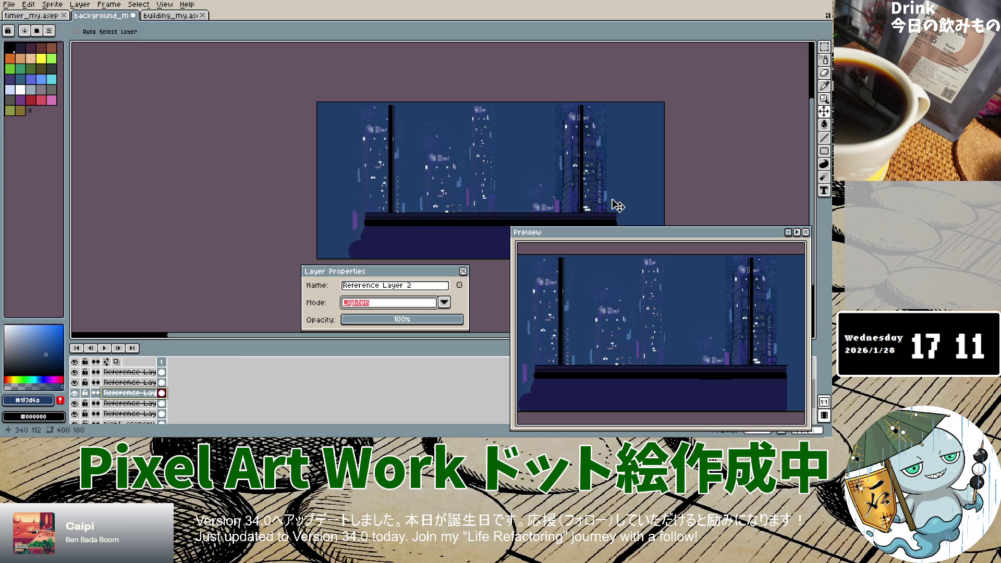
Move the next reference layer to the top of the stack and blend it with Lighten.
click(129, 412)
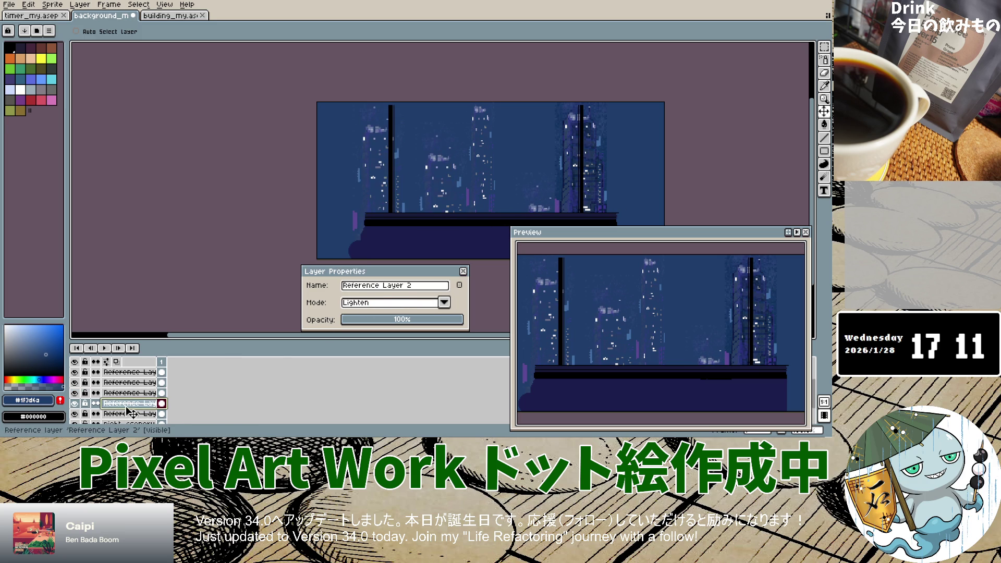
scroll(130, 401, down, 1)
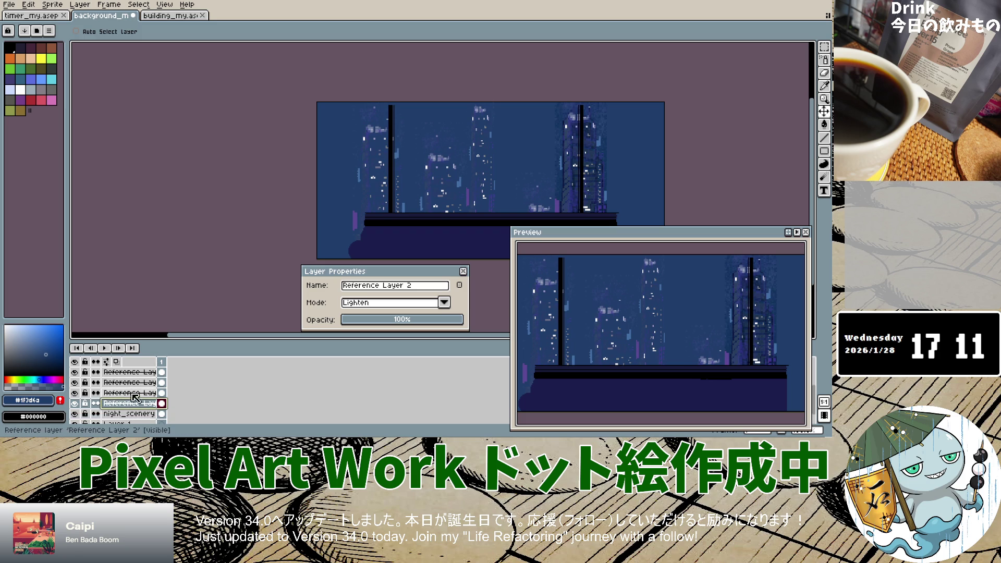
drag(131, 407, 134, 374)
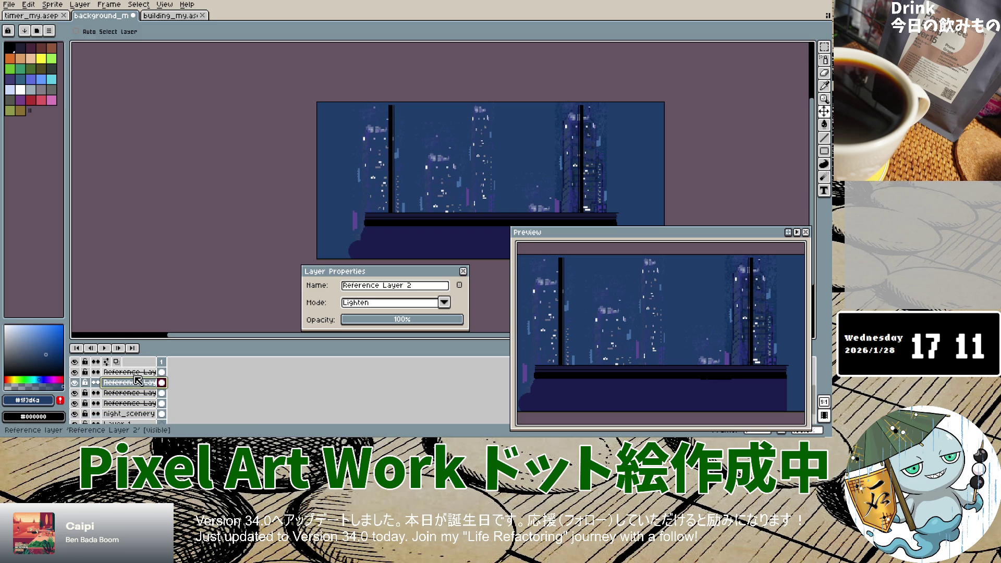
click(443, 302)
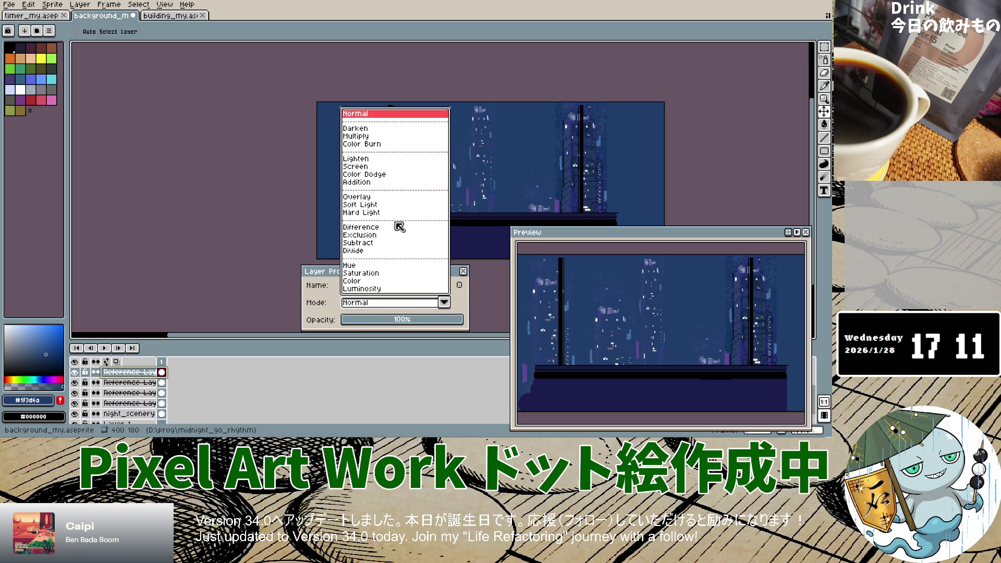
click(355, 159)
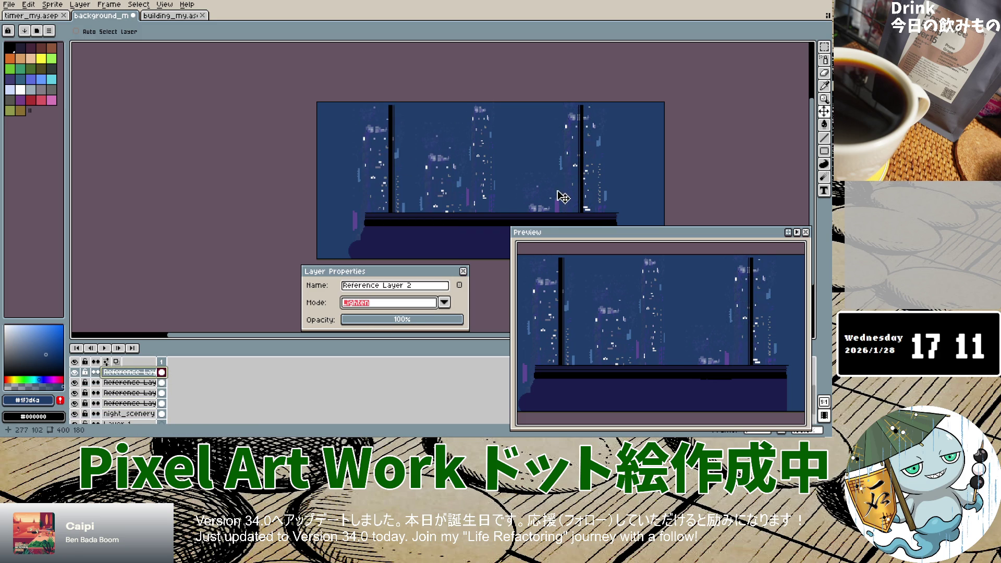
scroll(528, 226, down, 2)
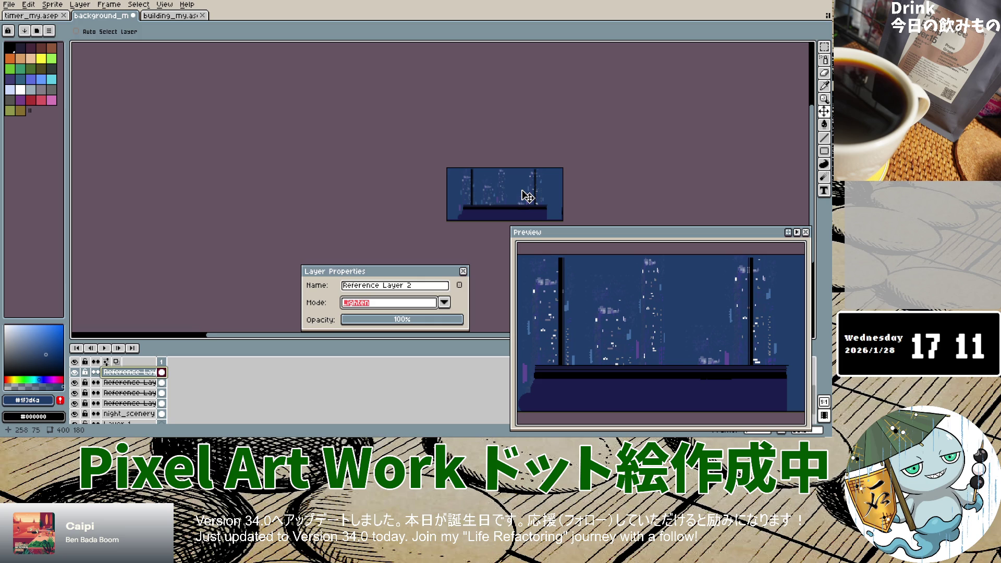
Close the Layer Properties dialog and save background_my.aseprite.
scroll(528, 197, up, 2)
scroll(530, 194, up, 1)
scroll(531, 192, down, 2)
scroll(531, 191, down, 1)
scroll(532, 188, up, 2)
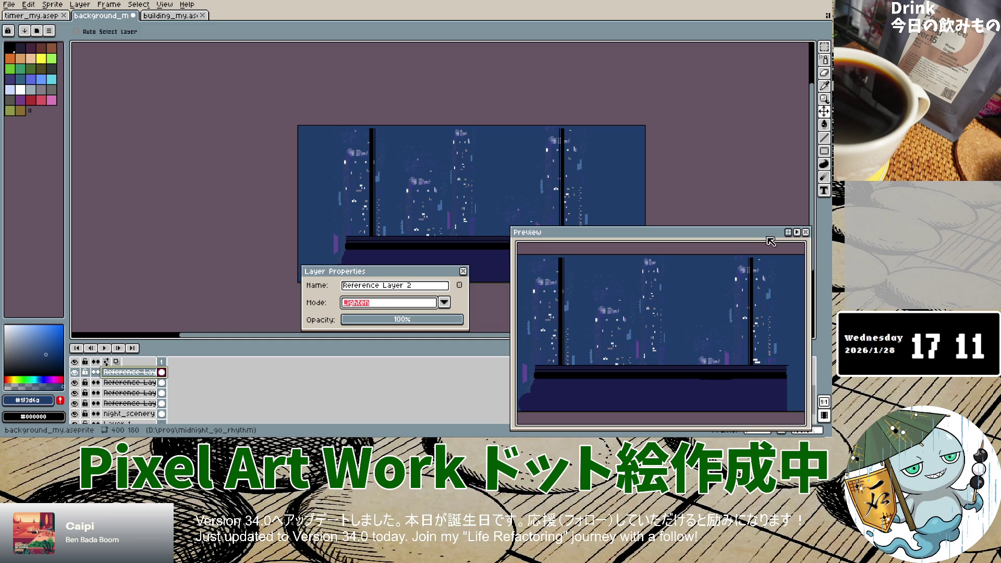
click(463, 271)
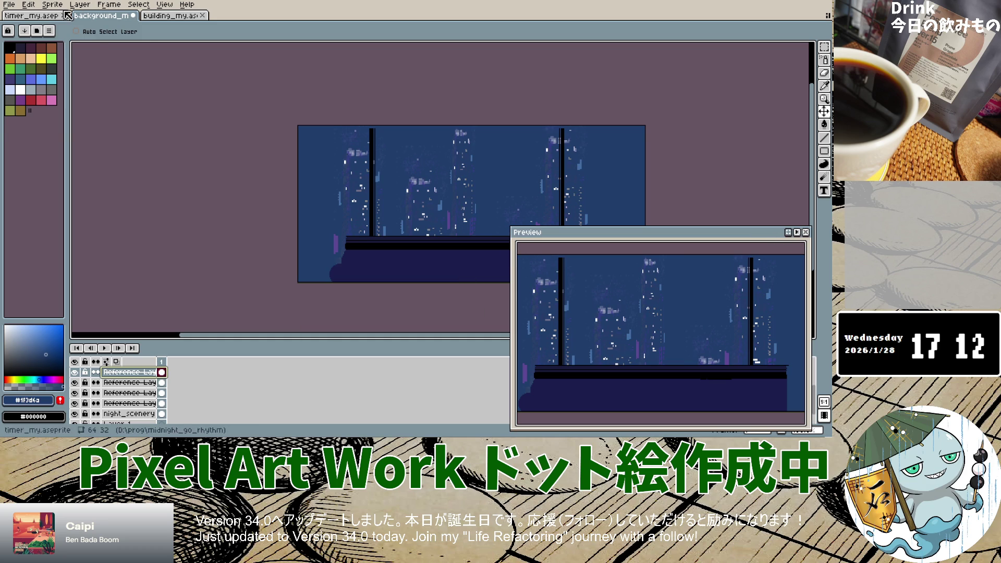
click(9, 4)
click(21, 48)
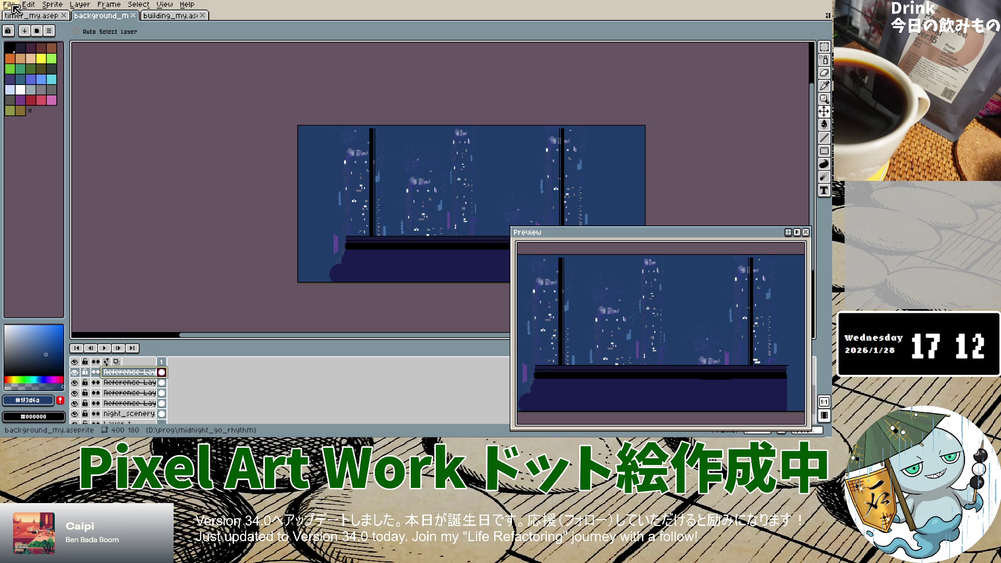
click(15, 7)
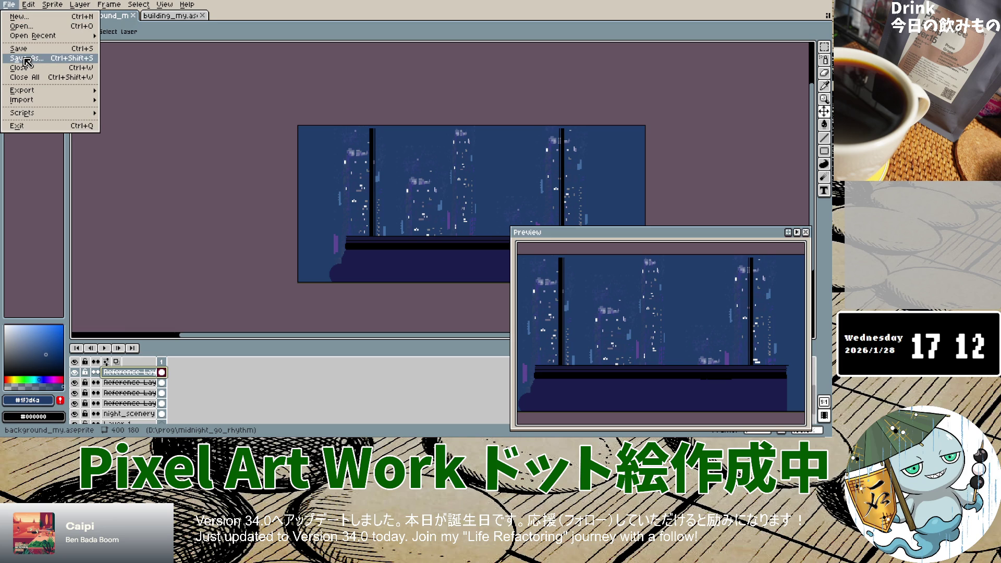
mouse_move(23, 89)
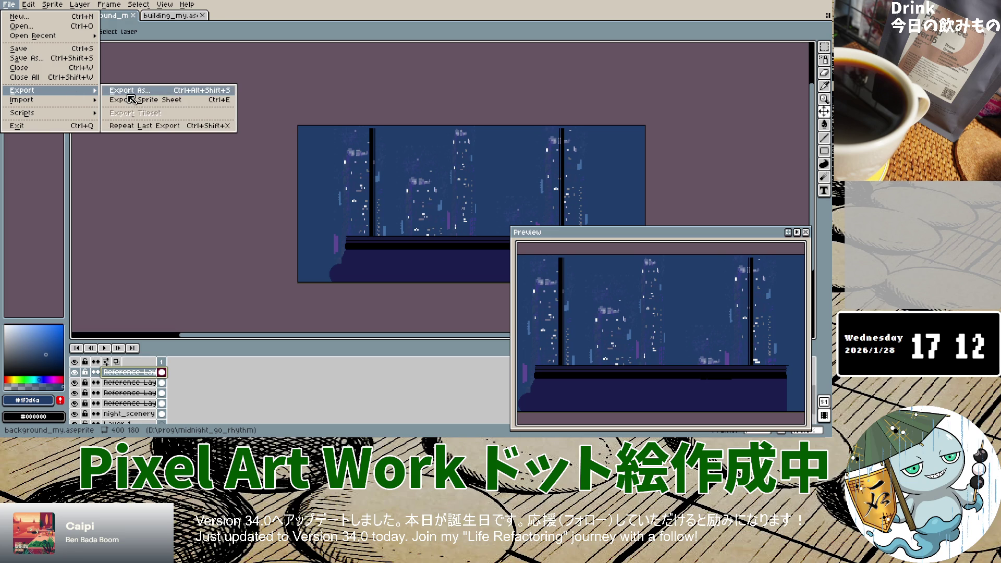
Export the visible layers as background_my.png, accepting that PNG drops the layers.
click(130, 93)
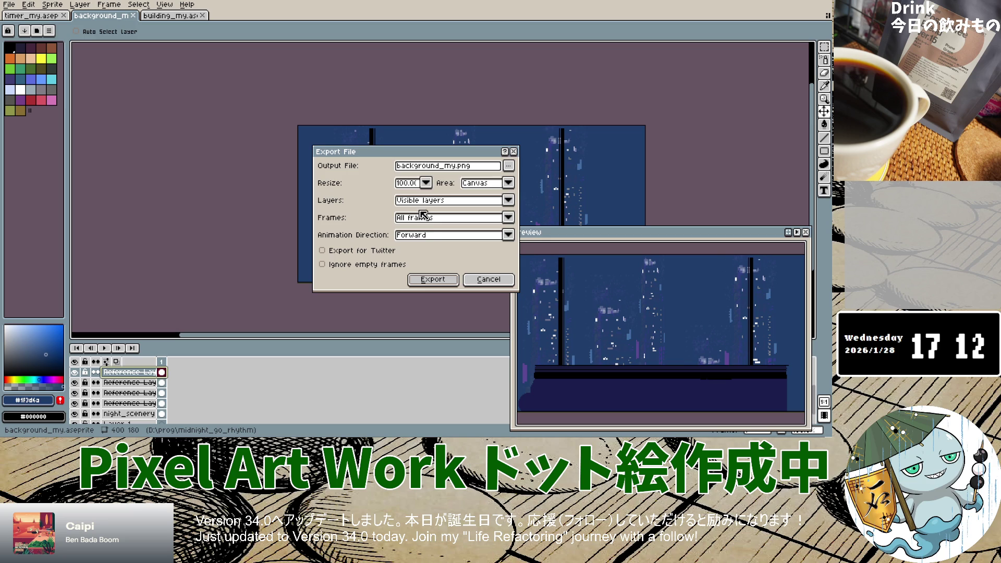
click(442, 280)
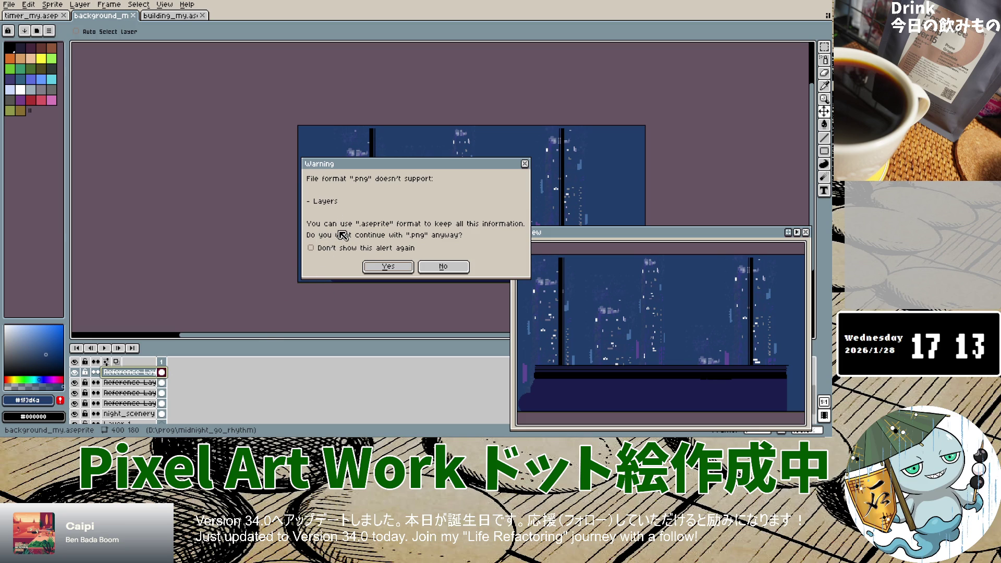
click(378, 268)
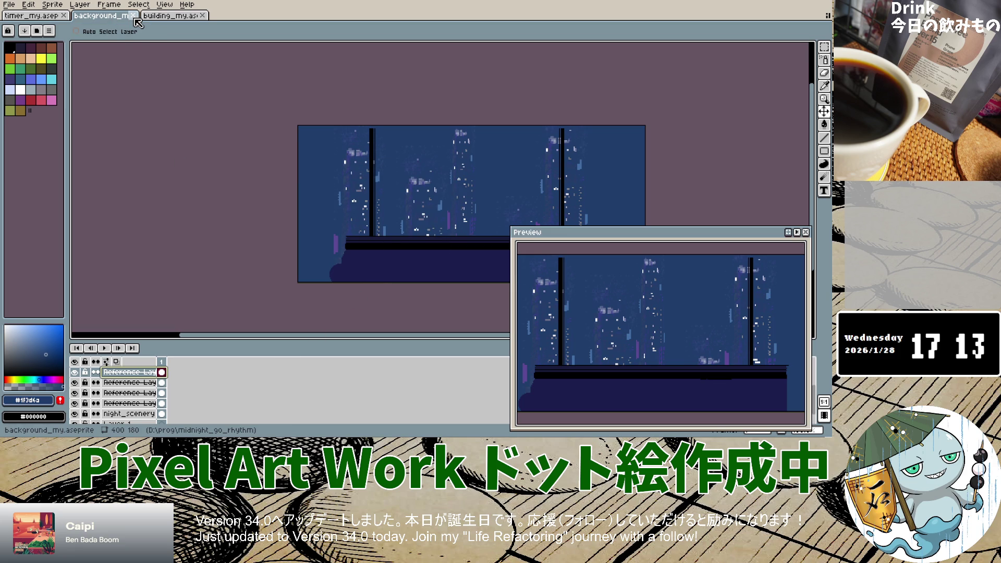
key(i)
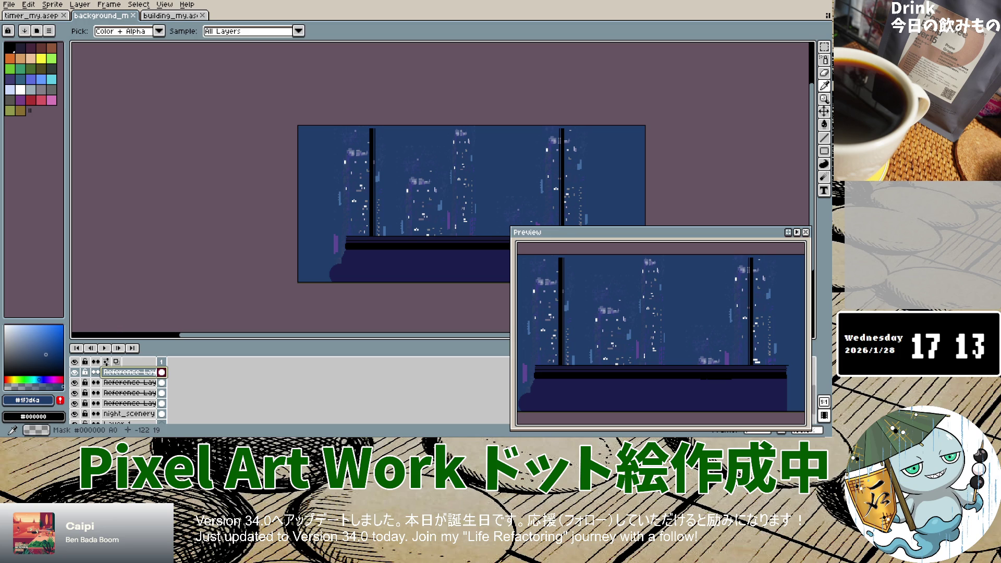
key(v)
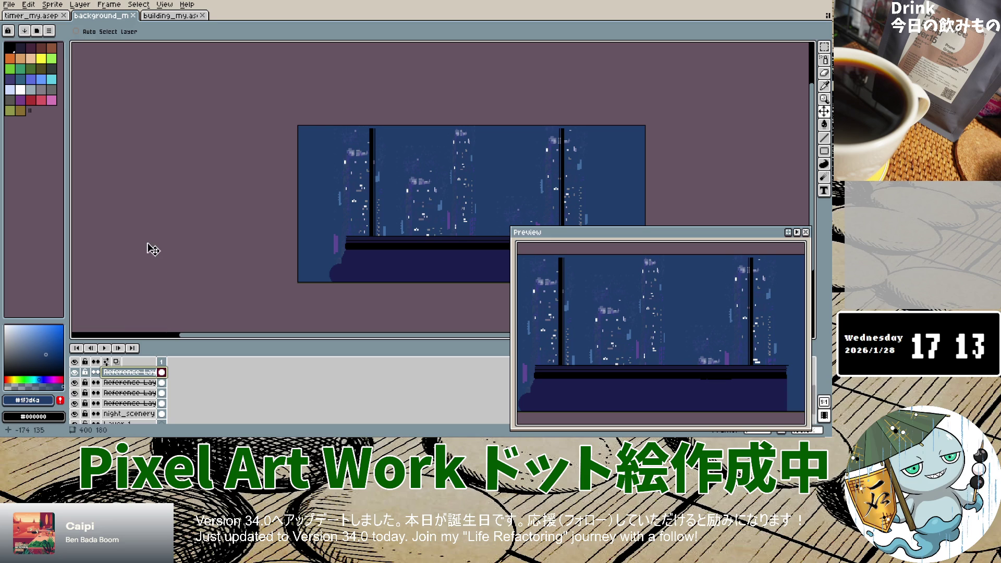
scroll(140, 391, down, 2)
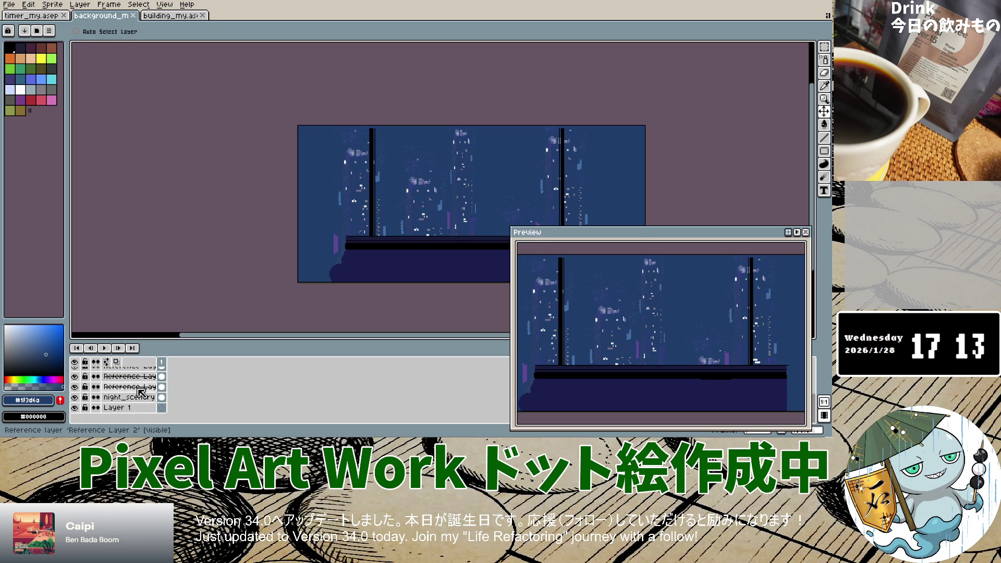
scroll(140, 392, up, 3)
scroll(141, 392, up, 3)
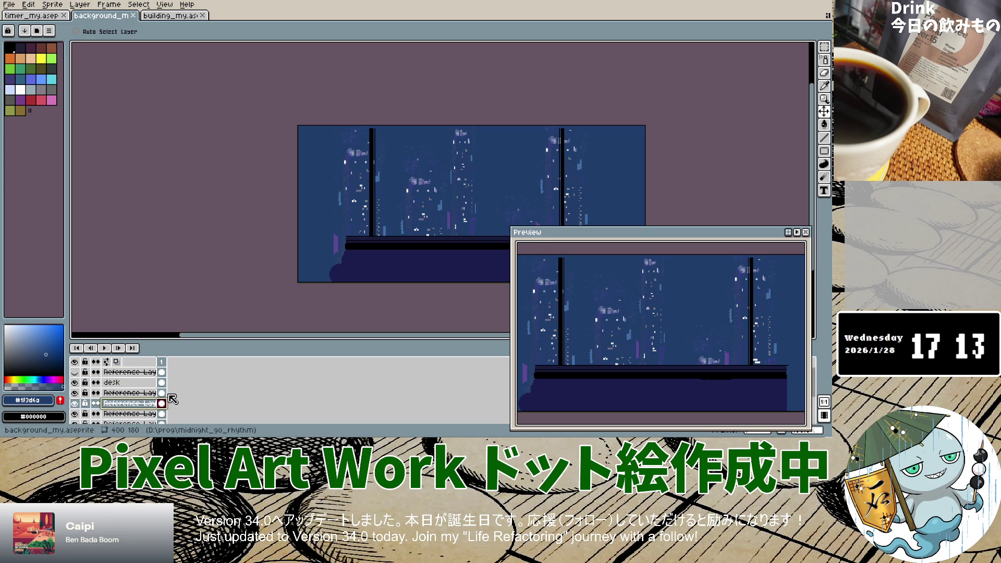
scroll(182, 399, down, 3)
scroll(182, 399, down, 1)
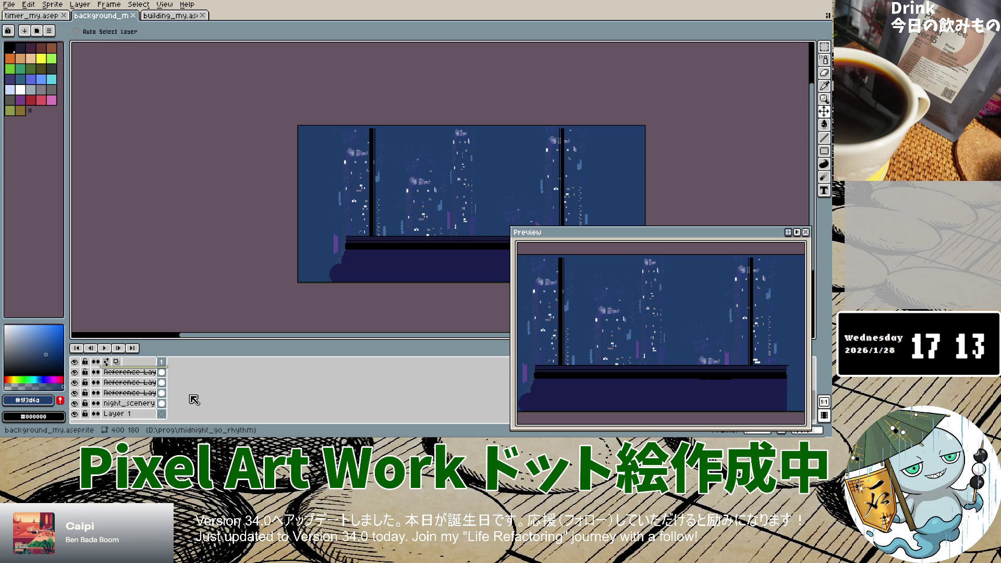
scroll(188, 395, up, 2)
scroll(175, 393, up, 2)
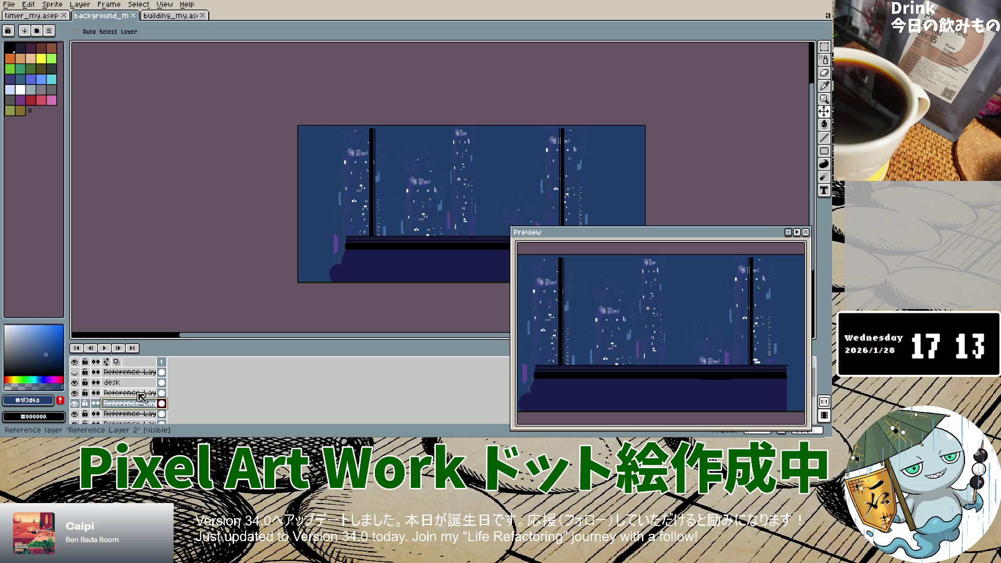
click(140, 394)
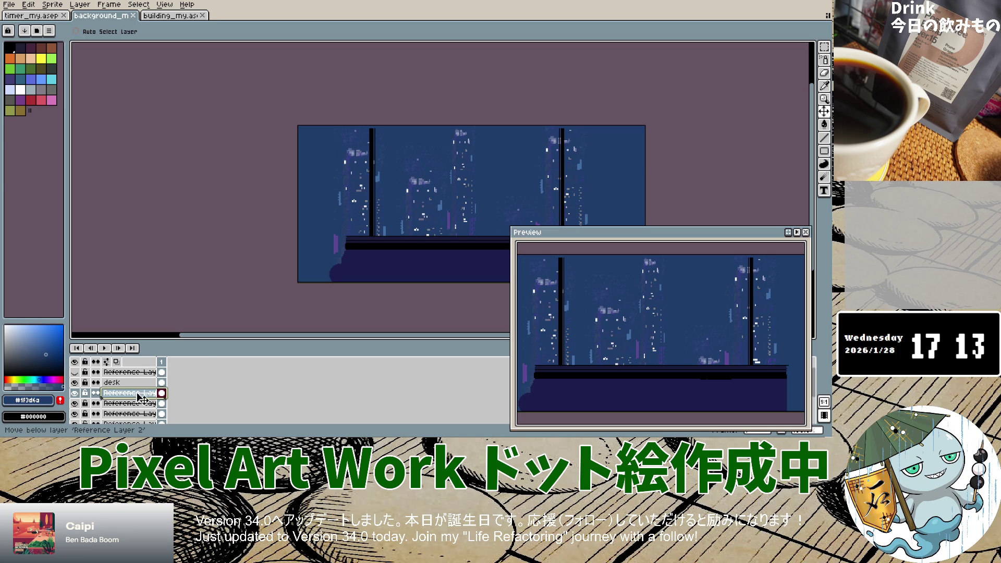
right_click(140, 396)
click(264, 392)
right_click(145, 398)
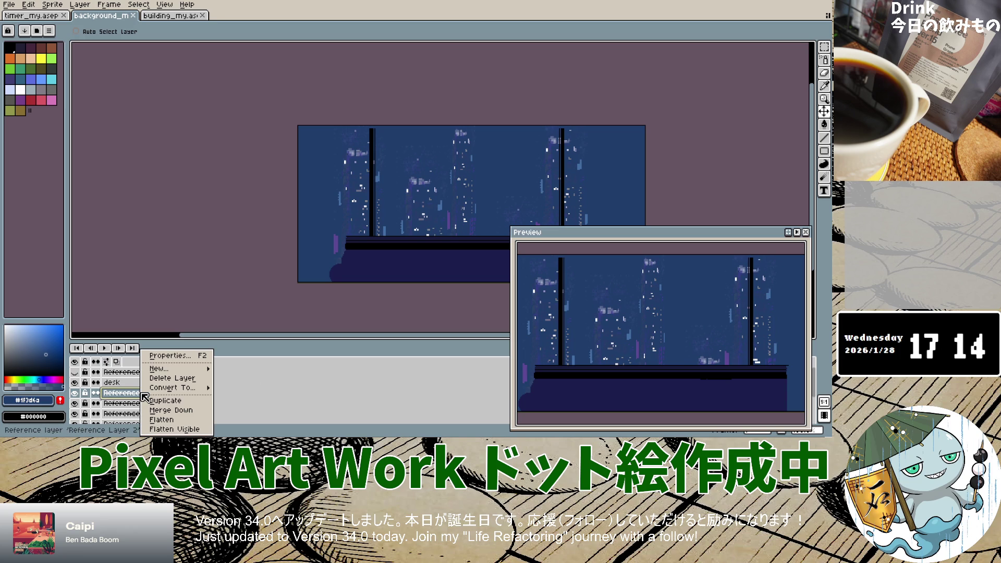
click(286, 393)
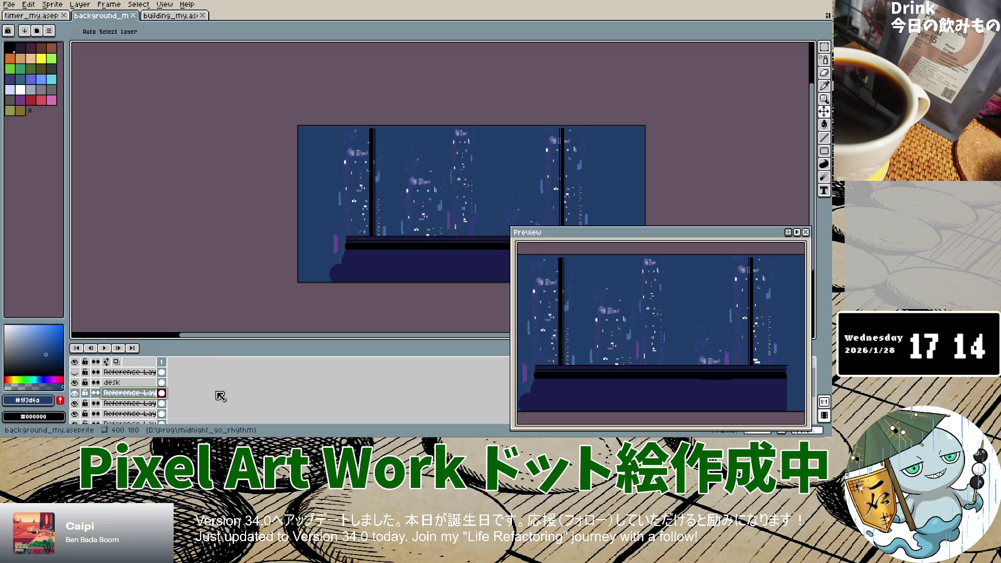
double_click(162, 393)
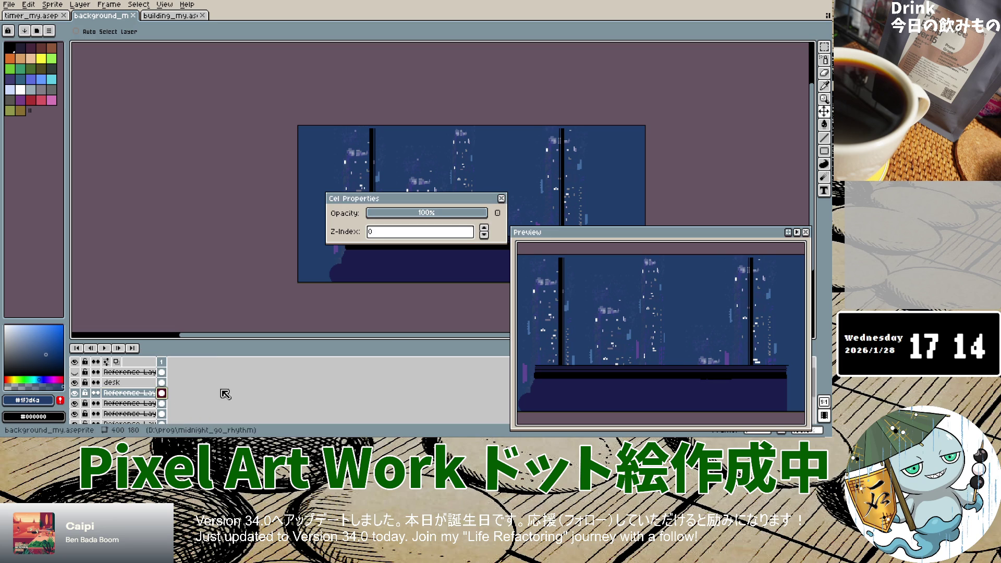
click(501, 198)
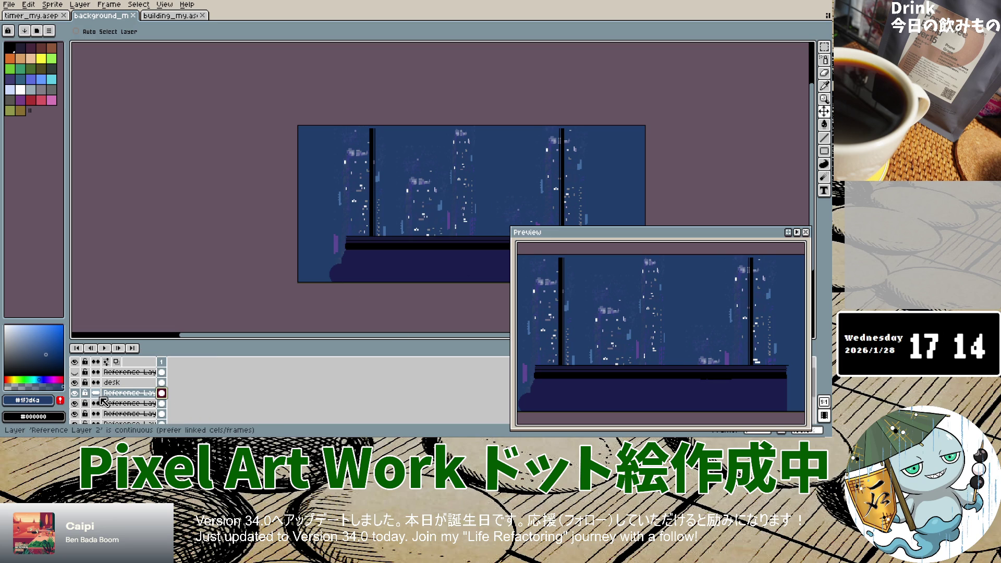
scroll(136, 406, down, 2)
scroll(136, 407, down, 1)
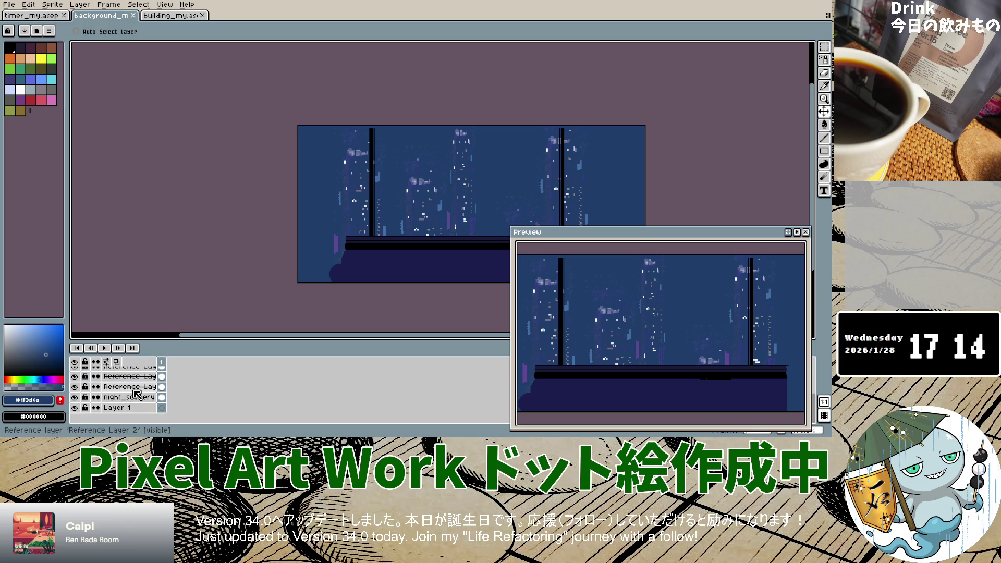
scroll(136, 395, up, 1)
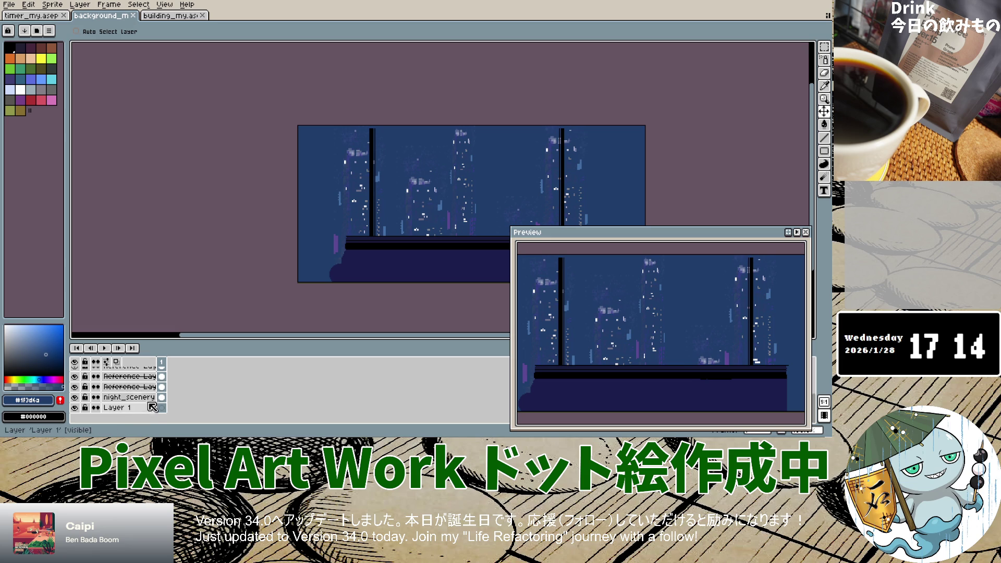
scroll(166, 412, up, 3)
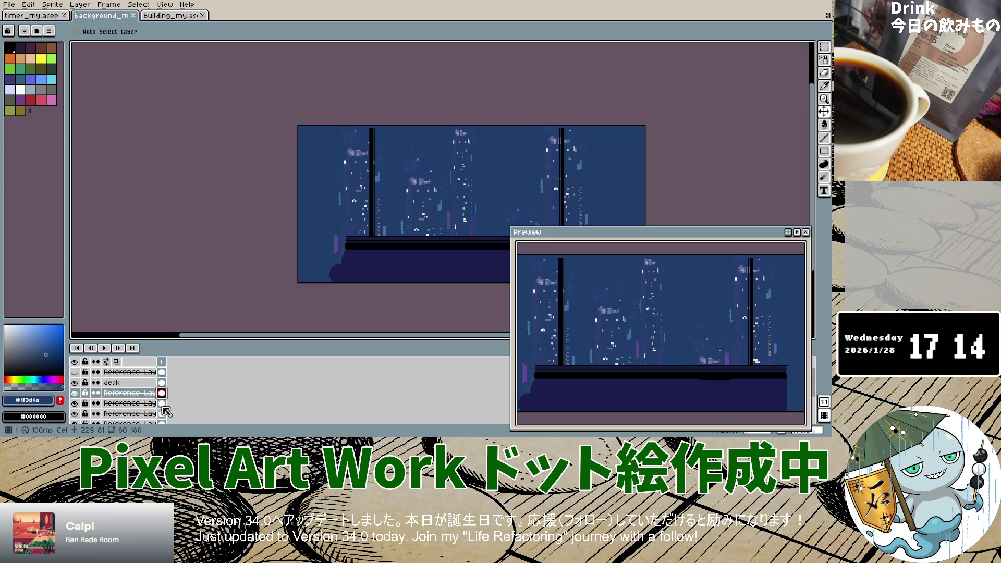
right_click(134, 392)
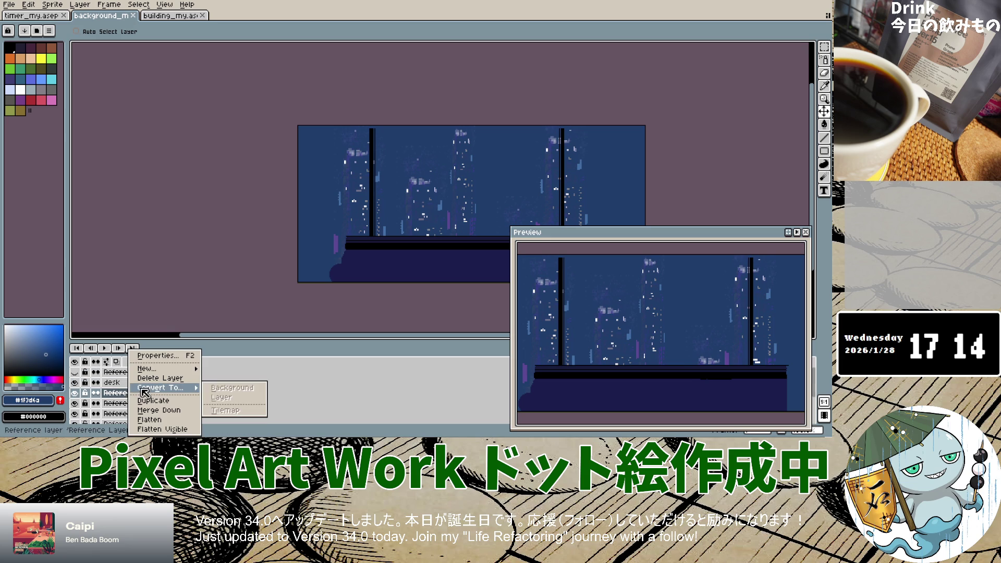
mouse_move(148, 368)
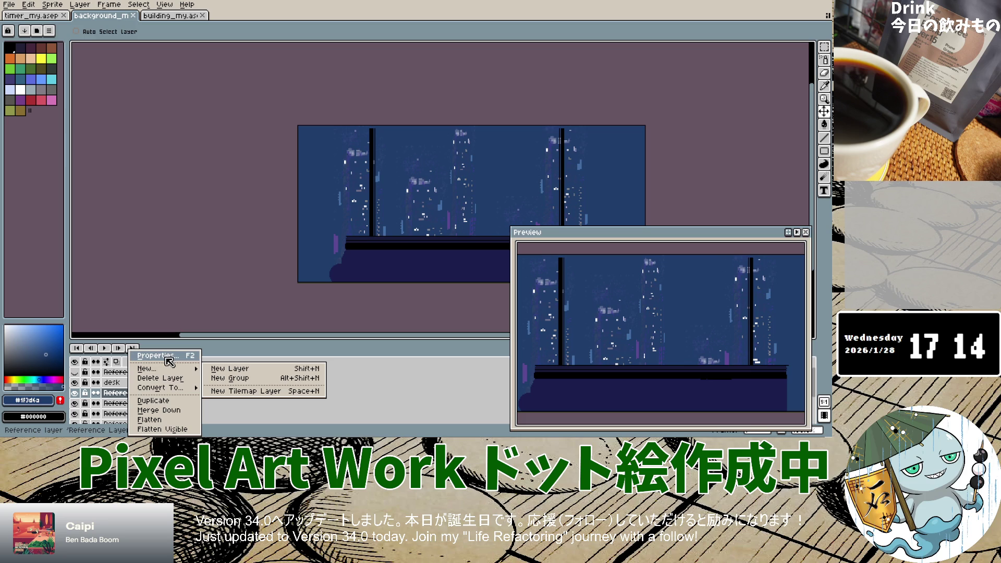
click(166, 356)
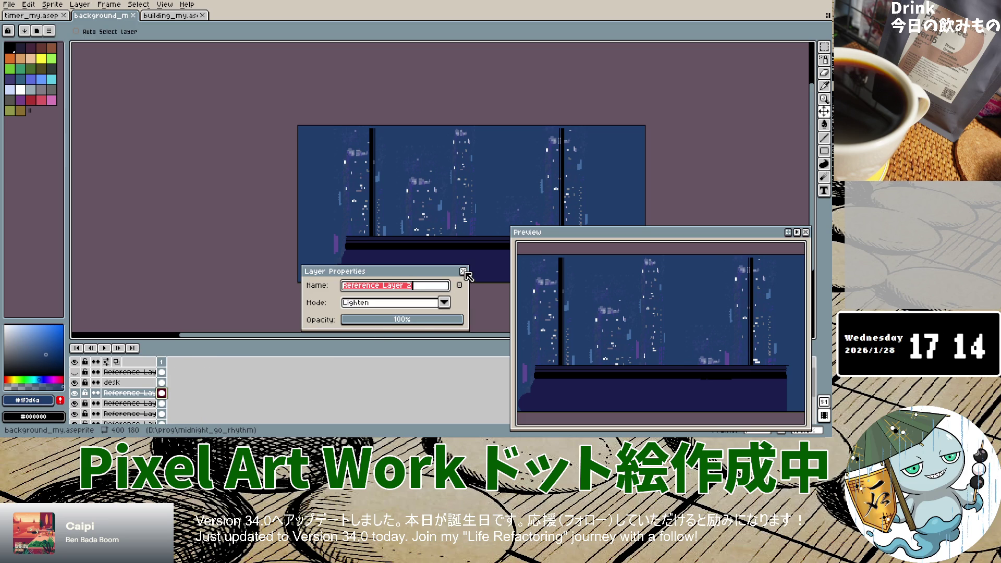
click(462, 272)
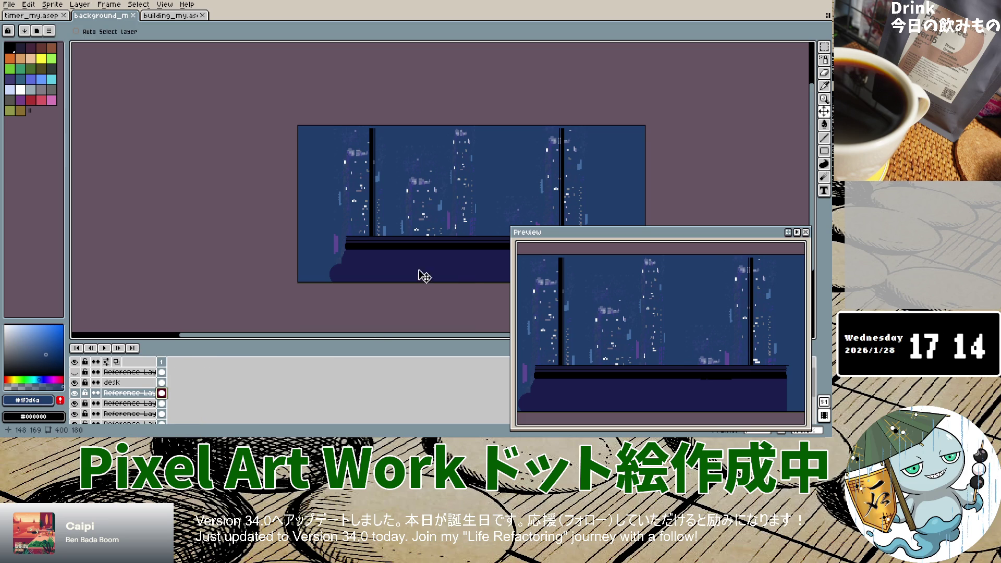
Re-export with All frames to background_my.png, confirming the overwrite and the no-layers warning.
click(9, 4)
mouse_move(22, 90)
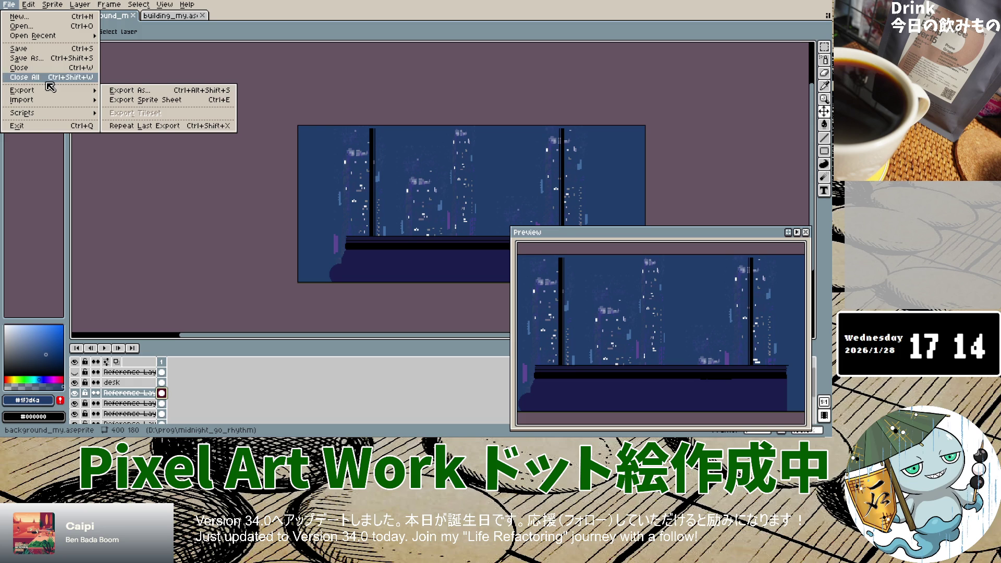
click(155, 92)
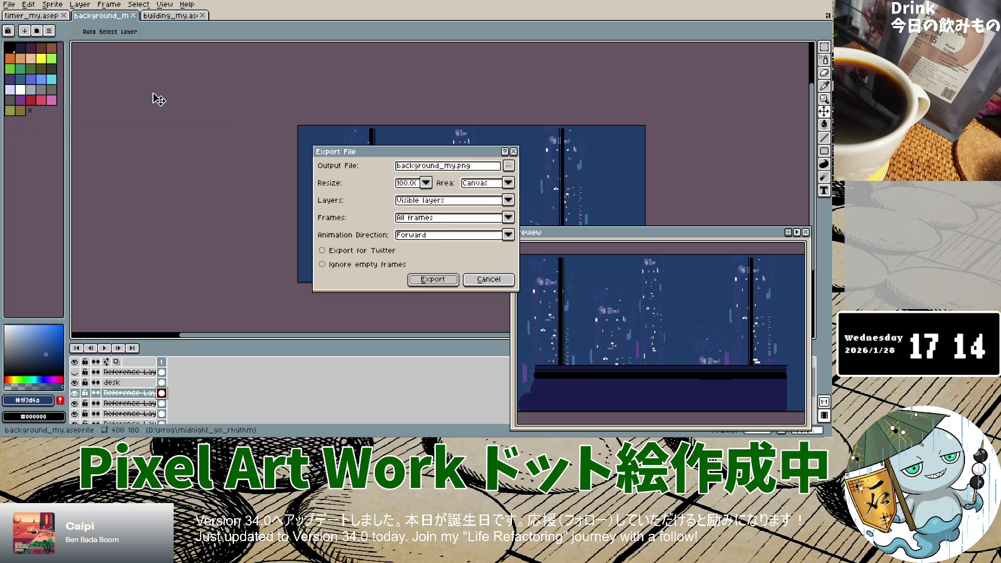
click(451, 218)
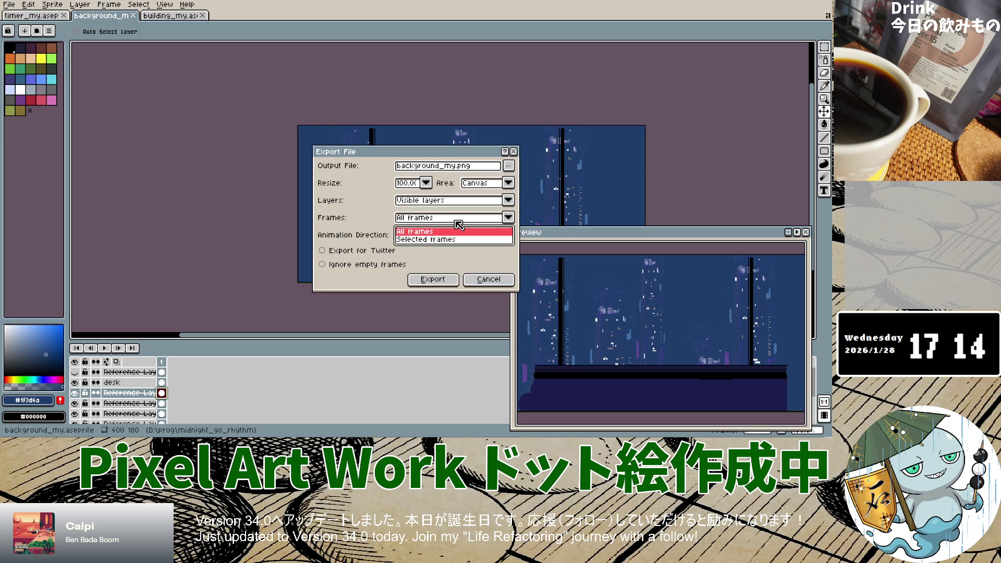
click(459, 225)
click(459, 224)
click(458, 224)
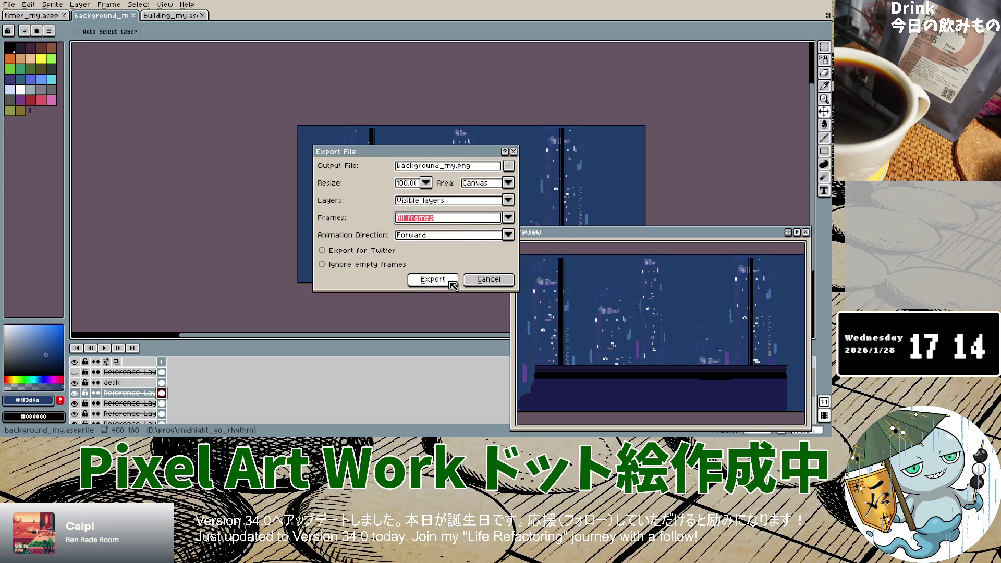
click(449, 281)
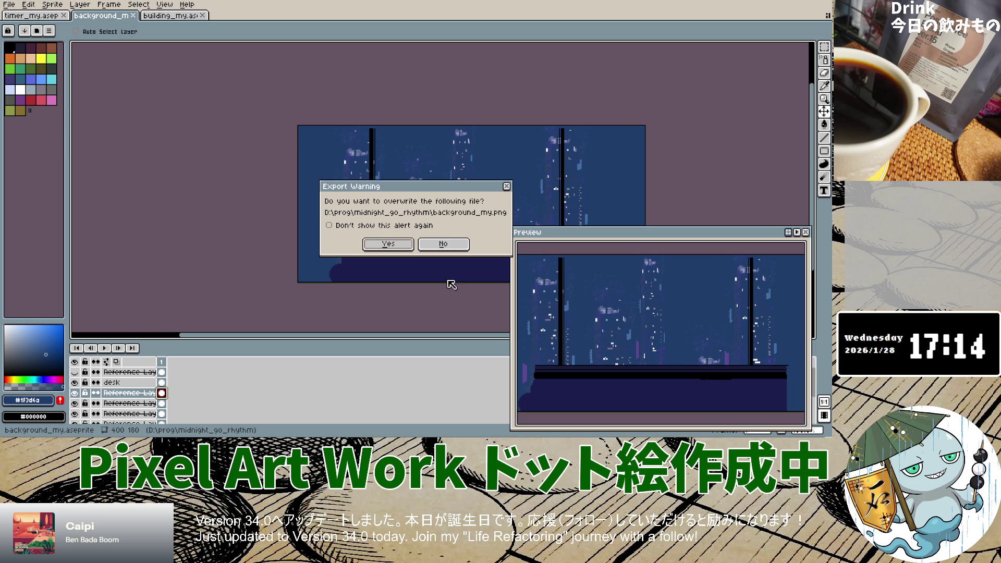
click(403, 246)
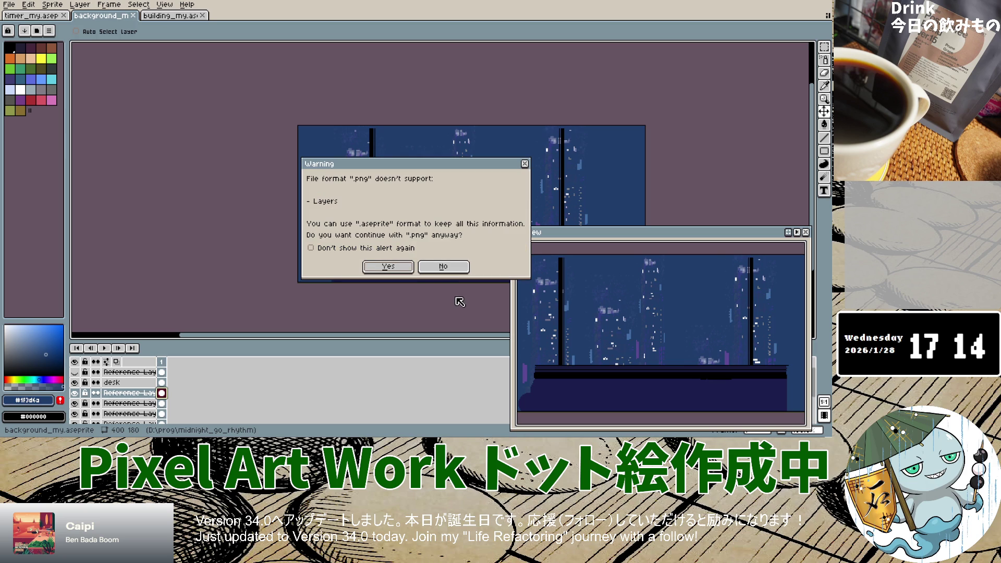
click(402, 267)
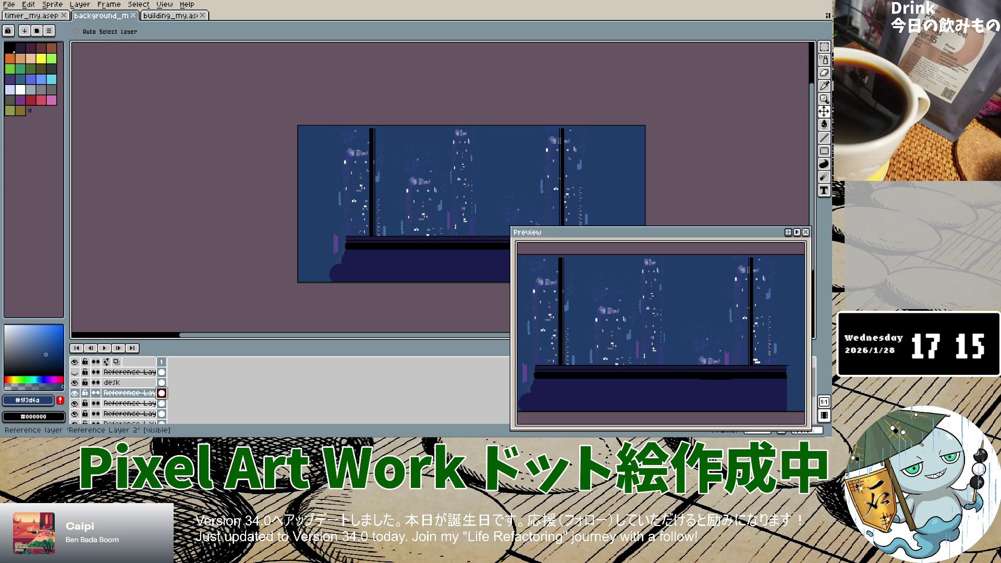
Hide Layer 1 by turning off its visibility eye.
click(74, 392)
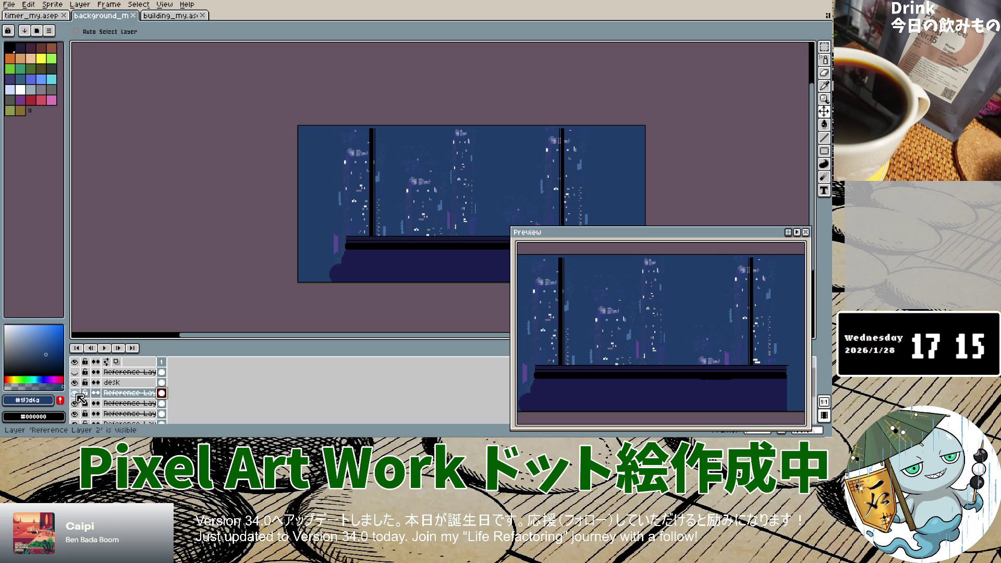
scroll(104, 404, down, 3)
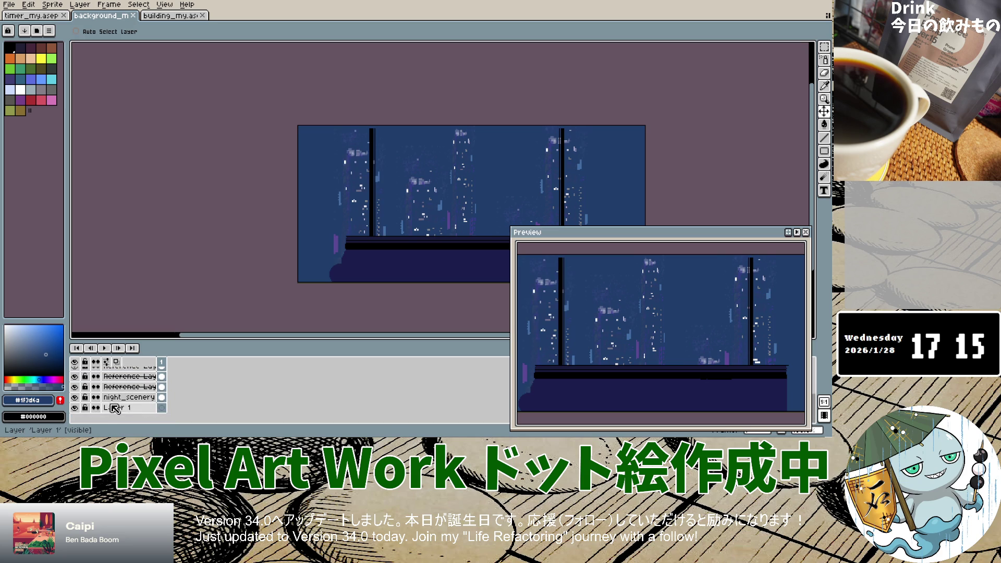
click(75, 407)
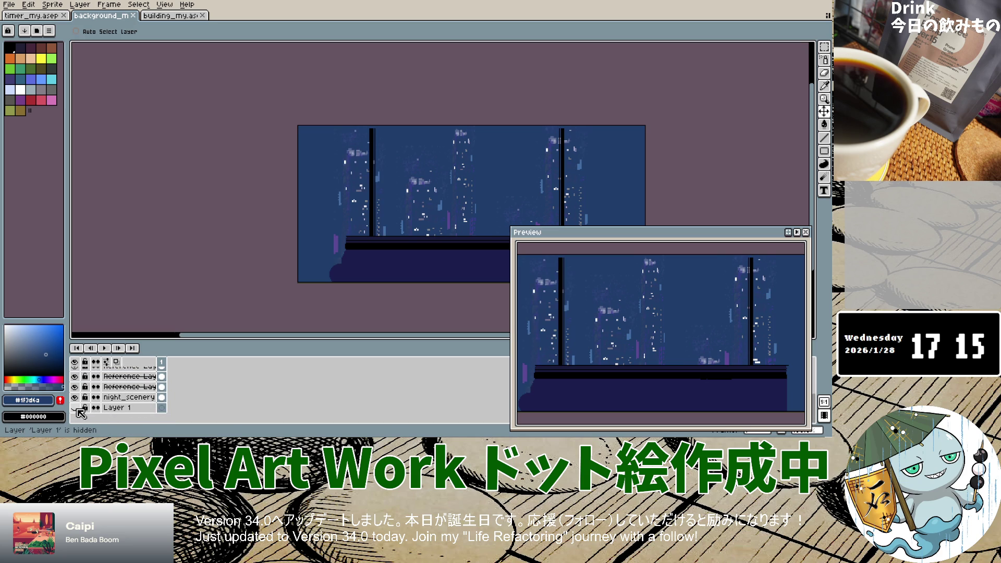
Toggle the night_scenery layer off and on to compare, leaving it visible.
scroll(83, 409, up, 3)
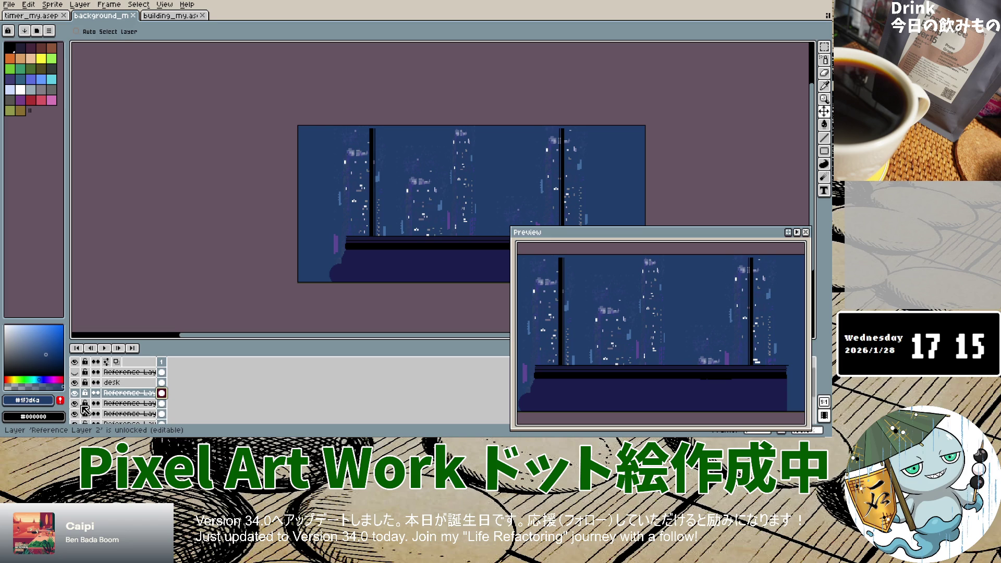
scroll(84, 411, down, 3)
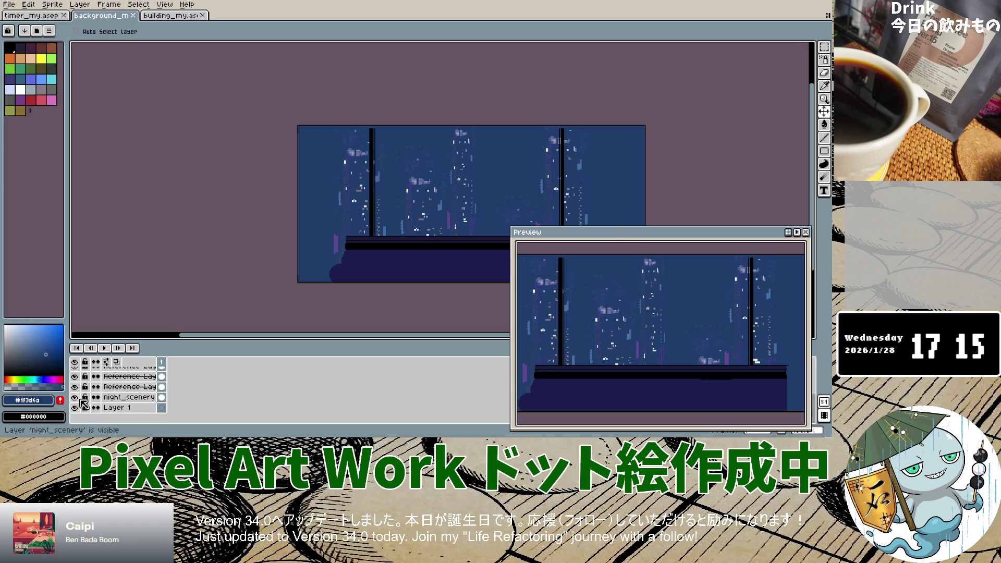
click(76, 397)
click(76, 398)
click(76, 398)
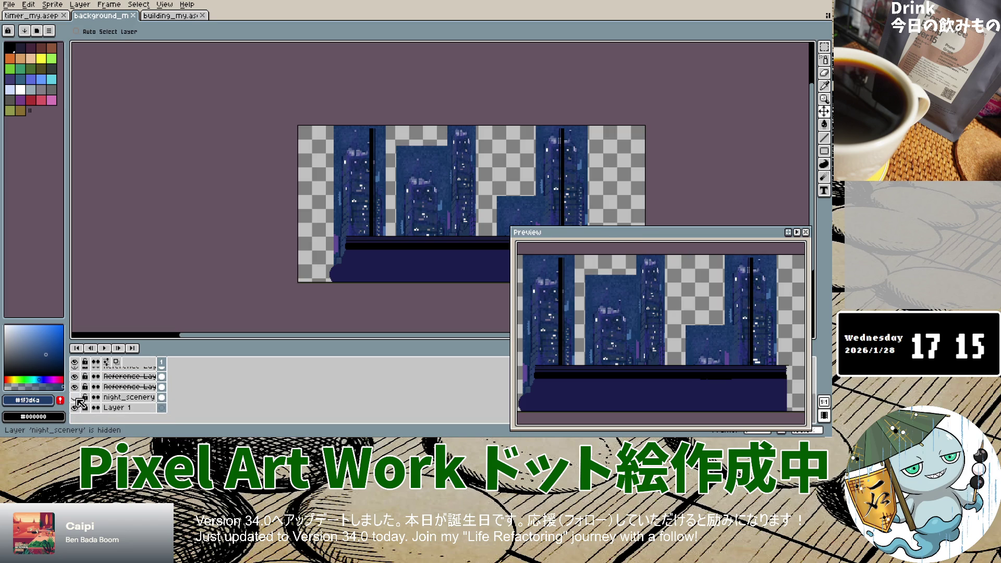
click(76, 398)
Review Reference Layer 2's layer and cel properties unchanged, then bring up its Flatten options.
scroll(91, 401, up, 2)
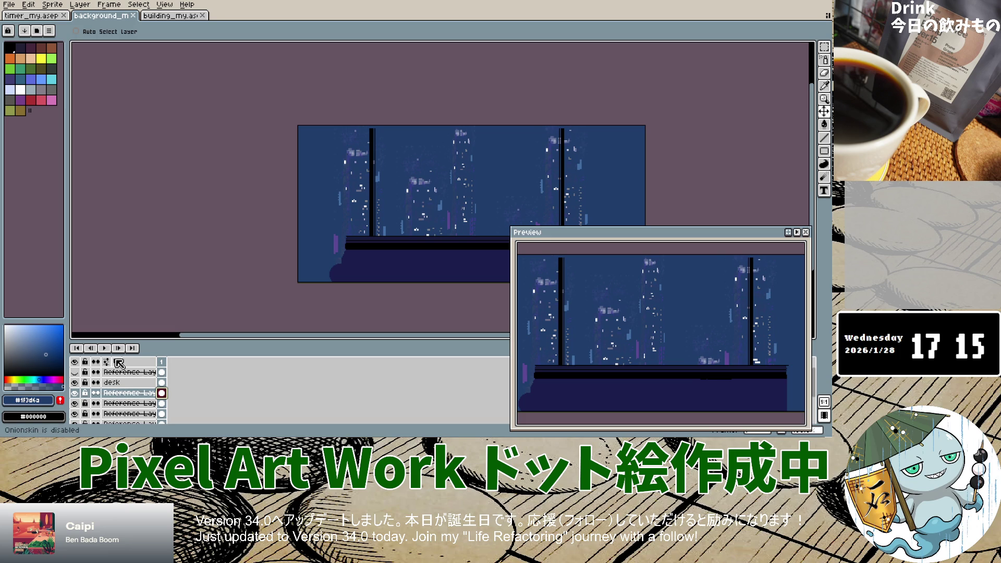
double_click(146, 397)
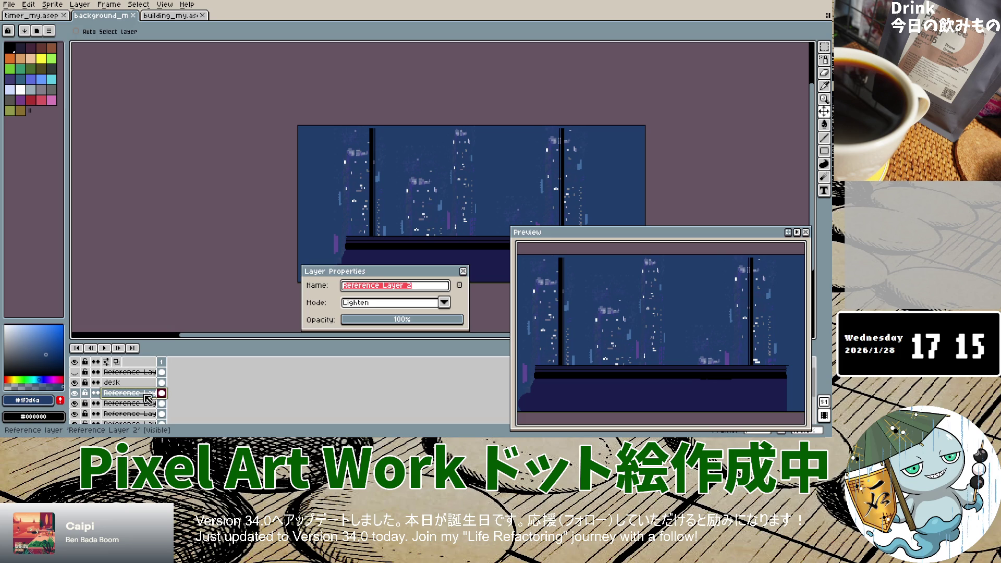
click(463, 271)
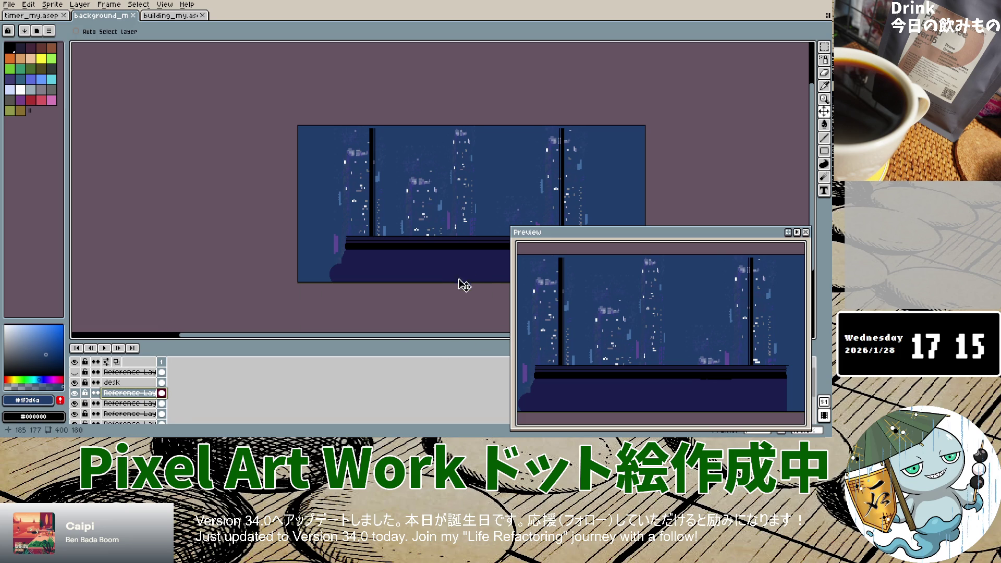
double_click(162, 395)
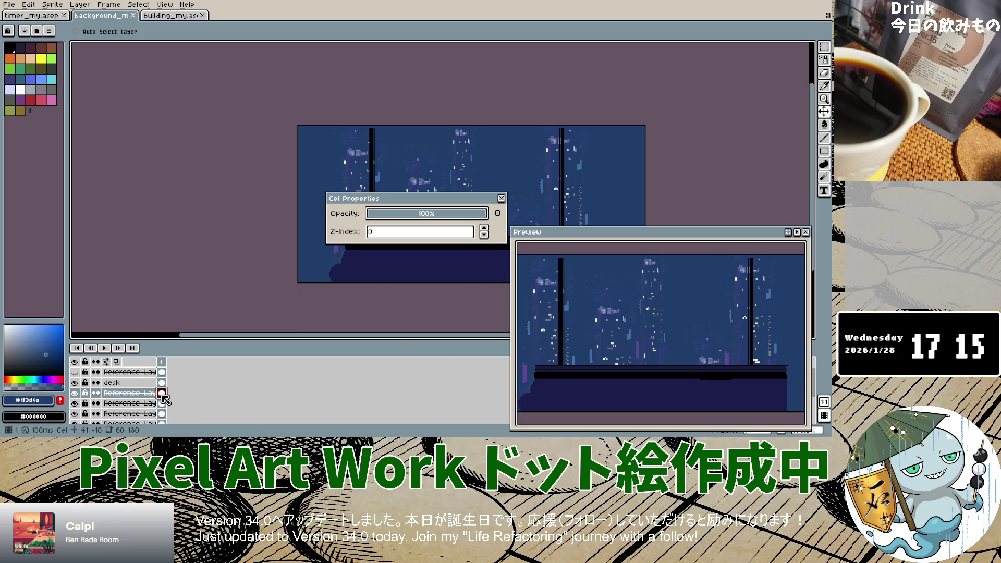
click(501, 199)
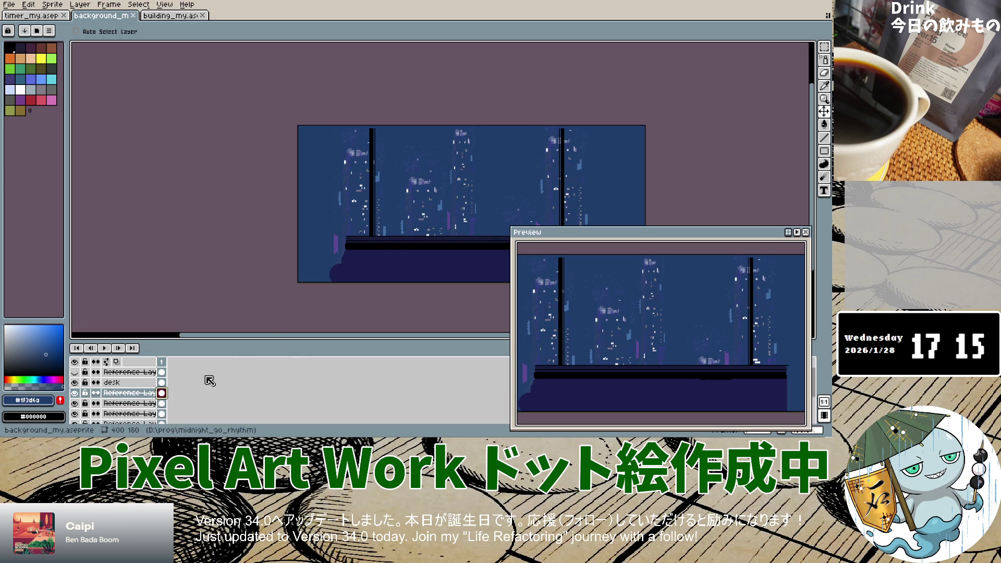
right_click(144, 392)
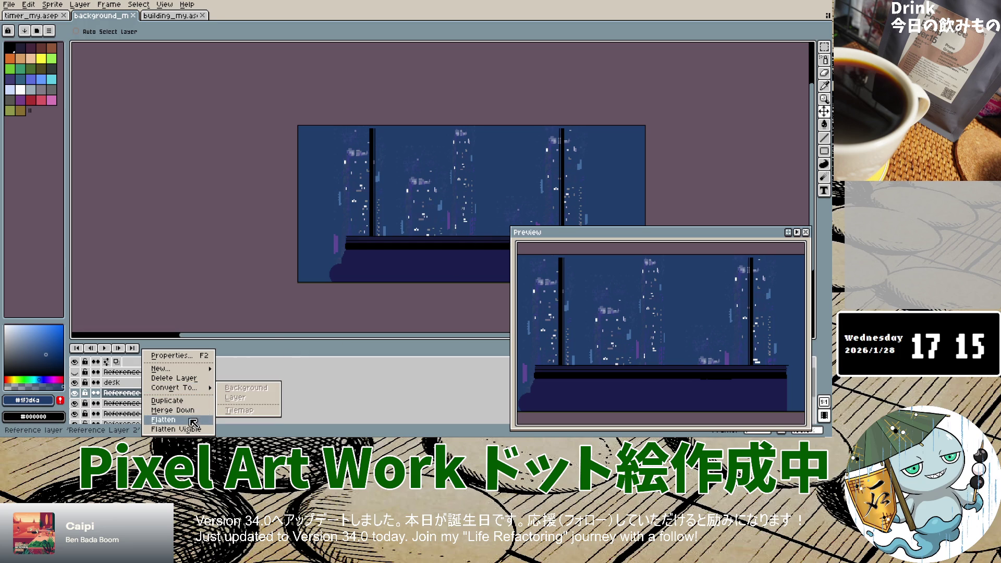